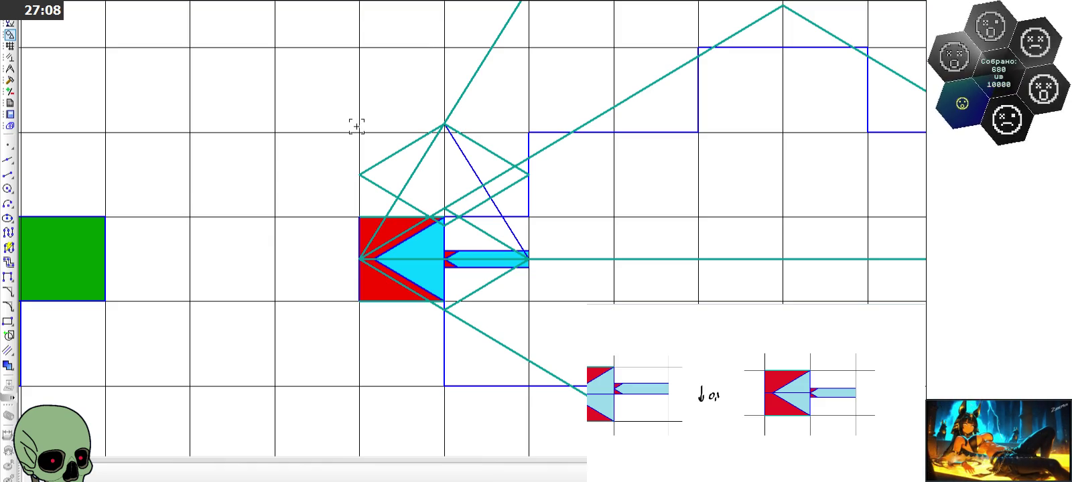
# Paste a copy of the teal diamond construction over the arrow tile
pyautogui.hotkey('ctrl', 'v')
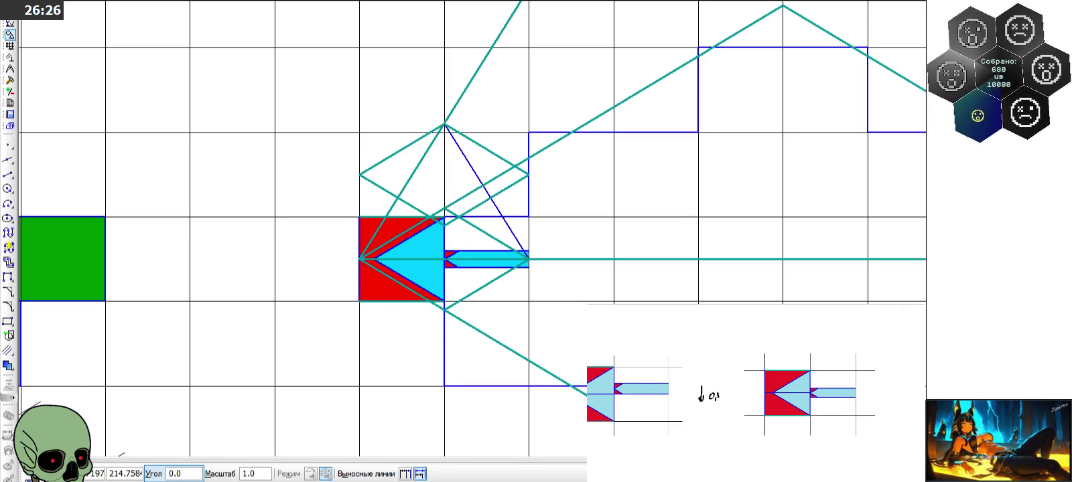
pyautogui.click(27, 474)
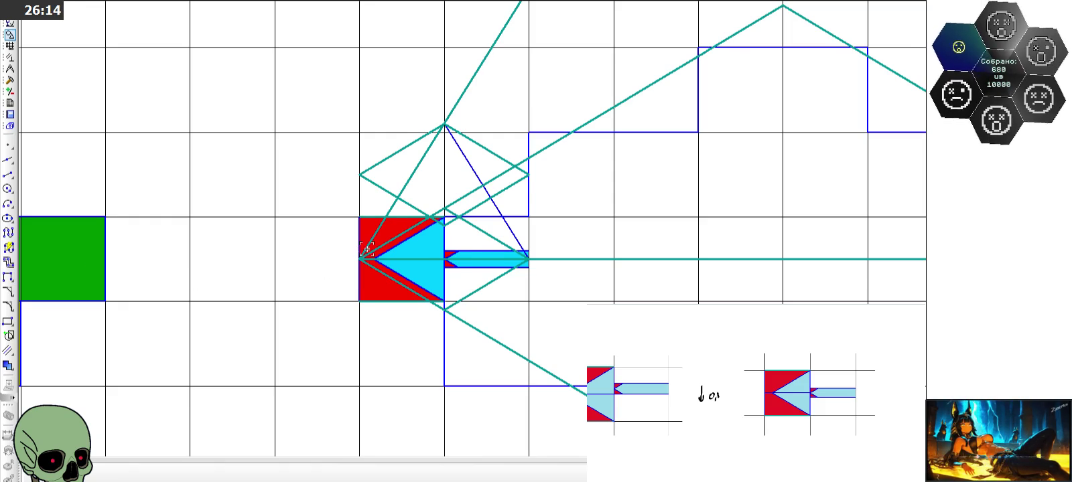
pyautogui.scroll(1, 366, 249)
pyautogui.hotkey('ctrl', 'v')
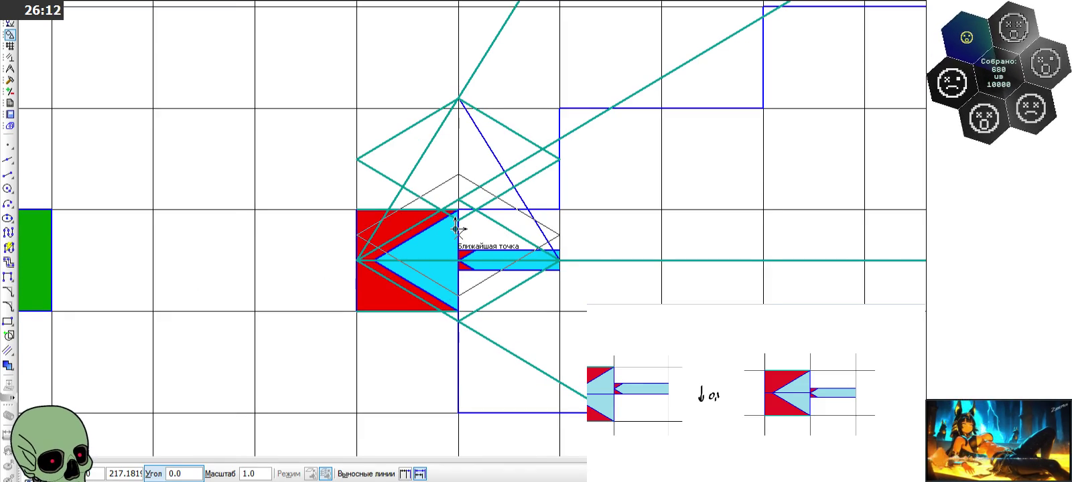
pyautogui.click(456, 231)
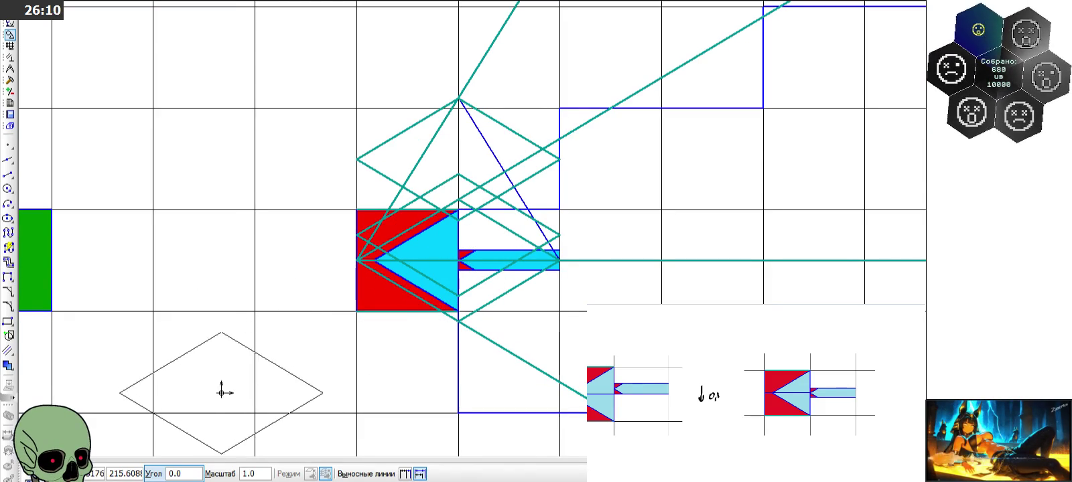
pyautogui.press('Escape')
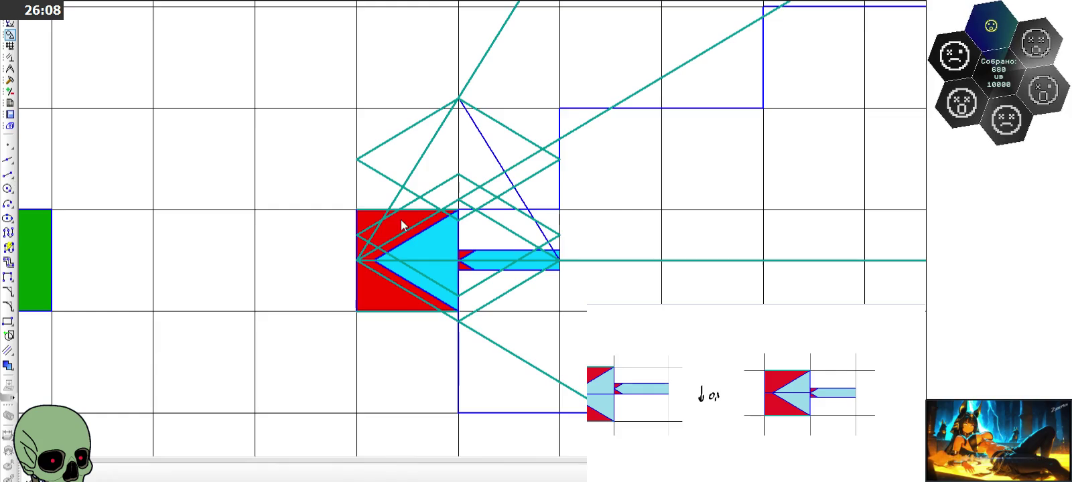
# Draw a horizontal line from the diagonal intersection to well left of the tile
pyautogui.click(8, 173)
pyautogui.scroll(1, 459, 235)
pyautogui.scroll(1, 458, 234)
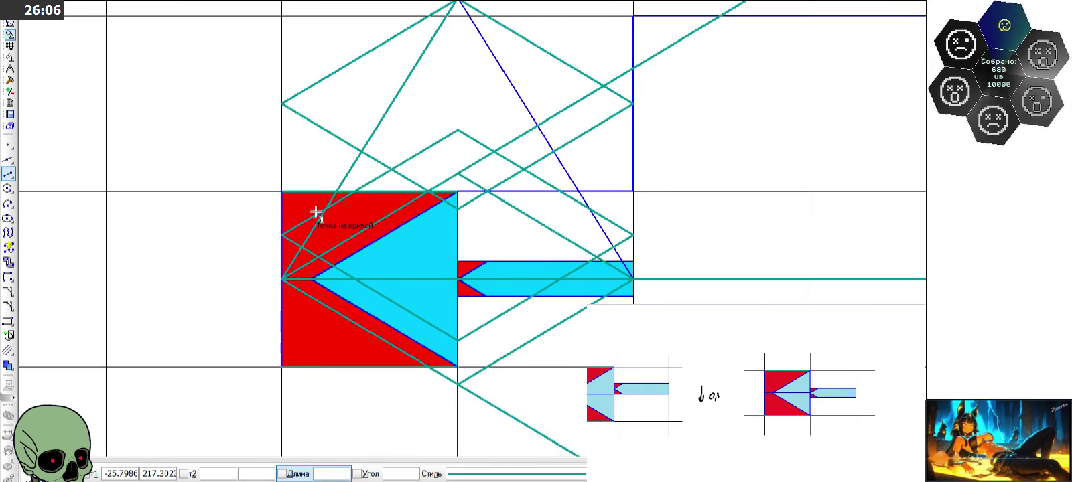
pyautogui.scroll(2, 328, 204)
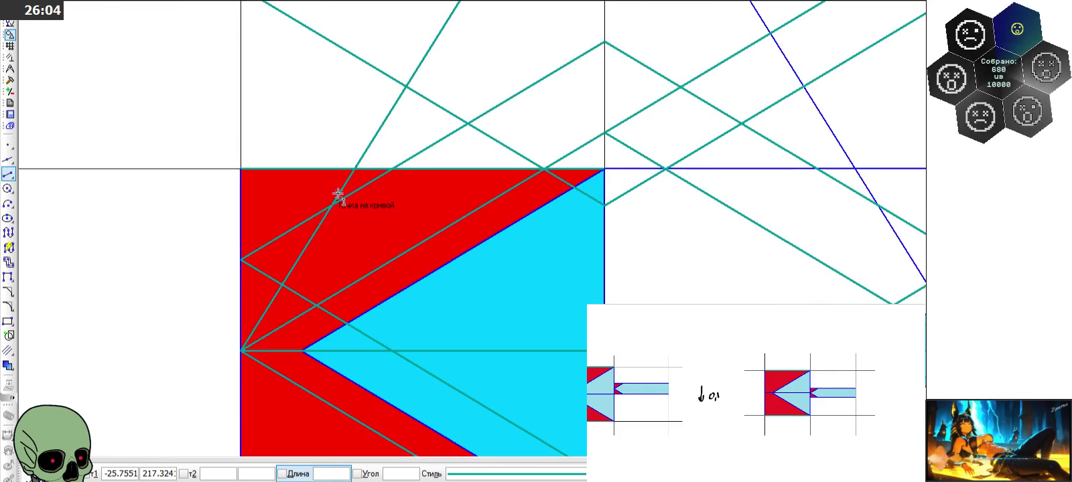
pyautogui.scroll(-2, 540, 239)
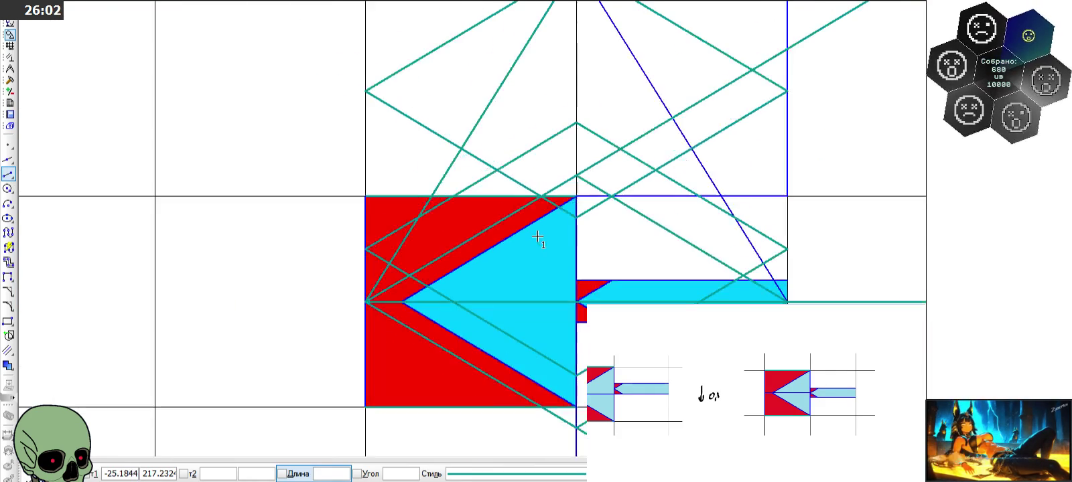
pyautogui.click(735, 219)
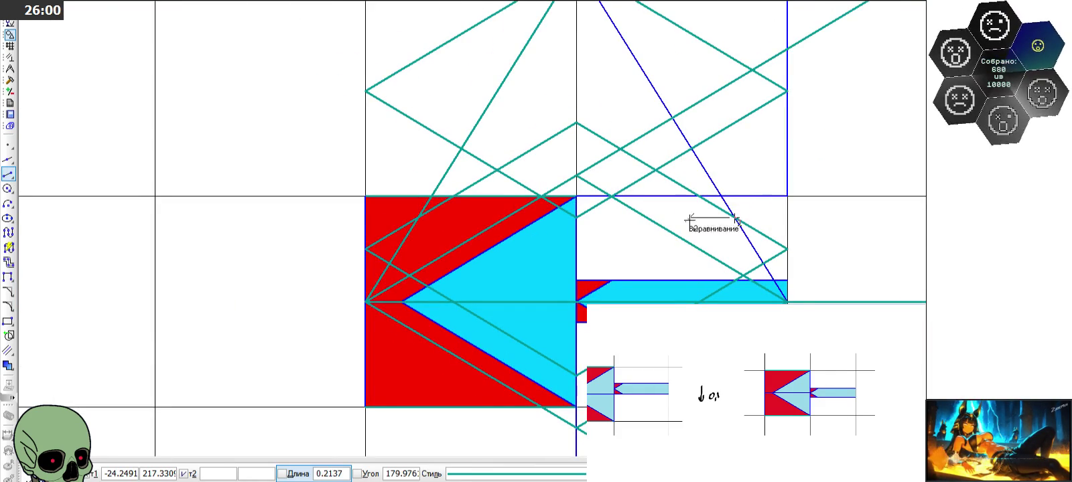
pyautogui.click(255, 218)
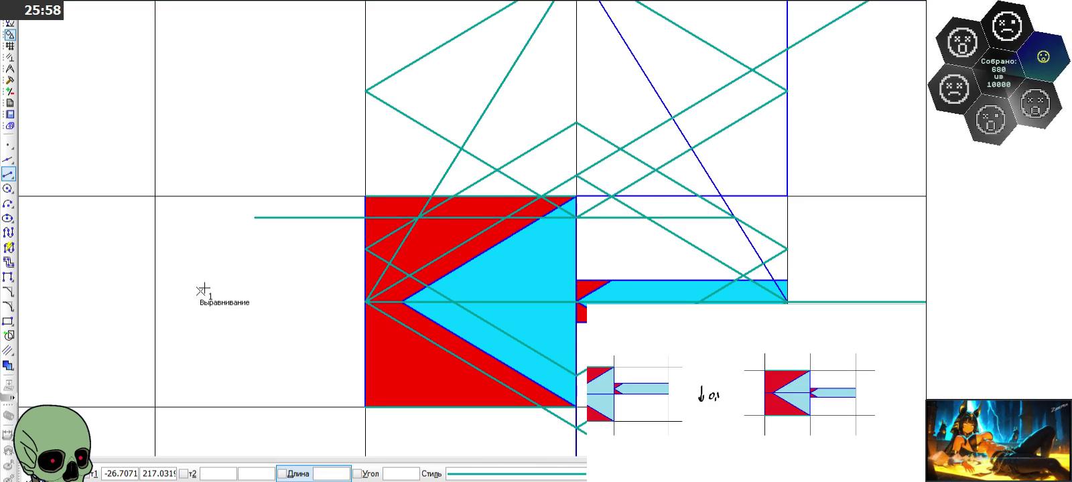
pyautogui.click(79, 472)
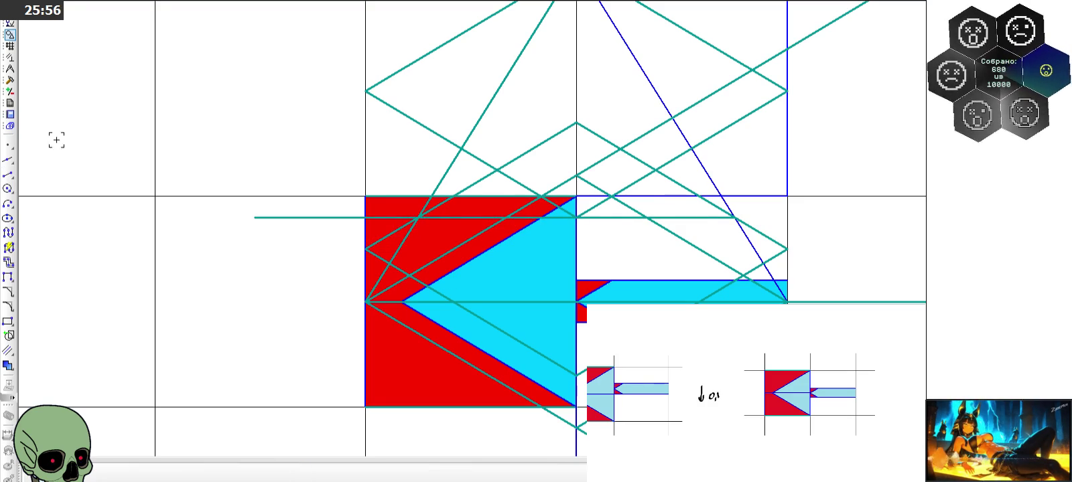
# Trim the horizontal line's overhang to the left of the tile
pyautogui.click(10, 80)
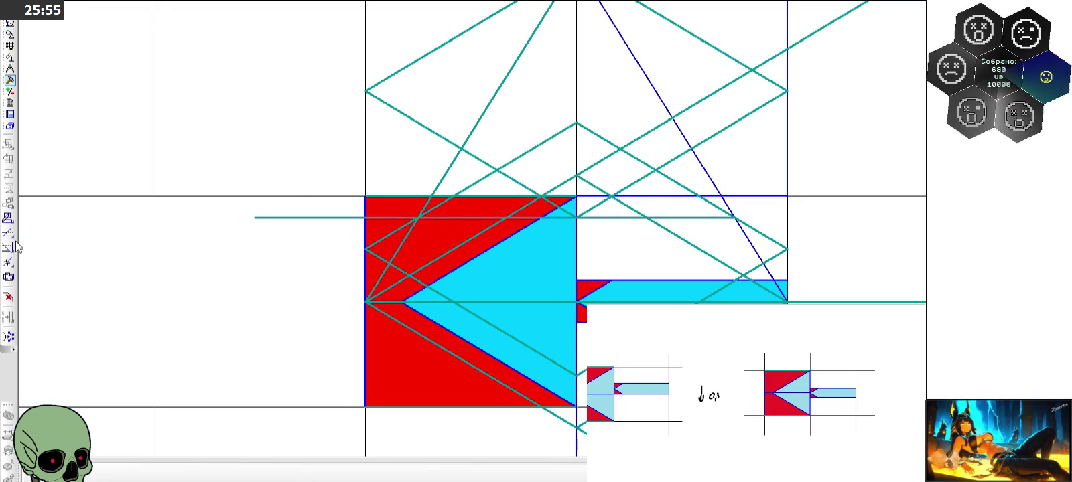
pyautogui.click(330, 217)
pyautogui.scroll(-1, 314, 223)
pyautogui.scroll(-1, 314, 223)
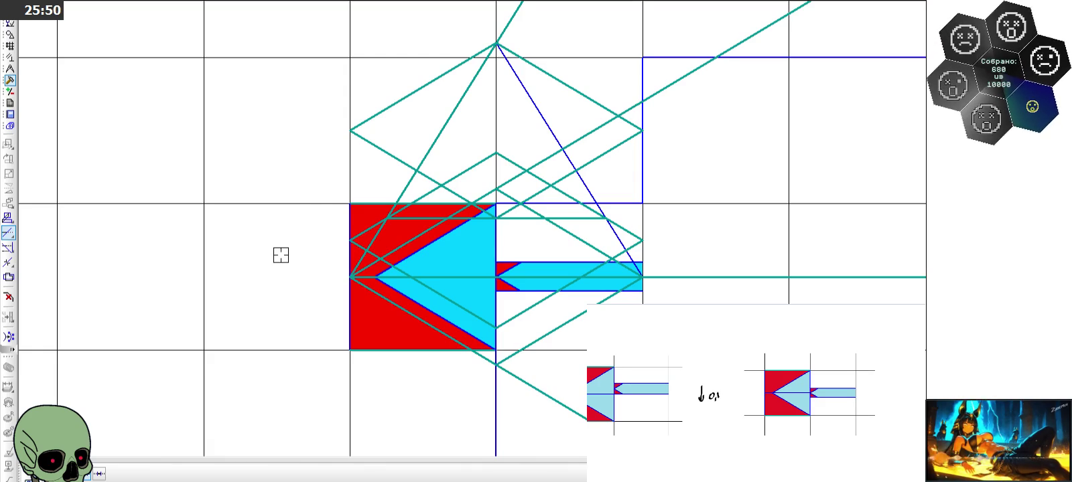
pyautogui.click(87, 472)
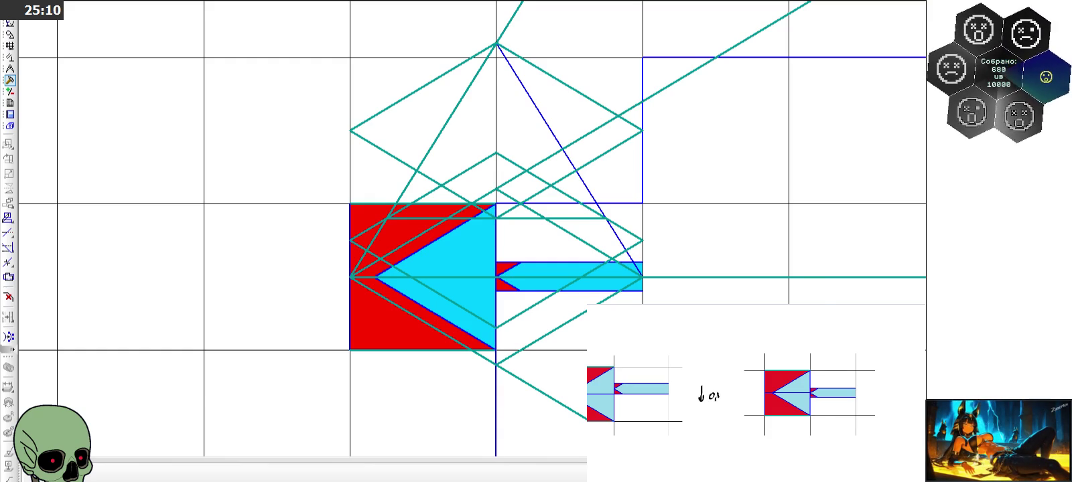
pyautogui.scroll(-5, 430, 186)
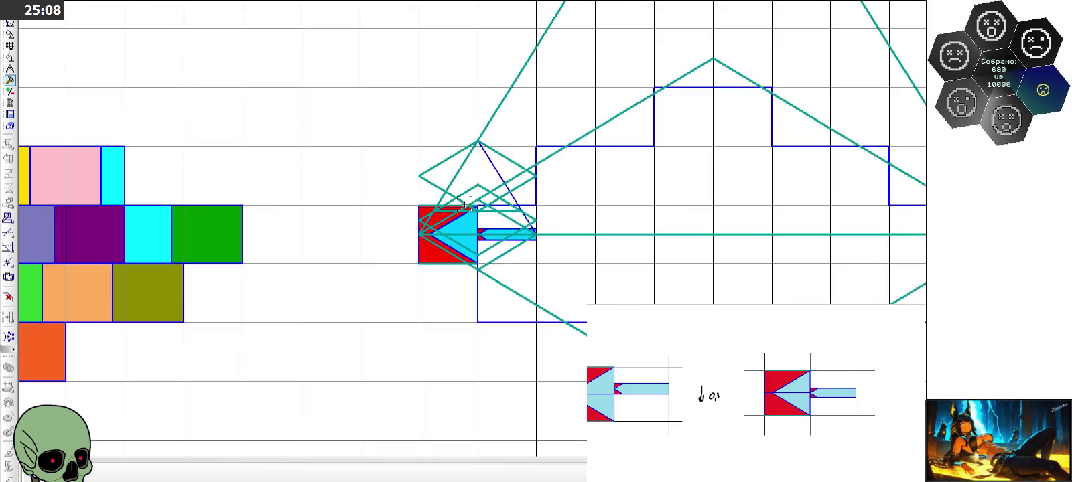
# Box-select the whole red and cyan arrow tile
pyautogui.scroll(-1, 430, 185)
pyautogui.scroll(-1, 430, 185)
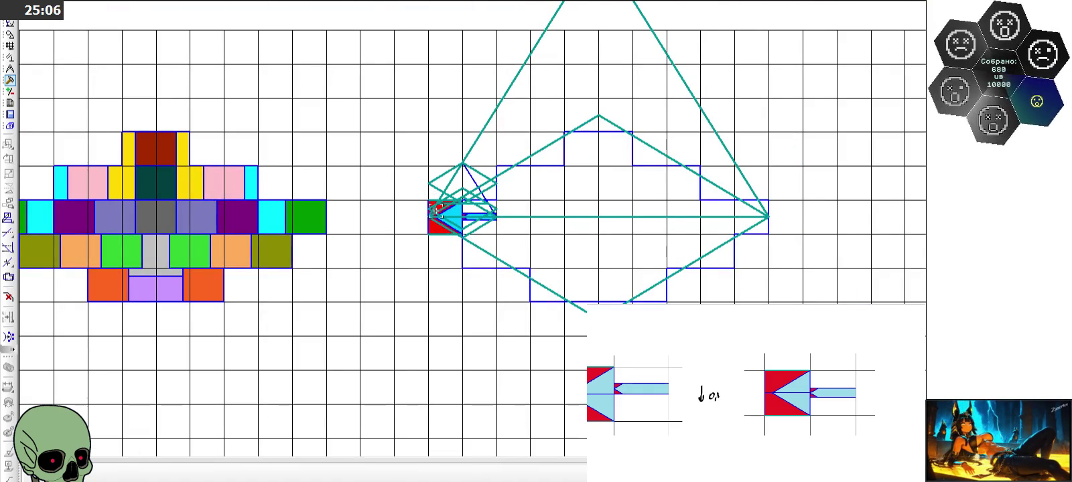
pyautogui.scroll(3, 435, 212)
pyautogui.scroll(2, 439, 187)
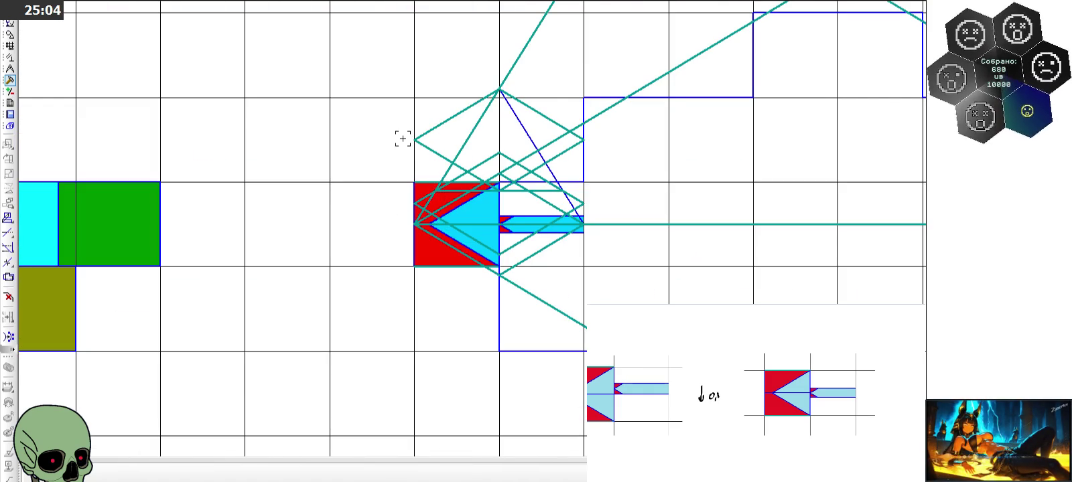
pyautogui.scroll(-2, 416, 136)
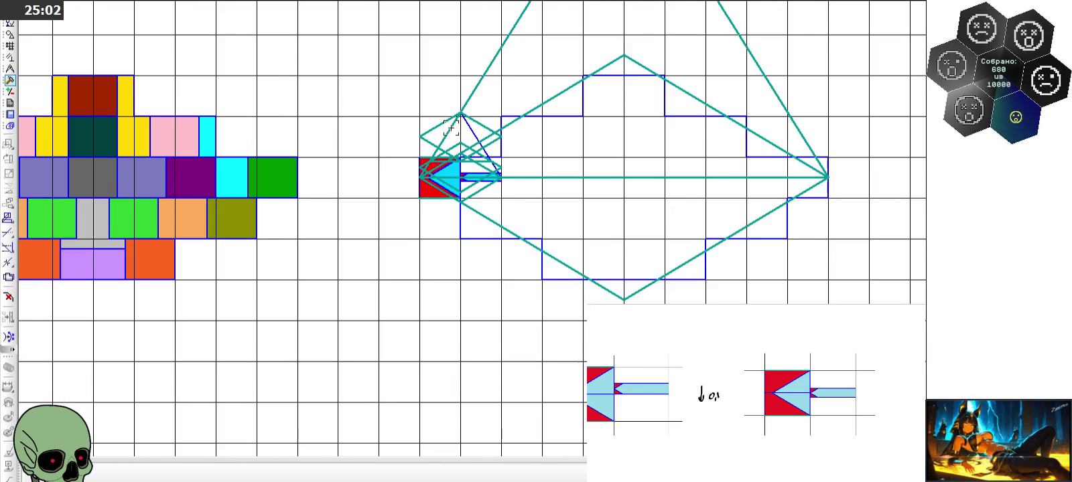
pyautogui.scroll(-2, 434, 112)
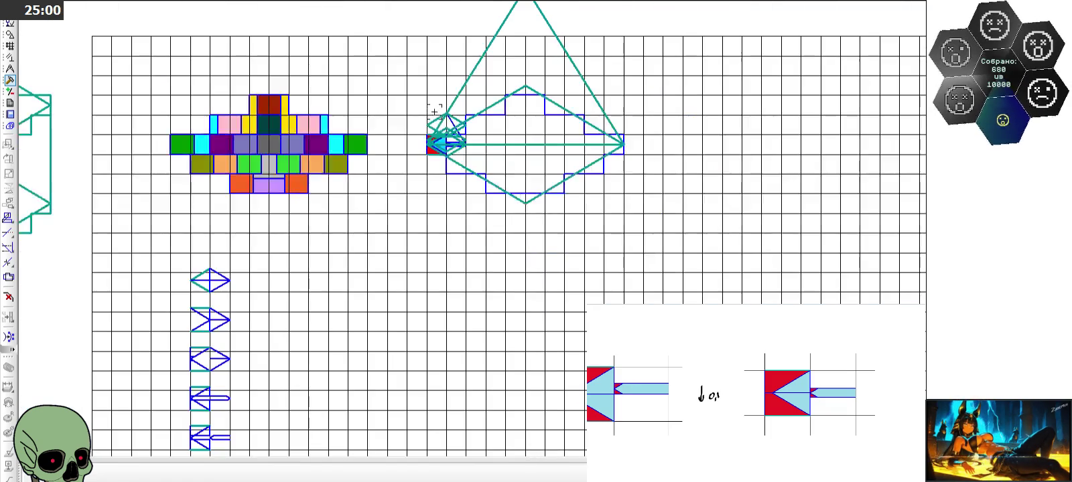
pyautogui.scroll(-1, 291, 171)
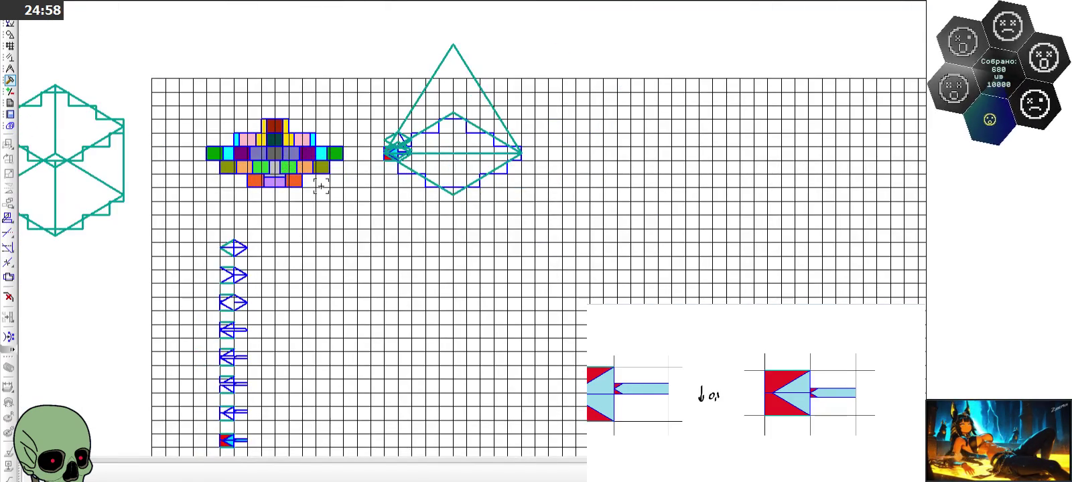
pyautogui.scroll(1, 361, 148)
pyautogui.scroll(-3, 382, 87)
pyautogui.scroll(3, 304, 282)
pyautogui.scroll(2, 317, 282)
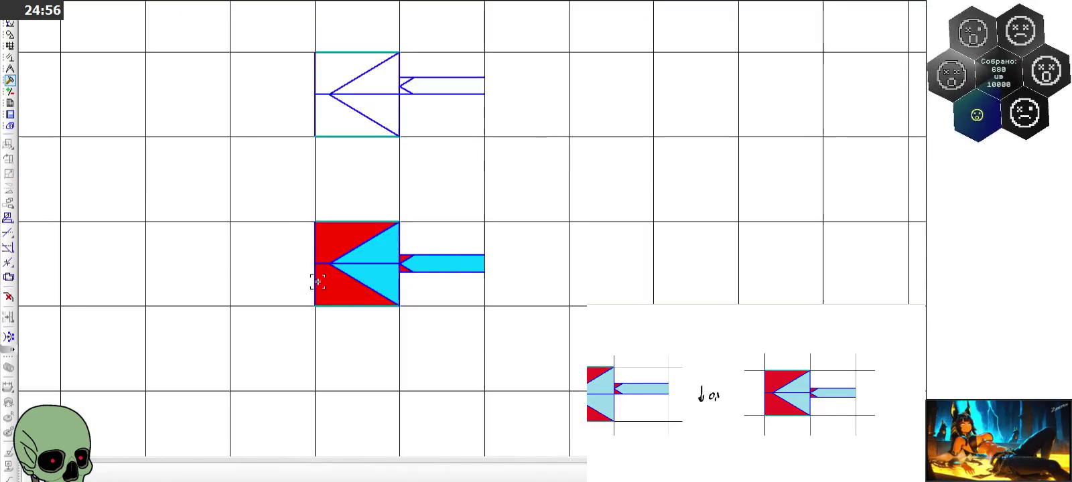
pyautogui.moveTo(299, 205); pyautogui.dragTo(524, 326)
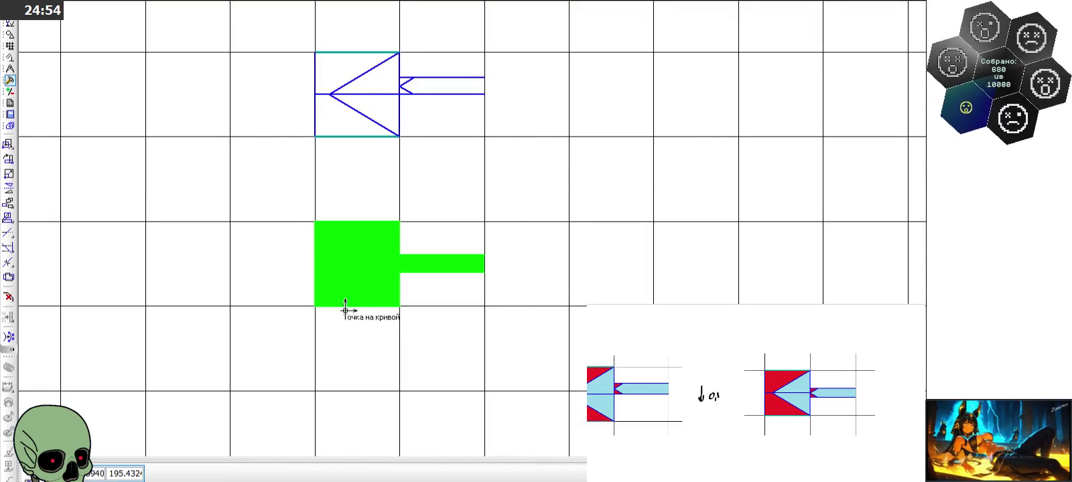
# Paste a copy of the arrow tile into an empty grid cell
pyautogui.scroll(-2, 318, 305)
pyautogui.scroll(-3, 308, 328)
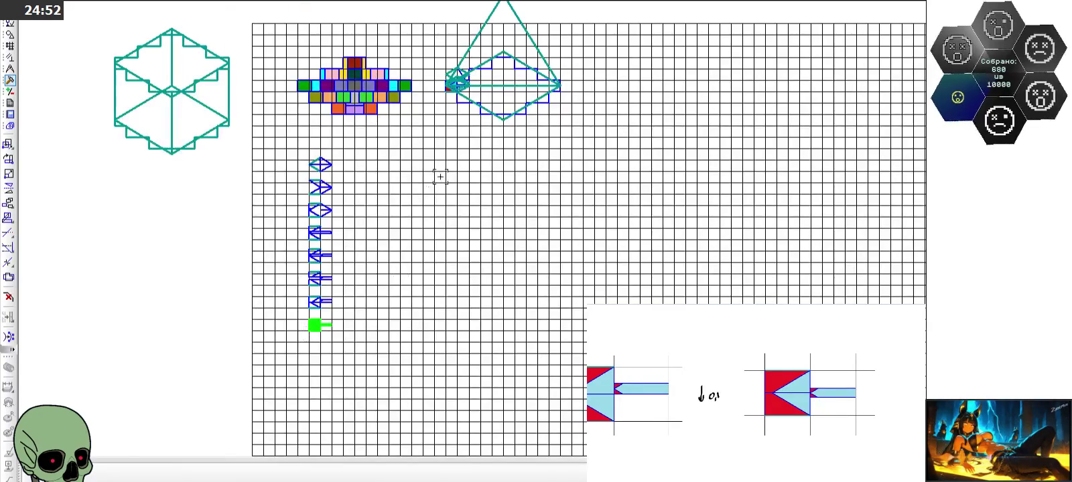
pyautogui.scroll(2, 440, 177)
pyautogui.hotkey('ctrl', 'v')
pyautogui.click(435, 245)
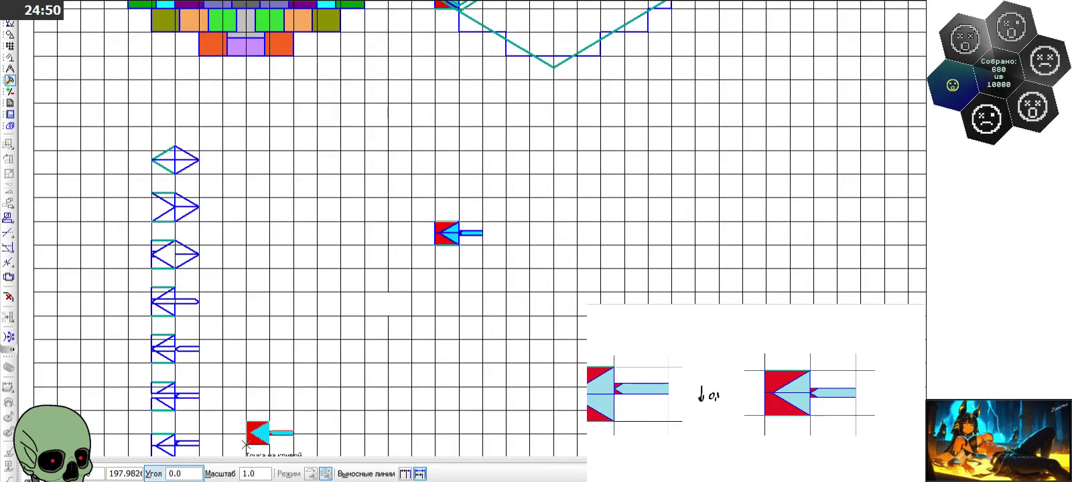
pyautogui.press('Escape')
# Delete the copy's red and cyan fills, leaving only its blue outline
pyautogui.scroll(5, 439, 265)
pyautogui.scroll(1, 447, 180)
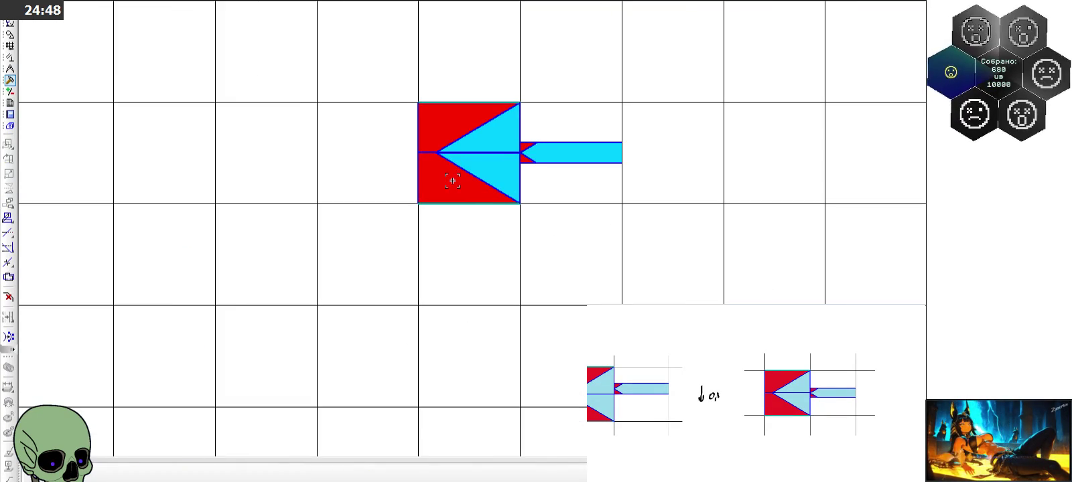
pyautogui.scroll(2, 443, 166)
pyautogui.scroll(1, 443, 167)
pyautogui.click(444, 172)
pyautogui.press('Delete')
pyautogui.click(502, 163)
pyautogui.press('Delete')
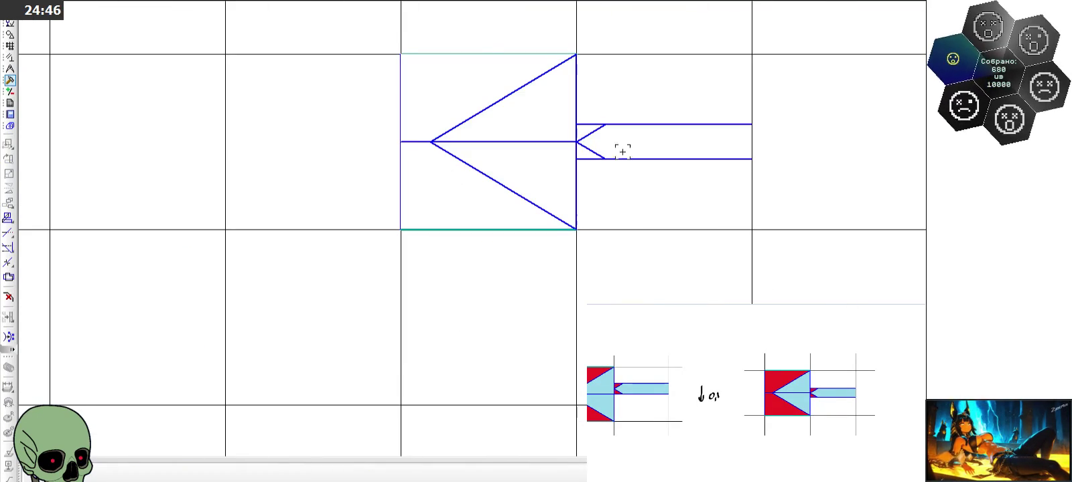
pyautogui.scroll(-1, 472, 236)
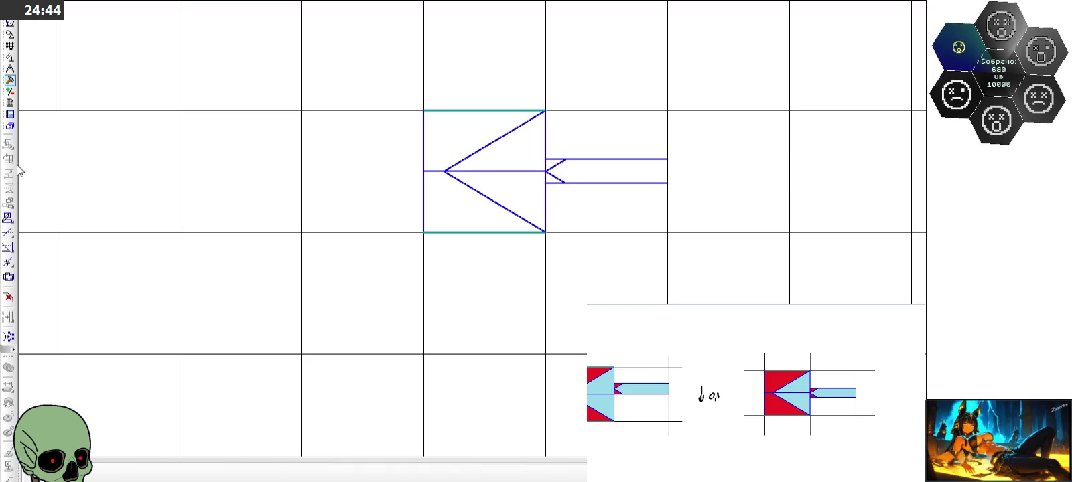
# Fill the square's upper-left triangle red, leaving the attempted cyan fills unapplied
pyautogui.click(10, 33)
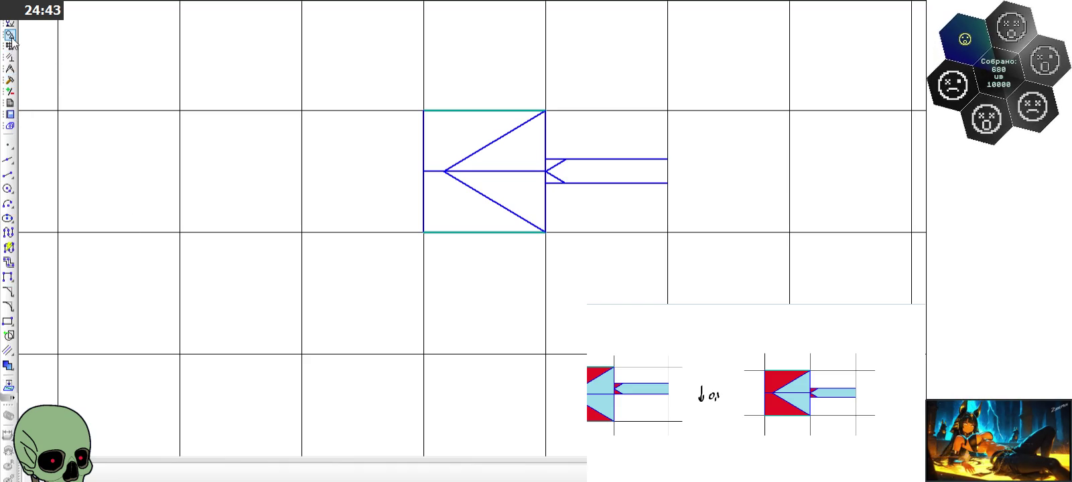
pyautogui.click(8, 365)
pyautogui.click(196, 474)
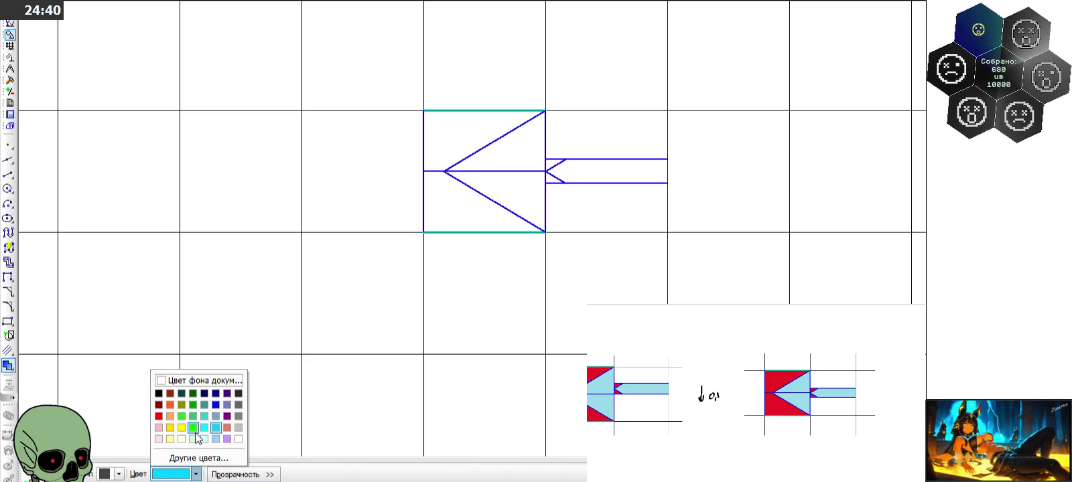
pyautogui.click(160, 416)
pyautogui.click(457, 140)
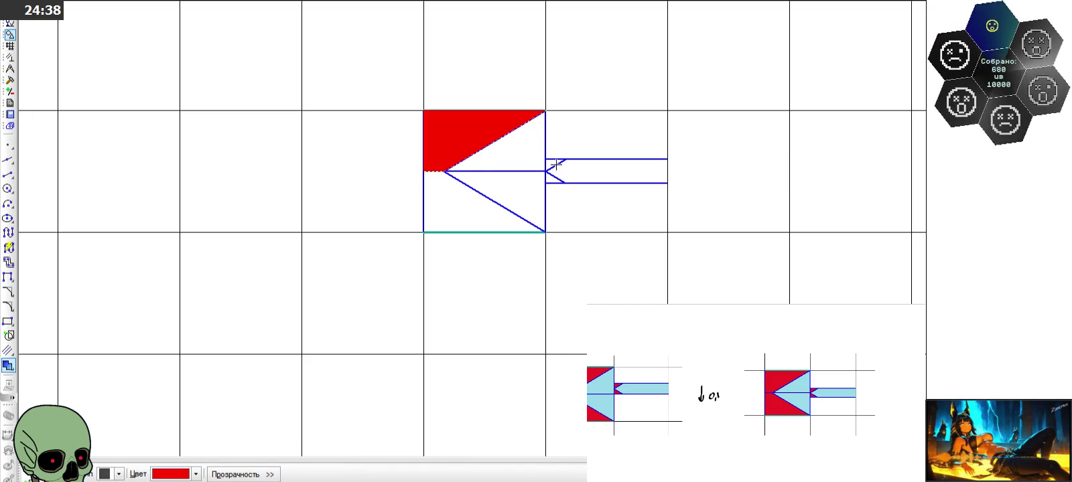
pyautogui.click(196, 474)
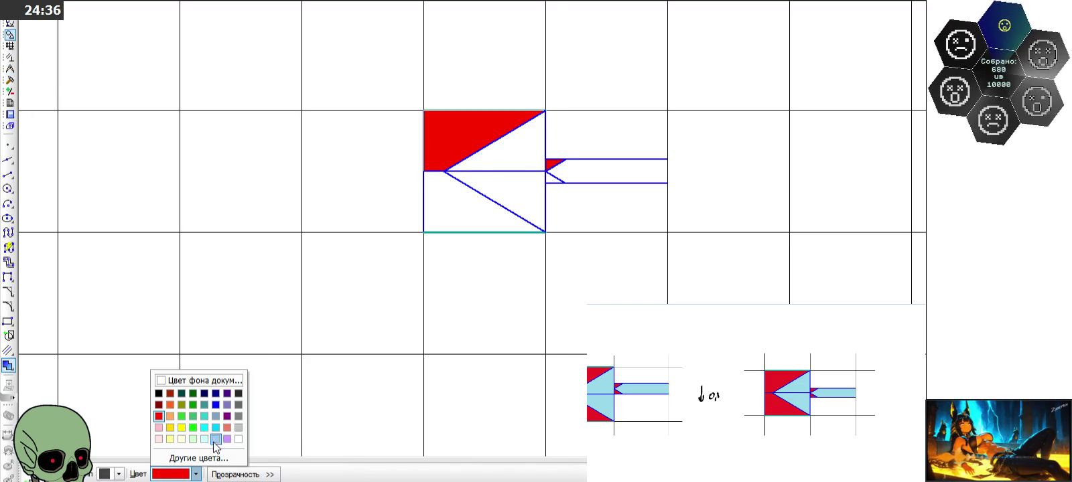
pyautogui.click(216, 429)
pyautogui.click(518, 163)
pyautogui.click(579, 174)
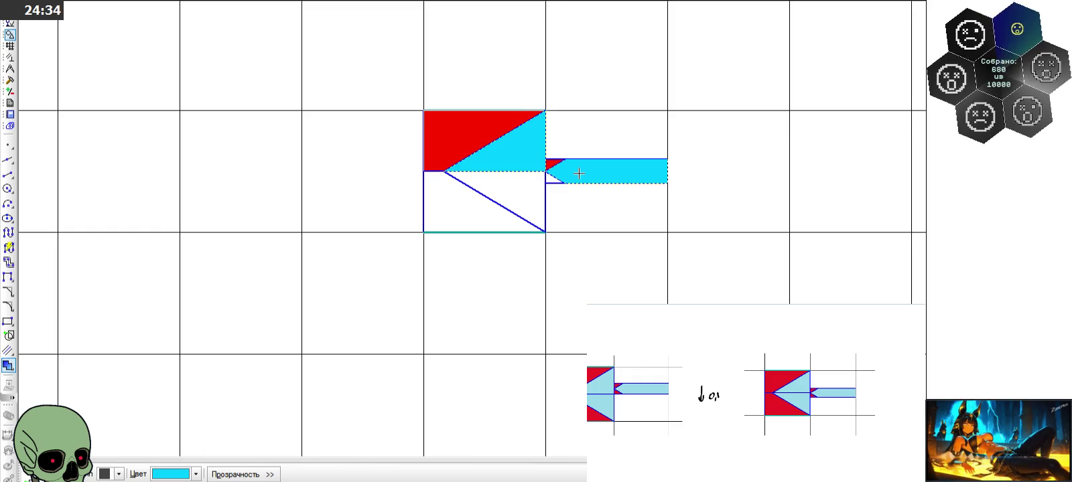
pyautogui.press('Escape')
pyautogui.scroll(2, 610, 101)
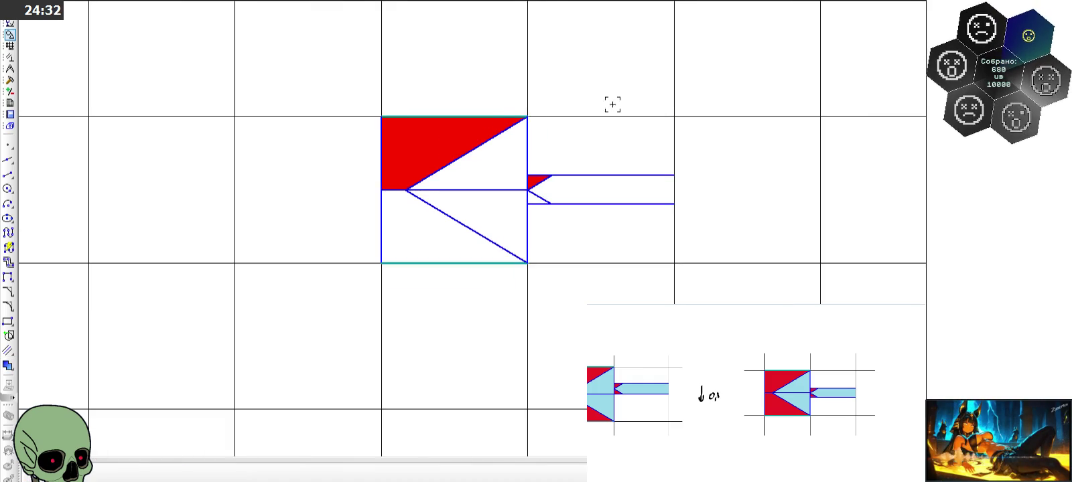
# Draw a blue 1-unit horizontal line from the shaft's left end, splitting it lengthwise
pyautogui.click(8, 173)
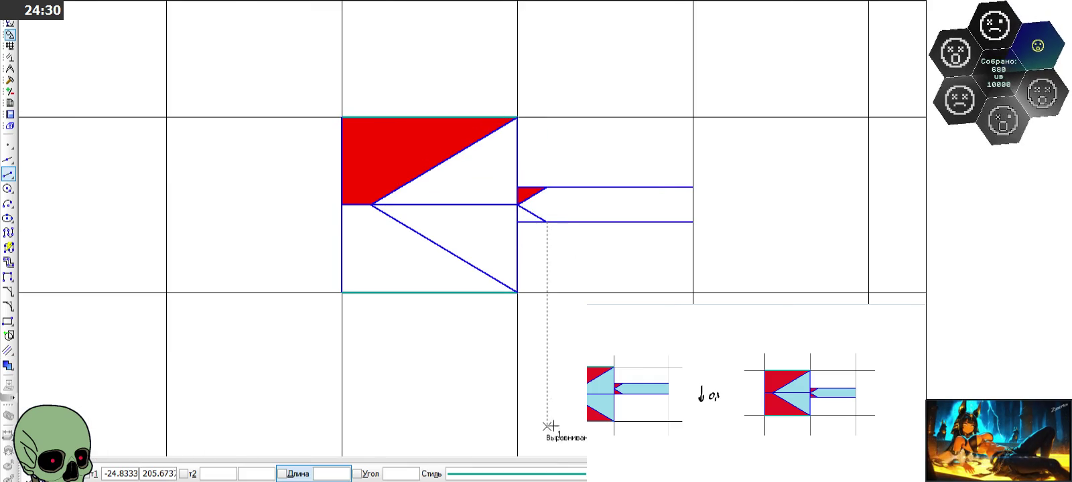
pyautogui.click(548, 476)
pyautogui.click(548, 333)
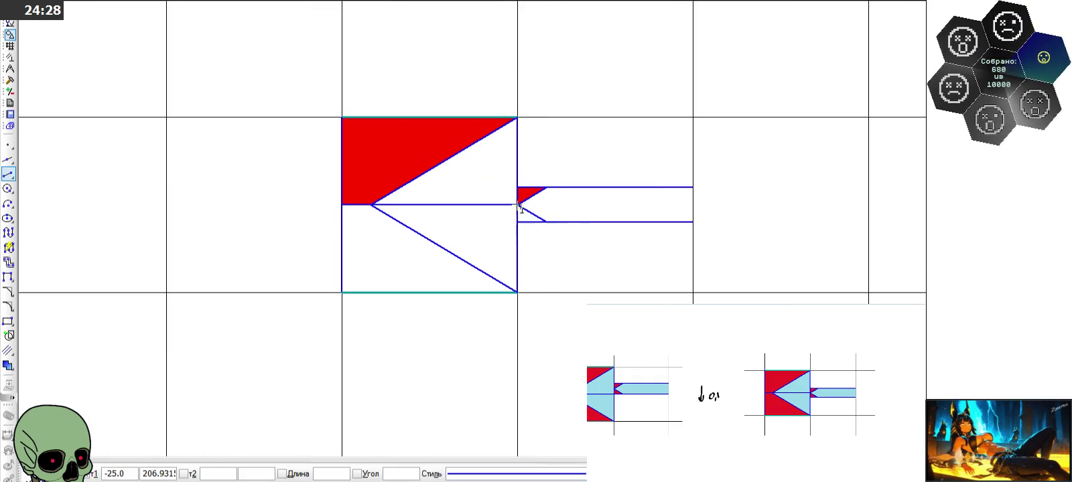
pyautogui.click(519, 204)
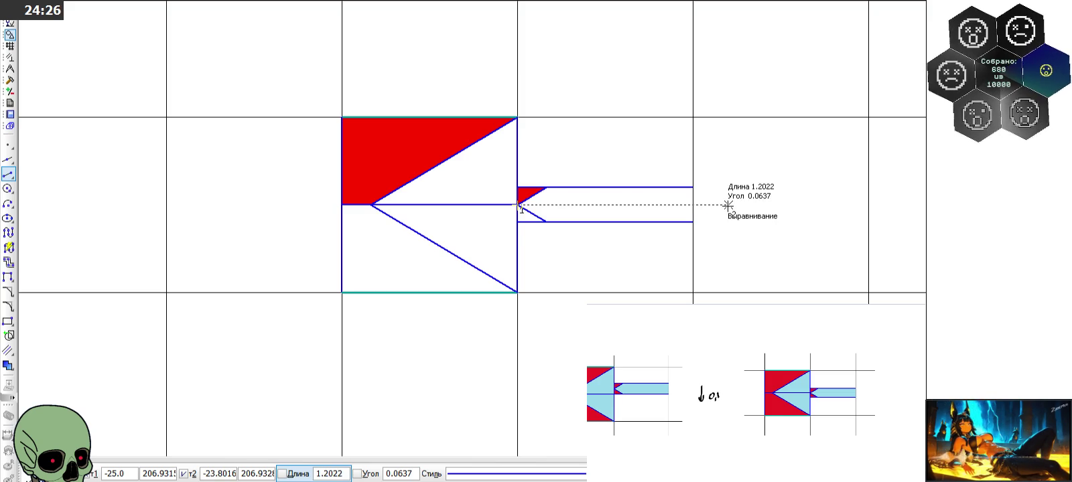
pyautogui.write('1')
pyautogui.press('Tab')
pyautogui.write('0')
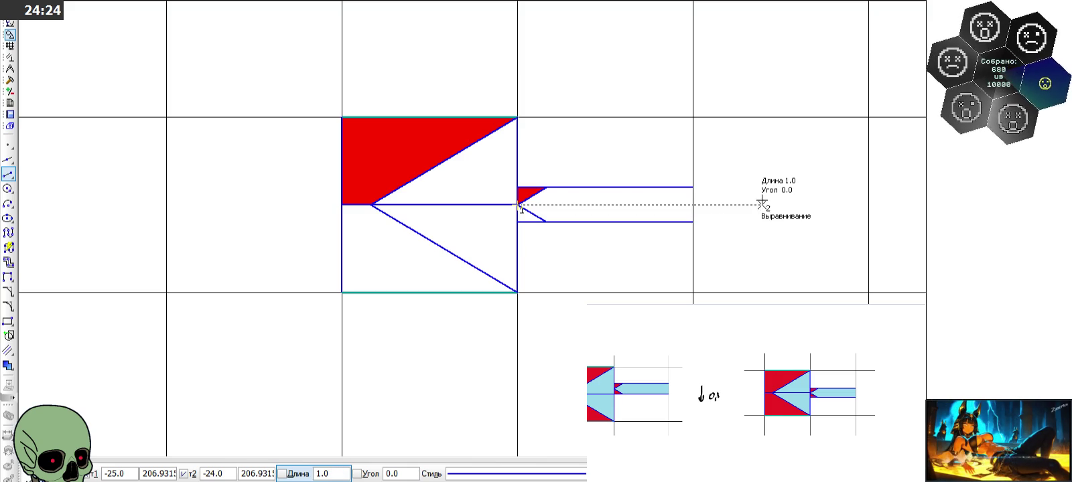
pyautogui.press('Return')
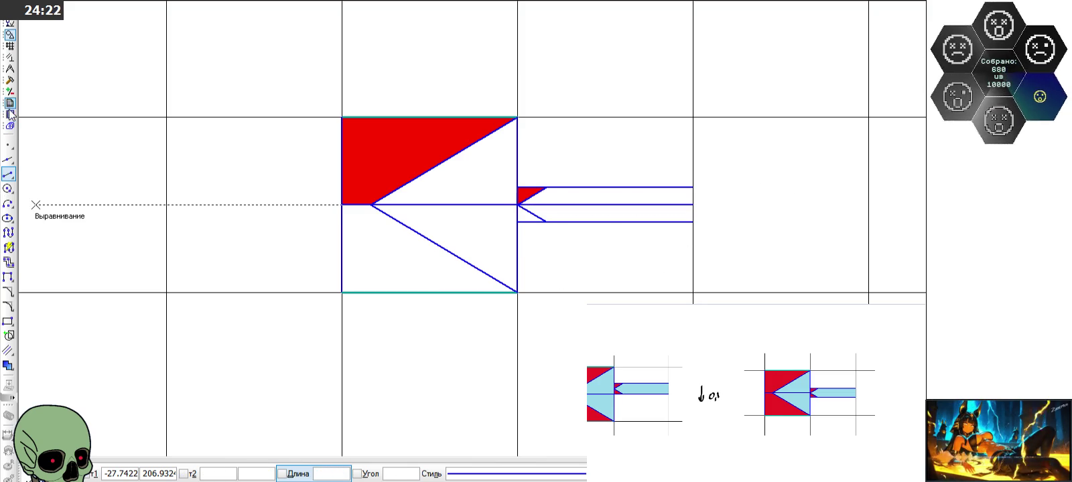
pyautogui.click(10, 81)
# Fill the triangle beside the red area and the shaft's upper half cyan
pyautogui.click(10, 35)
pyautogui.click(8, 365)
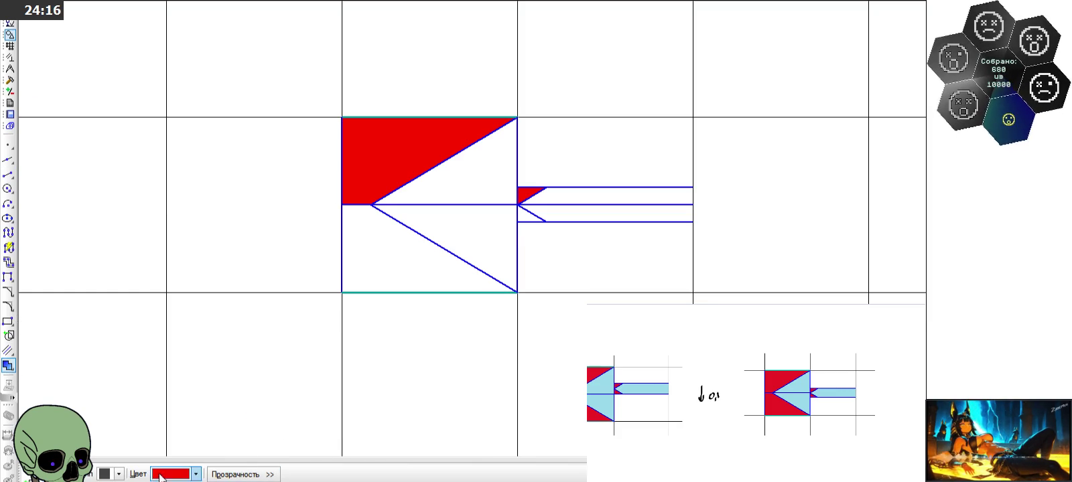
pyautogui.click(195, 474)
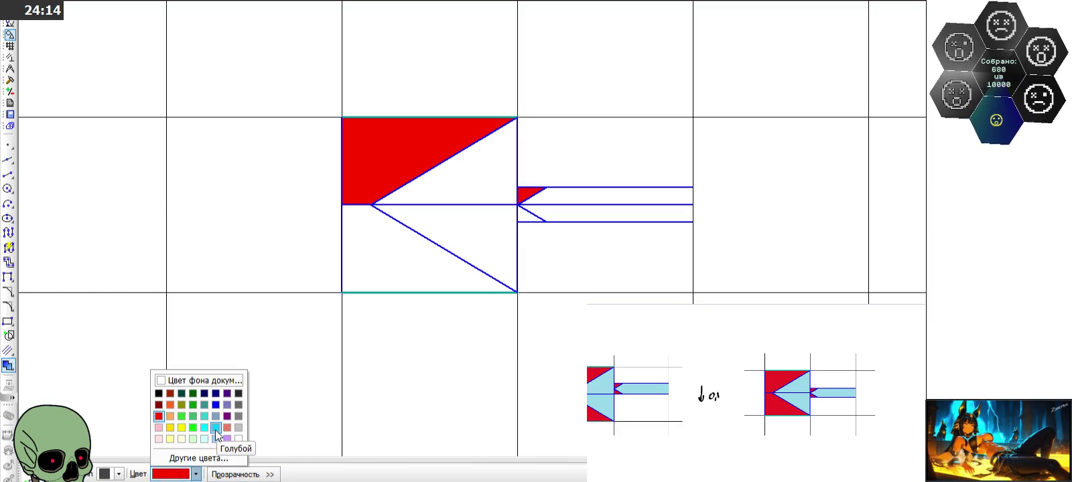
pyautogui.click(216, 427)
pyautogui.click(494, 168)
pyautogui.click(548, 191)
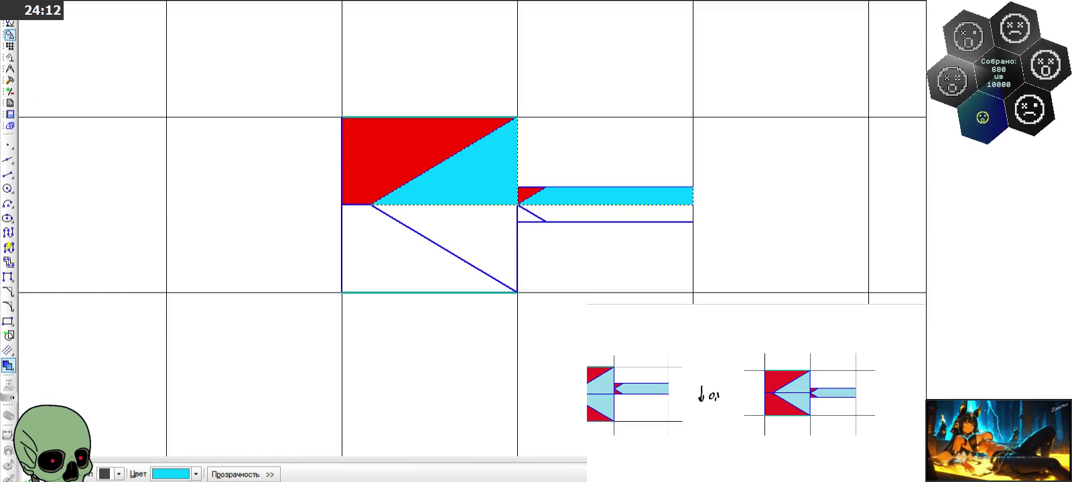
pyautogui.press('Escape')
# Place the copied diamond construction on the grid just above the tile
pyautogui.scroll(-5, 425, 263)
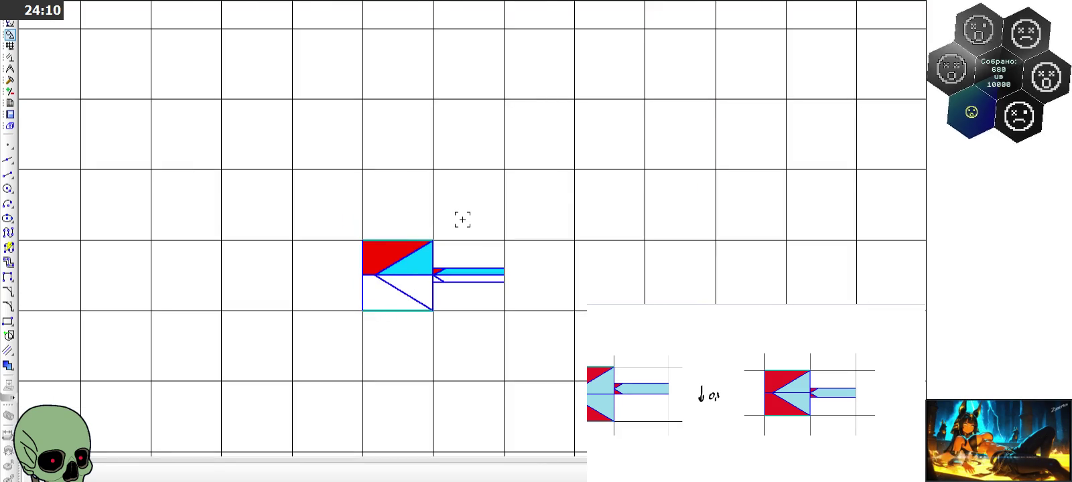
pyautogui.scroll(-3, 432, 294)
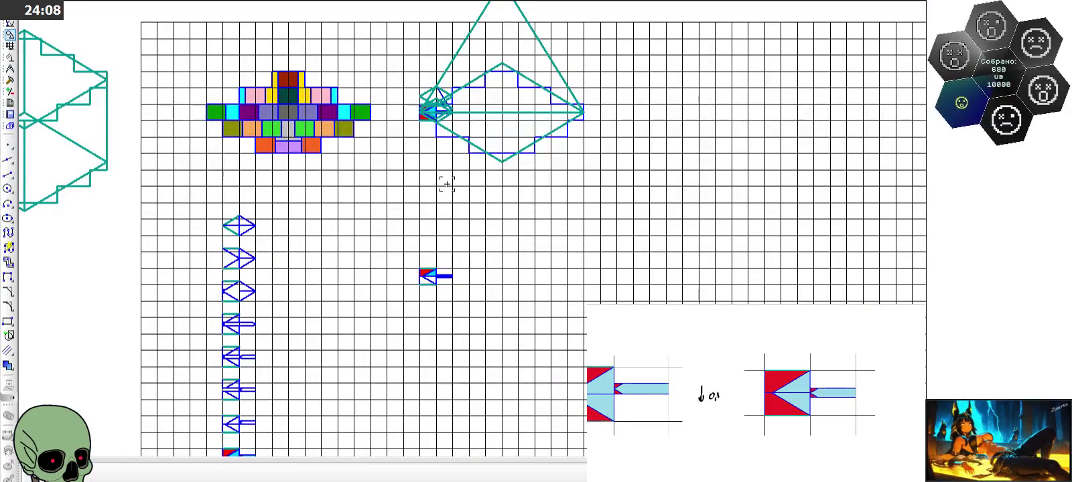
pyautogui.scroll(2, 435, 111)
pyautogui.scroll(4, 445, 114)
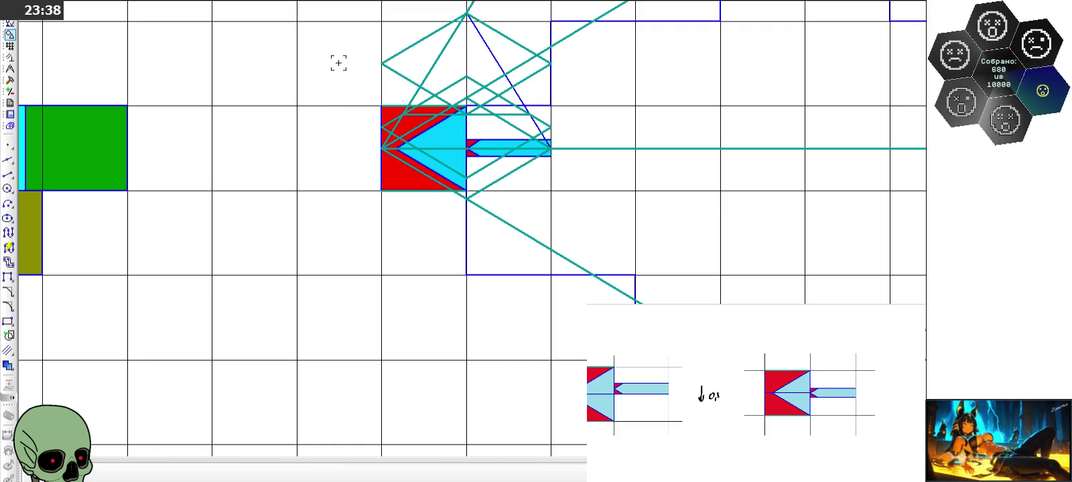
pyautogui.scroll(-5, 338, 63)
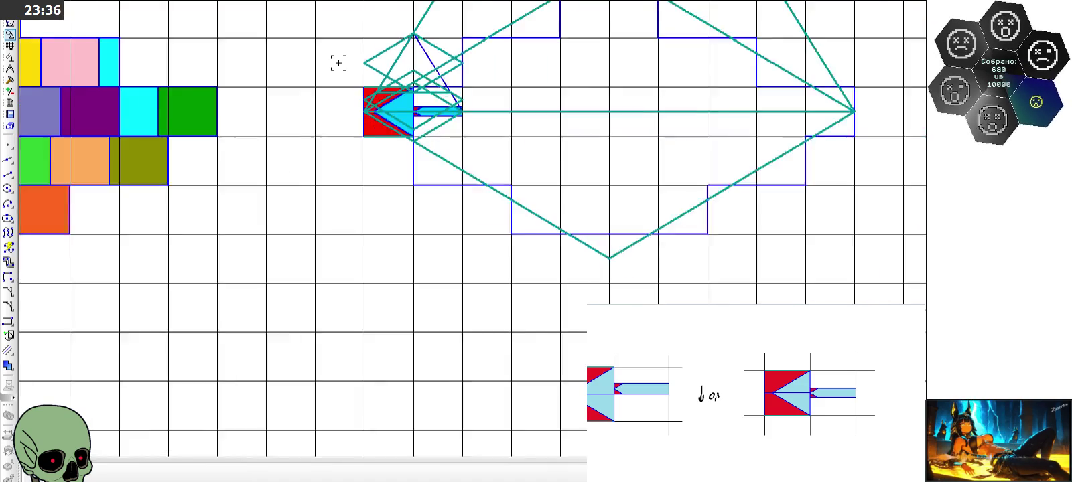
pyautogui.scroll(-1, 337, 62)
pyautogui.scroll(3, 371, 281)
pyautogui.scroll(2, 372, 284)
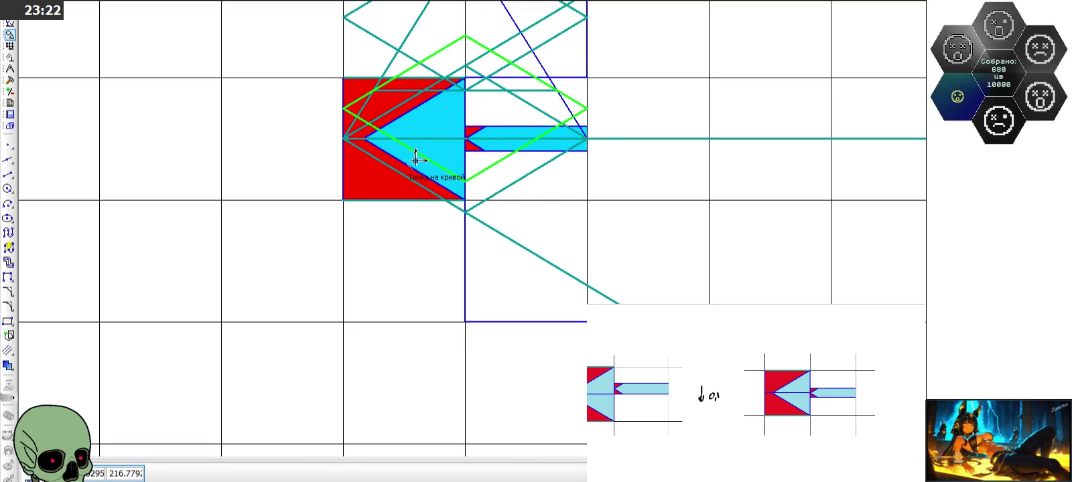
pyautogui.scroll(-3, 362, 78)
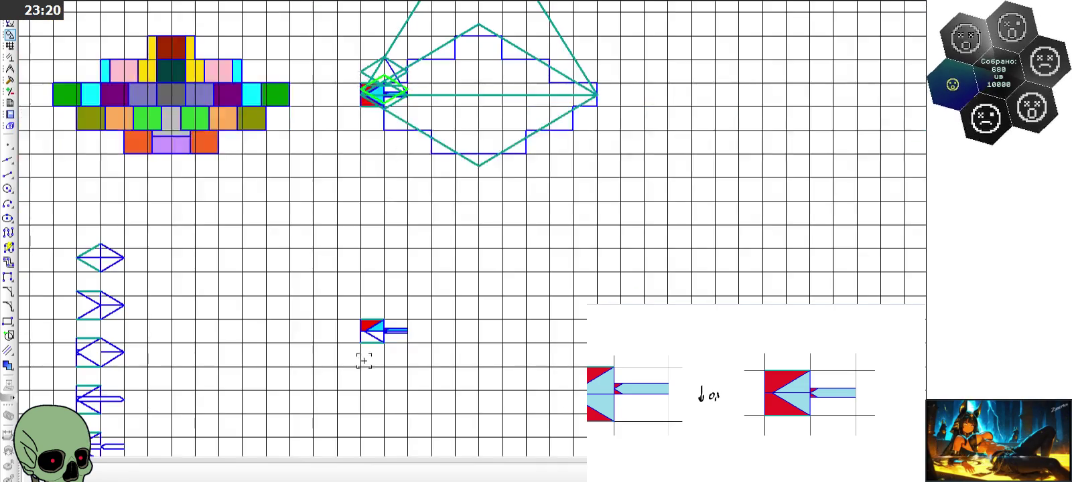
pyautogui.click(415, 160)
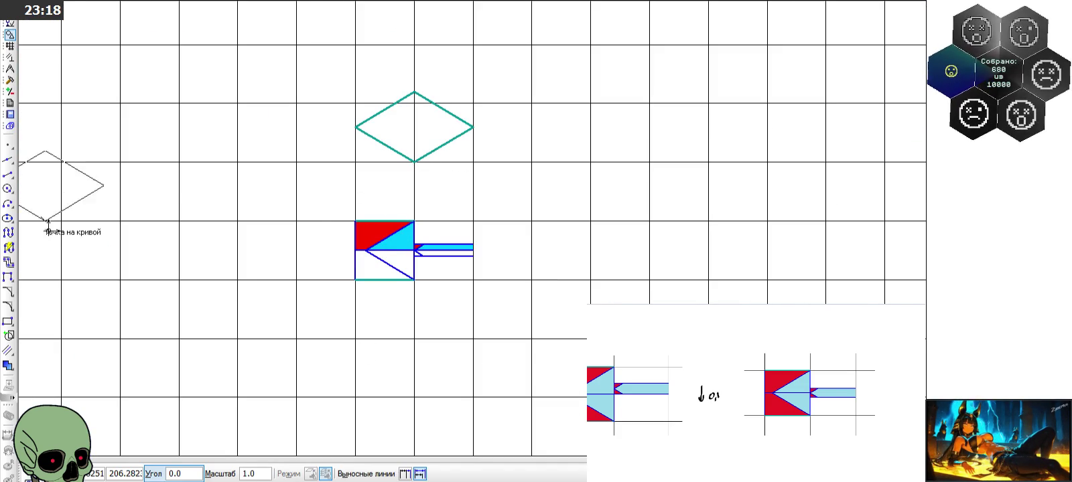
# Draw a horizontal line between the diamond's left and right corners
pyautogui.click(8, 174)
pyautogui.scroll(2, 334, 158)
pyautogui.click(371, 104)
pyautogui.click(573, 104)
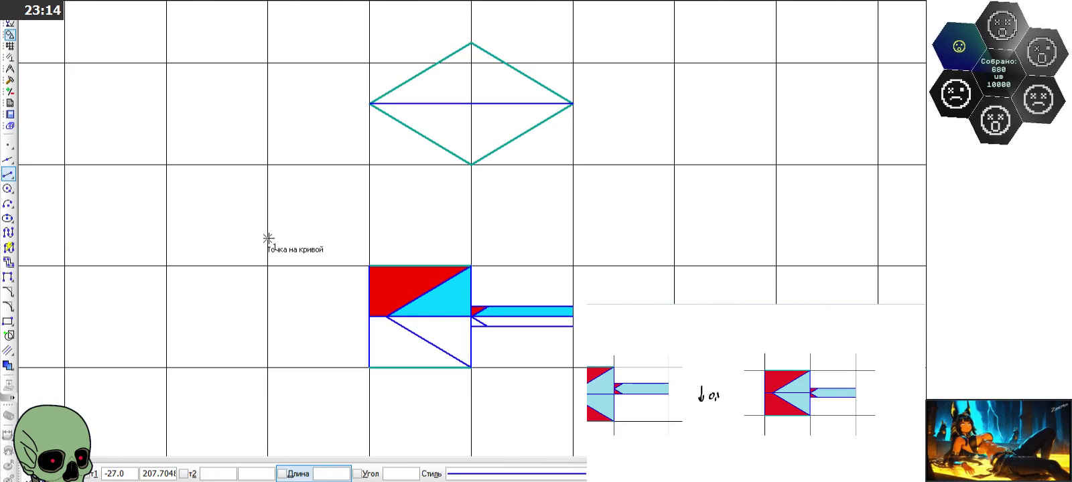
pyautogui.press('Escape')
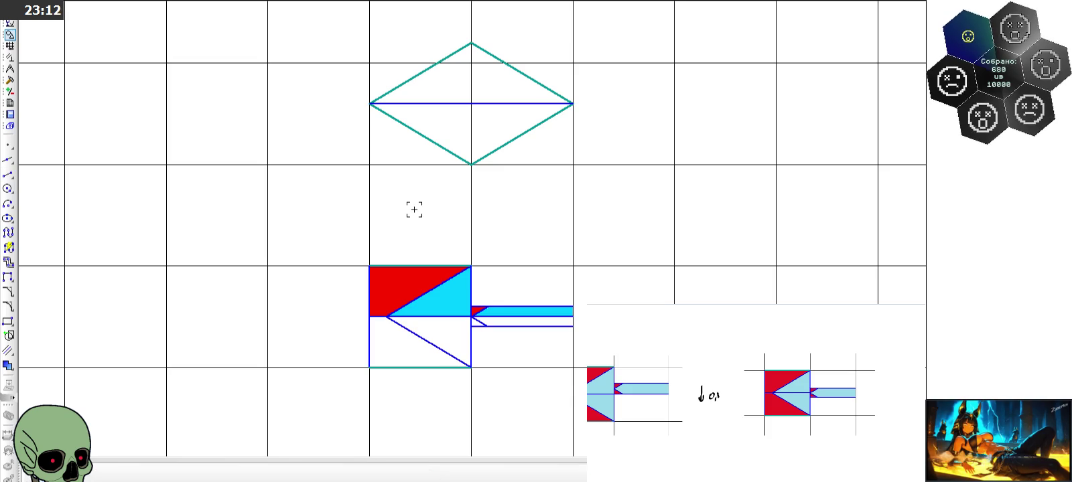
# Trim away the diamond's upper-right and lower-right edges
pyautogui.scroll(-2, 311, 158)
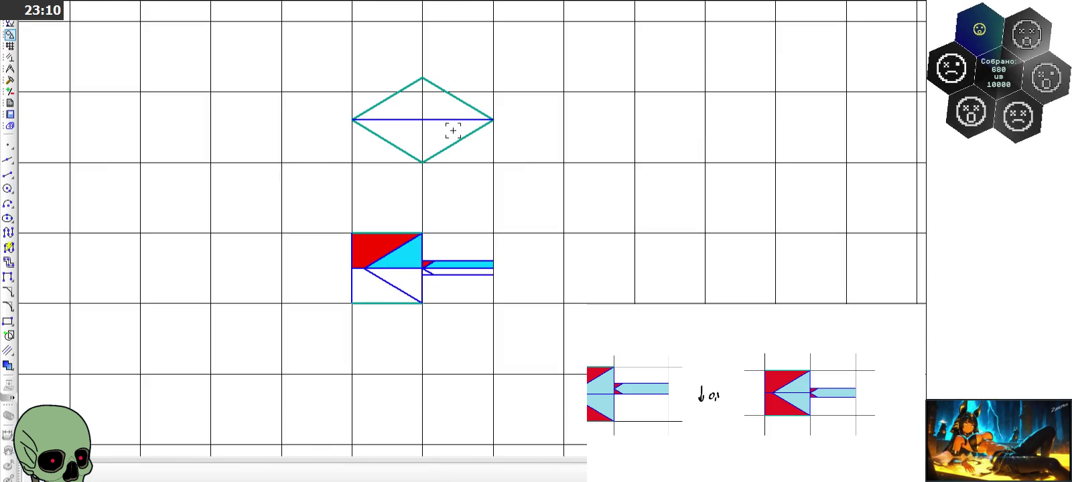
pyautogui.click(10, 79)
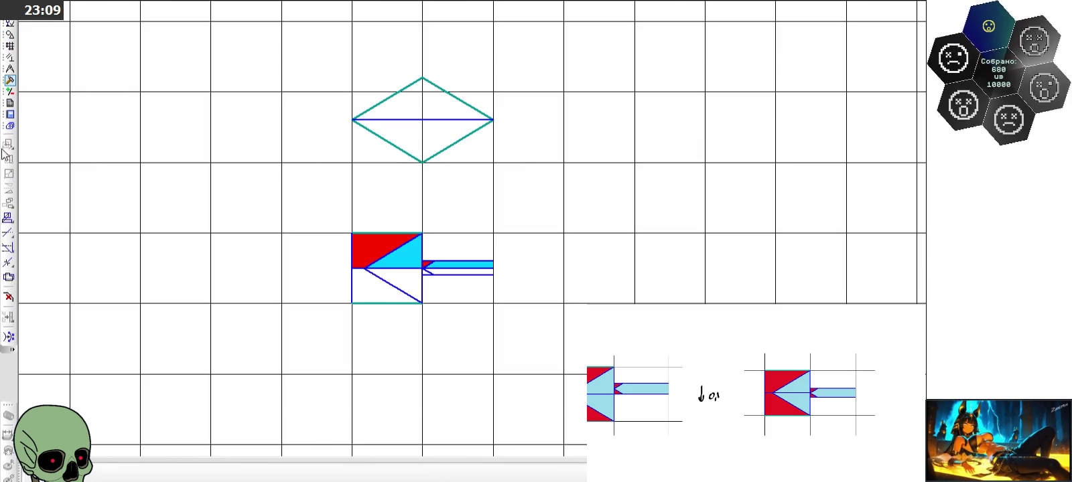
pyautogui.click(8, 232)
pyautogui.click(458, 99)
pyautogui.click(455, 143)
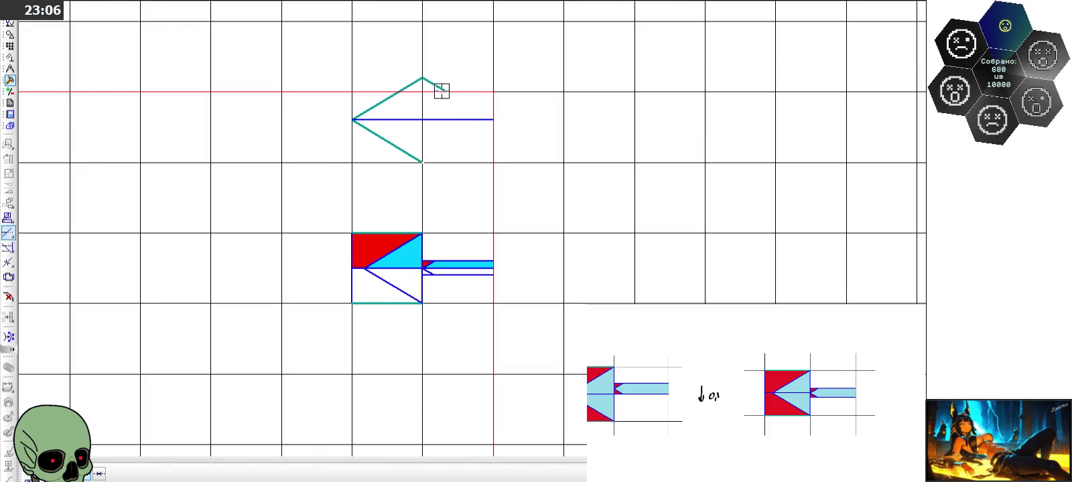
# Redraw the two right edges from the top corner to the right corner to the bottom corner
pyautogui.click(10, 34)
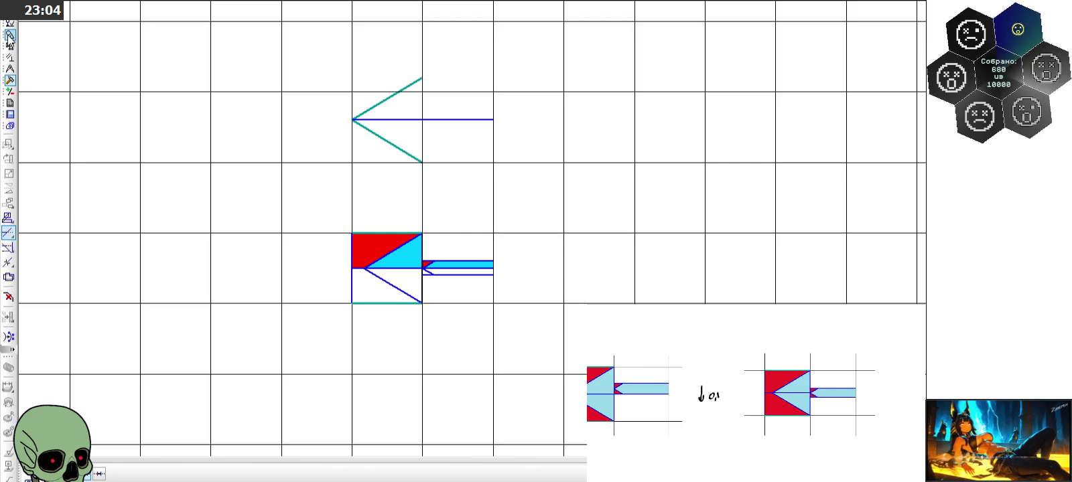
pyautogui.click(8, 174)
pyautogui.click(421, 78)
pyautogui.click(492, 119)
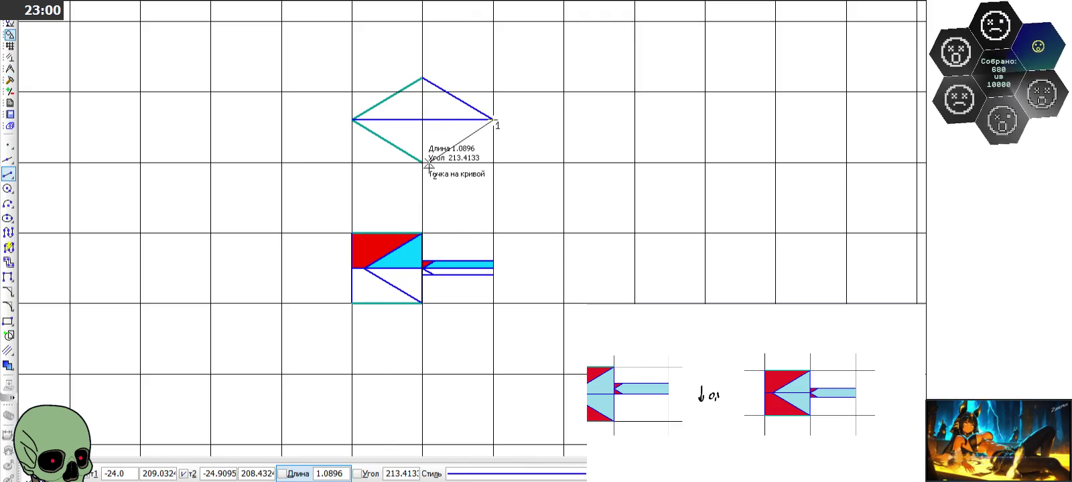
pyautogui.click(422, 162)
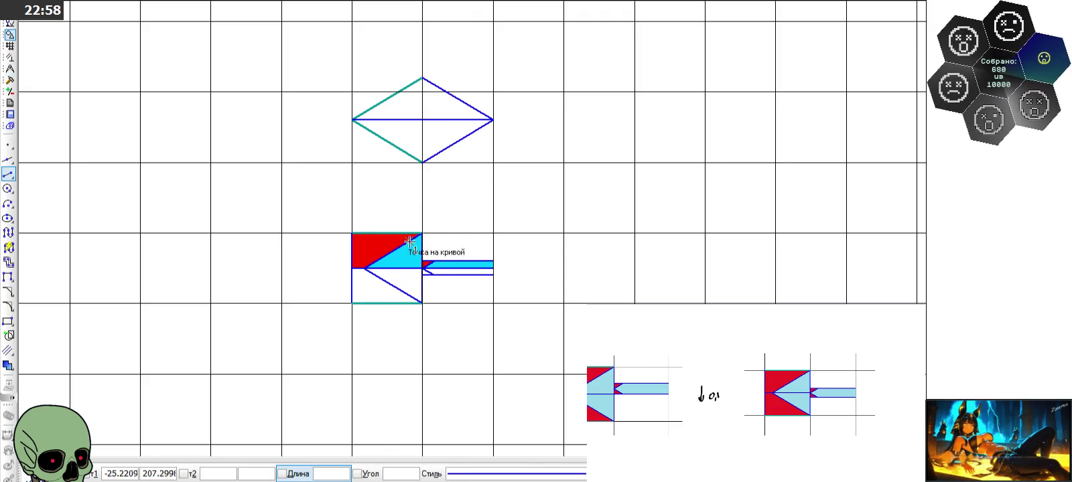
pyautogui.press('Escape')
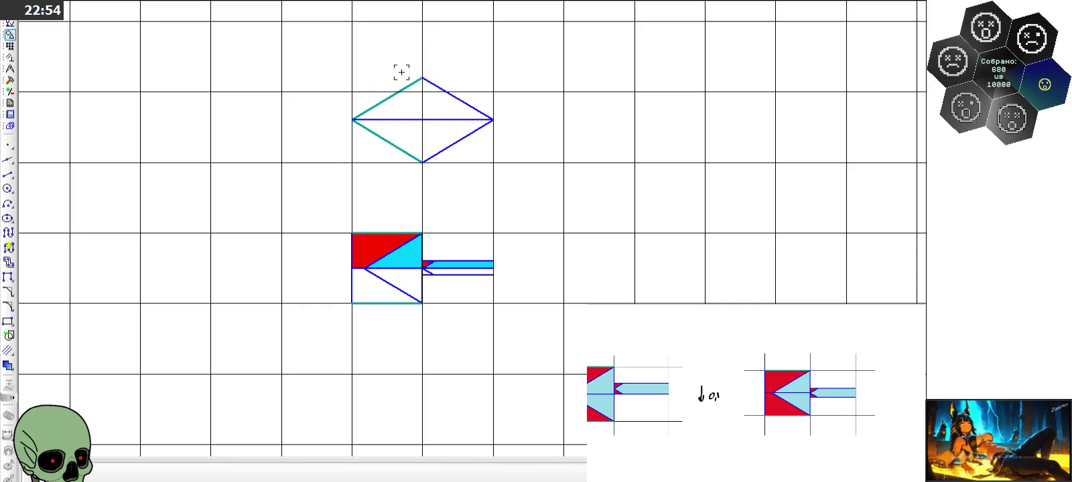
pyautogui.scroll(3, 485, 71)
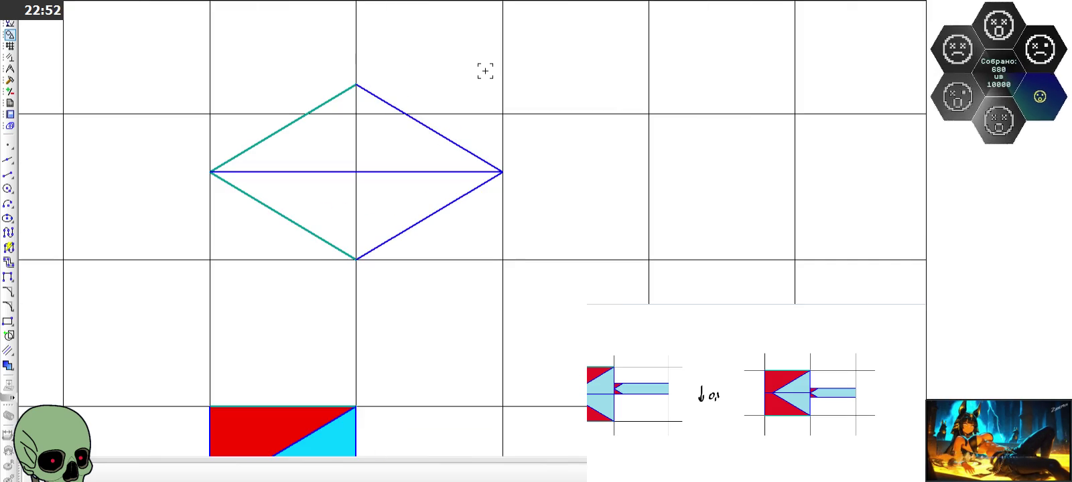
# Copy all five diamond lines from its bottom vertex and place the copy to the right
pyautogui.click(268, 138)
pyautogui.click(271, 208)
pyautogui.click(429, 216)
pyautogui.click(276, 172)
pyautogui.click(464, 149)
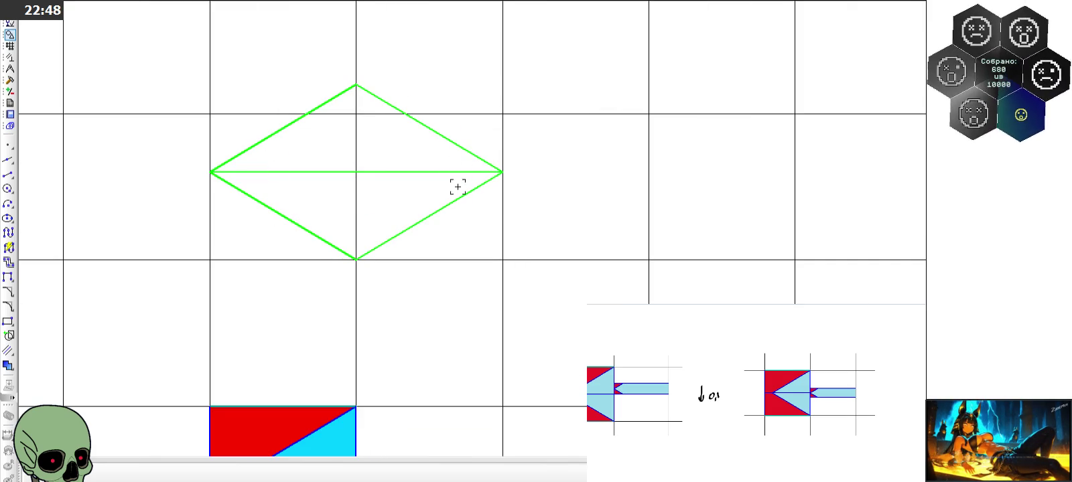
pyautogui.click(355, 260)
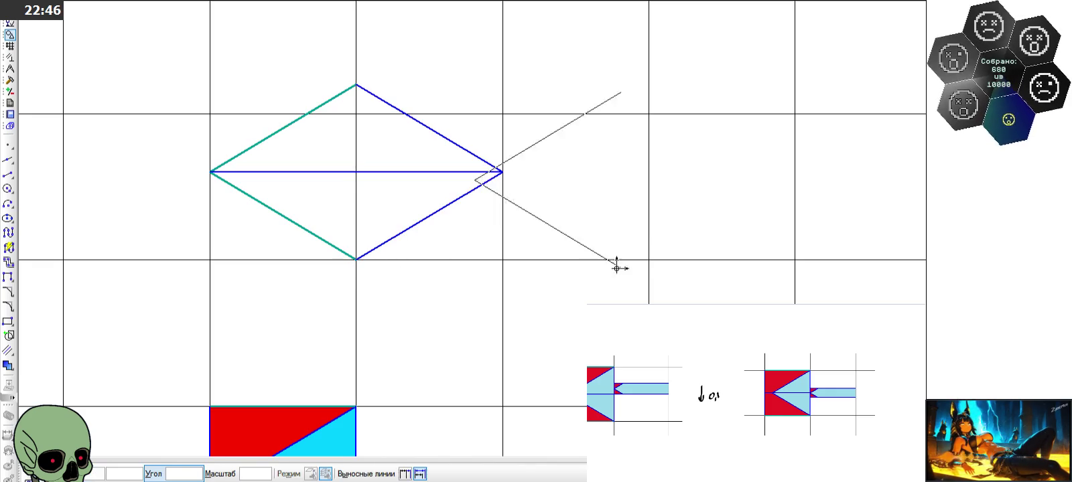
pyautogui.click(794, 259)
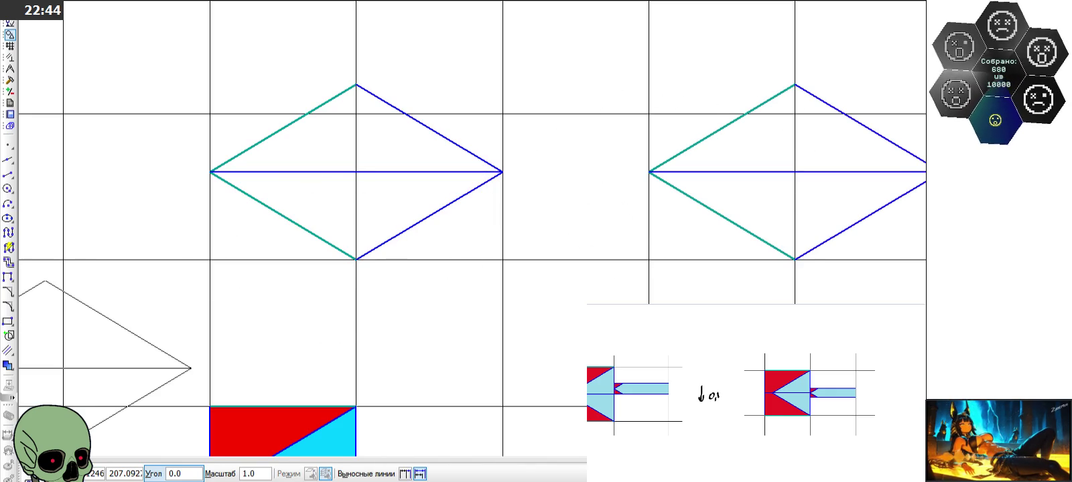
pyautogui.press('Escape')
# Delete the copy's horizontal middle line
pyautogui.click(738, 173)
pyautogui.press('Delete')
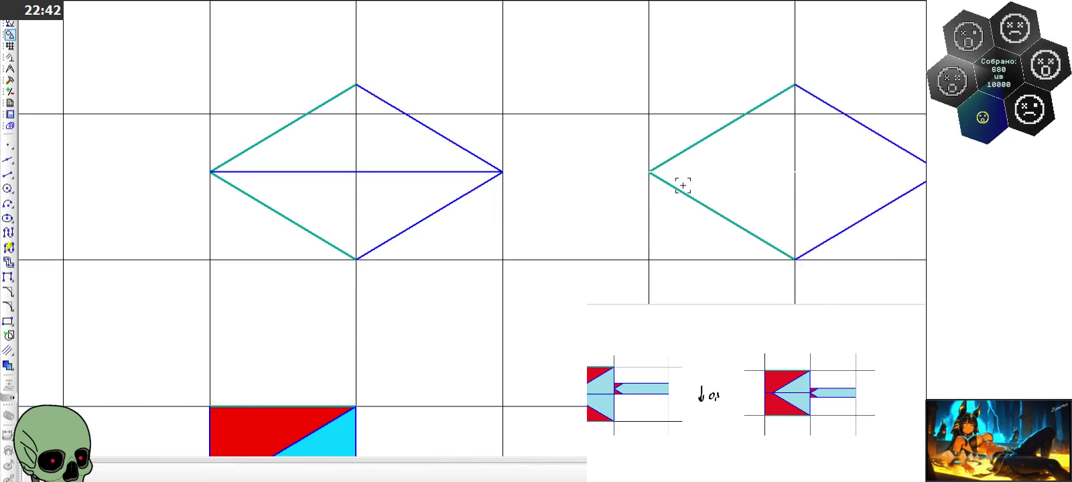
pyautogui.scroll(-2, 528, 175)
pyautogui.scroll(2, 790, 139)
pyautogui.scroll(1, 790, 139)
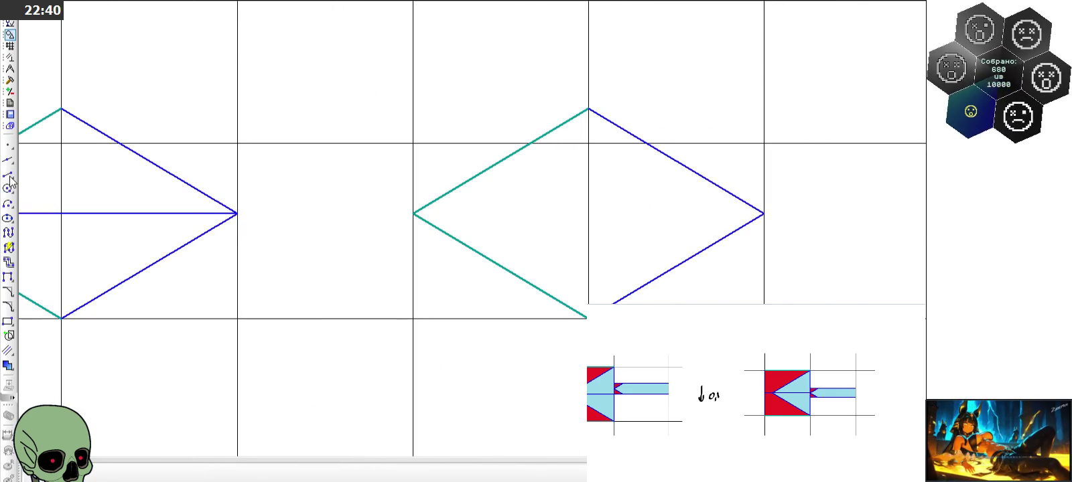
# Divide the right diamond's upper-left edge into 5 parts with Крест cross markers
pyautogui.click(8, 174)
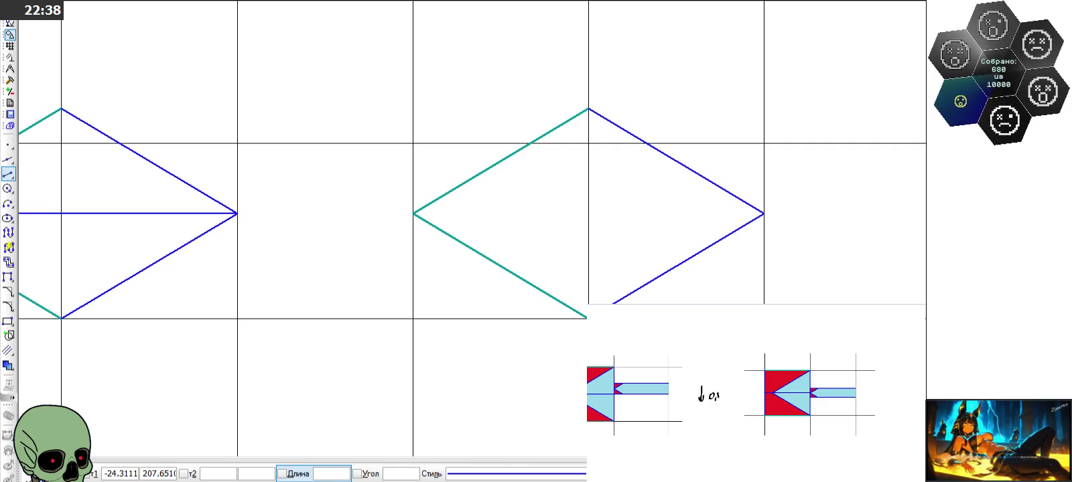
pyautogui.press('Escape')
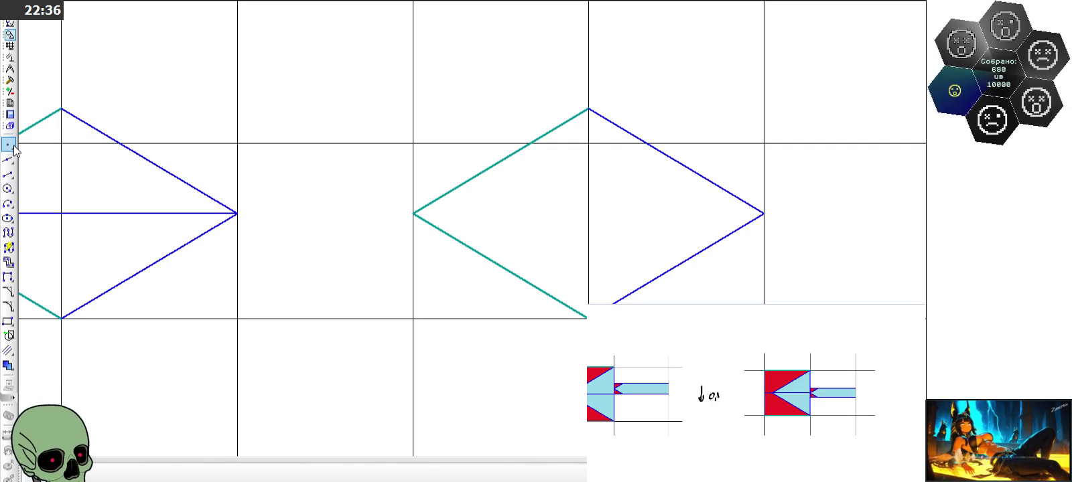
pyautogui.moveTo(13, 149); pyautogui.dragTo(44, 148)
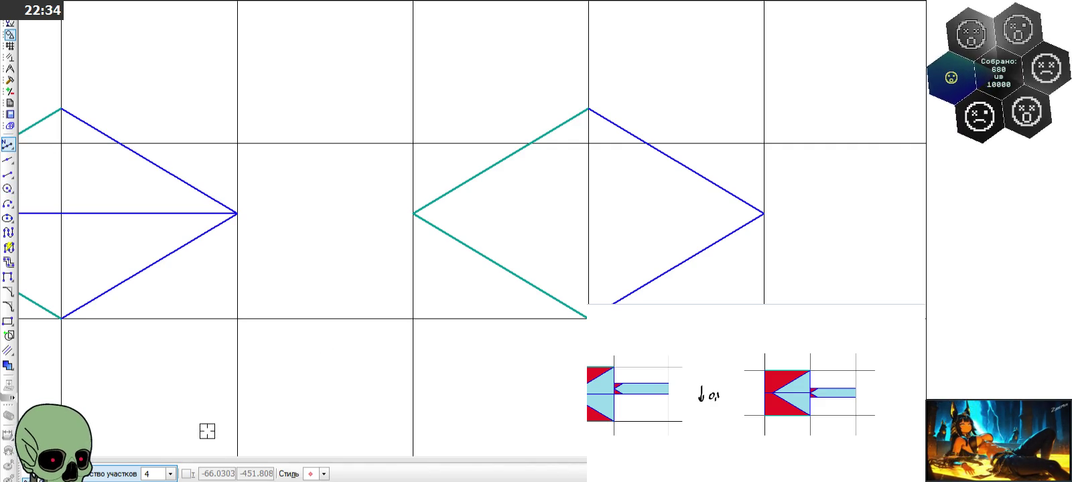
pyautogui.click(170, 473)
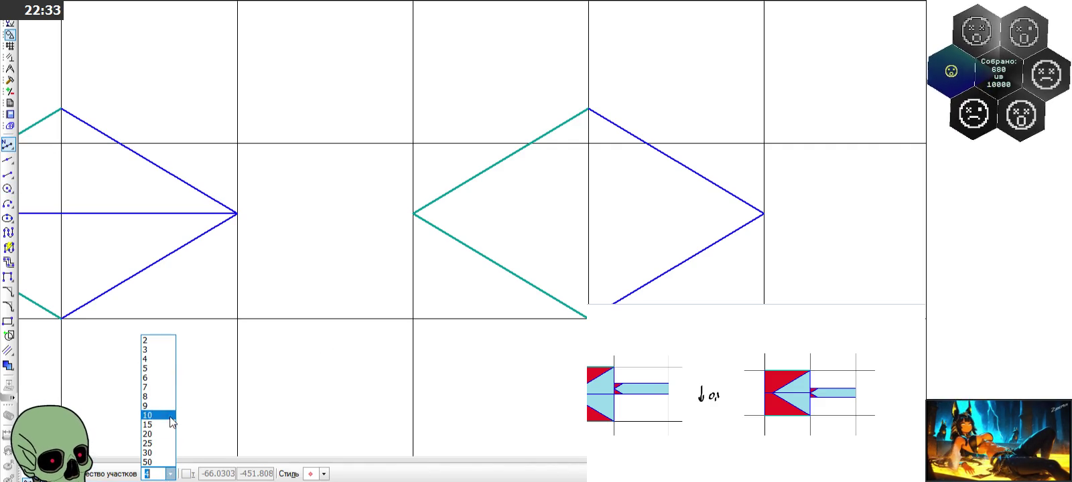
pyautogui.click(163, 368)
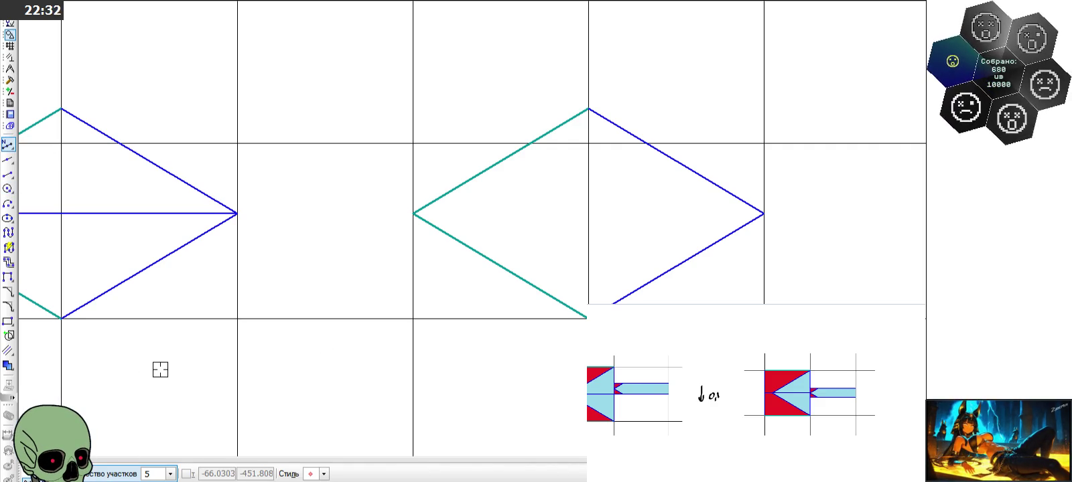
pyautogui.click(312, 474)
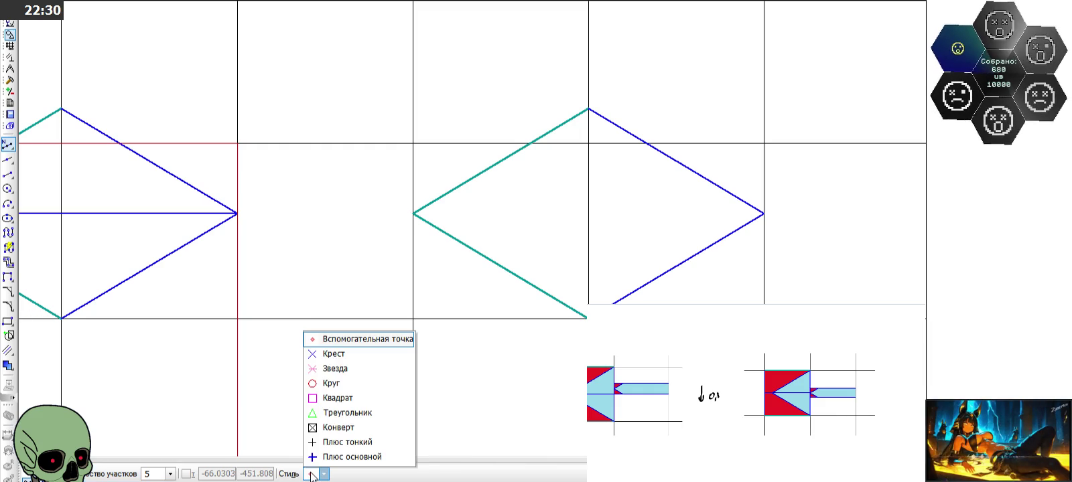
pyautogui.click(328, 353)
pyautogui.click(468, 182)
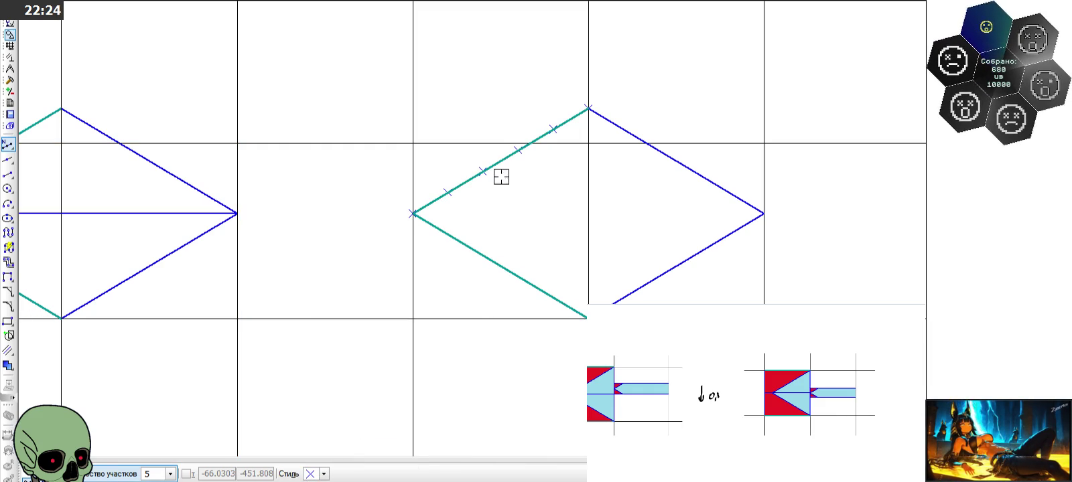
# Divide the upper-right edge into 5 parts the same way
pyautogui.press('Escape')
pyautogui.scroll(-2, 525, 280)
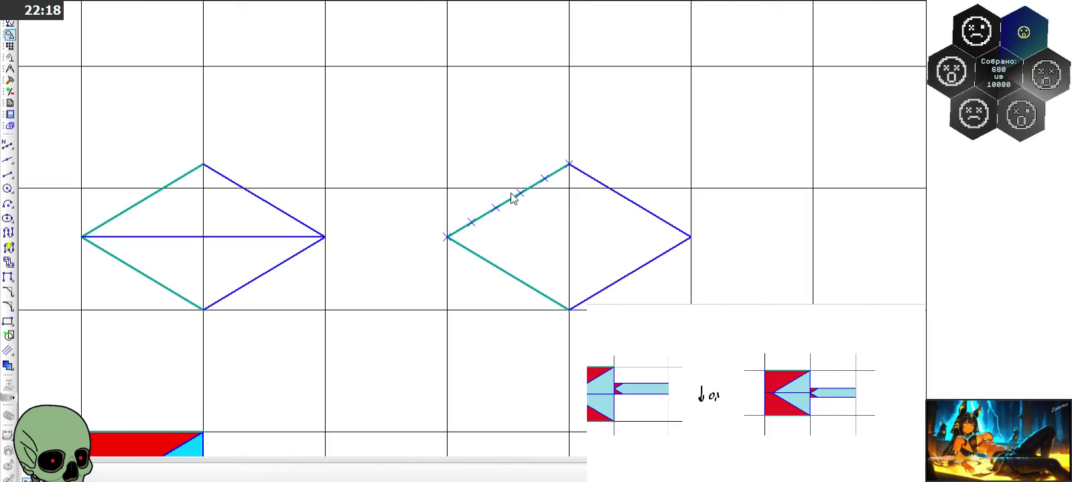
pyautogui.press('Return')
pyautogui.click(632, 203)
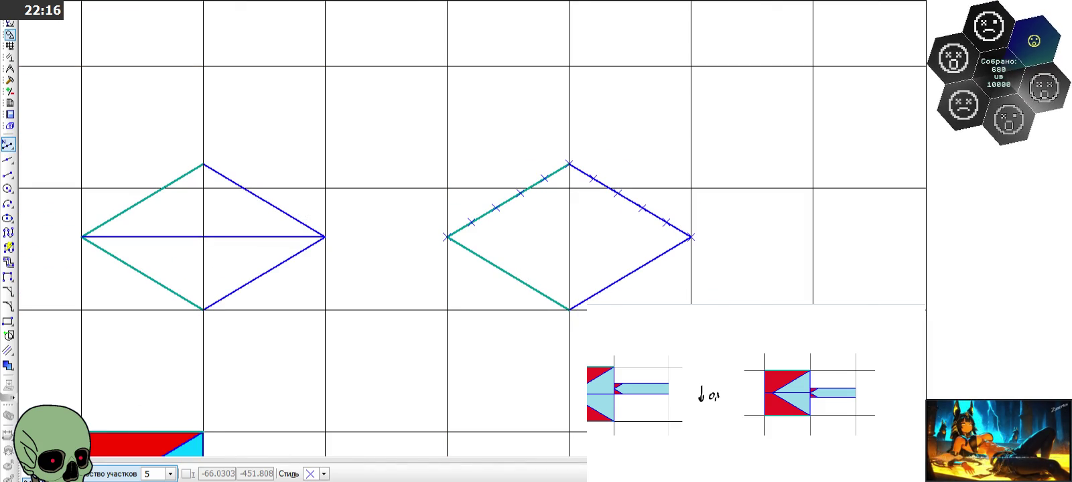
pyautogui.press('Escape')
pyautogui.click(8, 174)
pyautogui.scroll(1, 545, 196)
# Draw a horizontal line across the right diamond from its left edge mark to its right edge
pyautogui.click(440, 227)
pyautogui.click(675, 229)
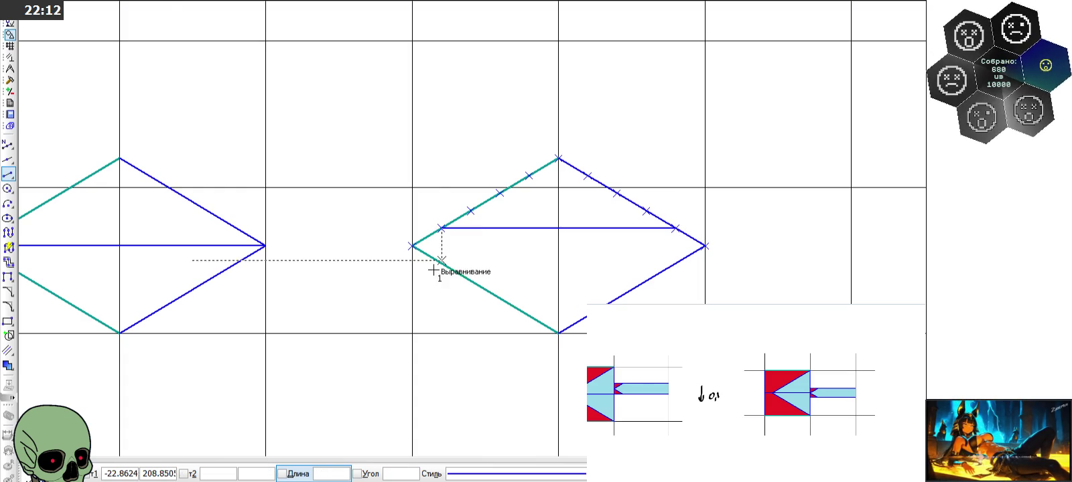
pyautogui.scroll(-2, 431, 142)
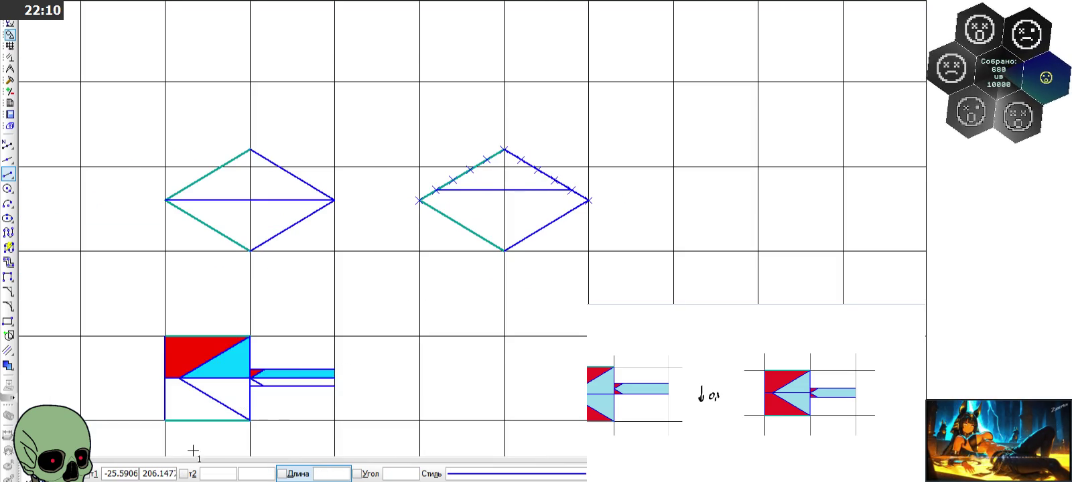
pyautogui.press('Escape')
pyautogui.scroll(-1, 469, 234)
pyautogui.scroll(1, 268, 355)
# Copy the lower-left red-and-cyan arrow tile by its bottom-left corner and place it under the right diamond
pyautogui.moveTo(223, 263); pyautogui.dragTo(417, 385)
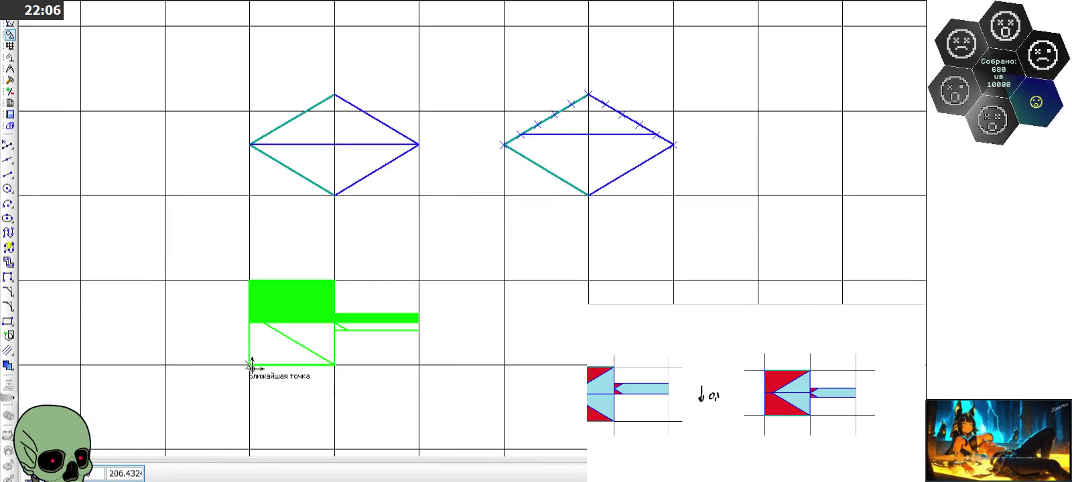
pyautogui.click(249, 364)
pyautogui.click(503, 365)
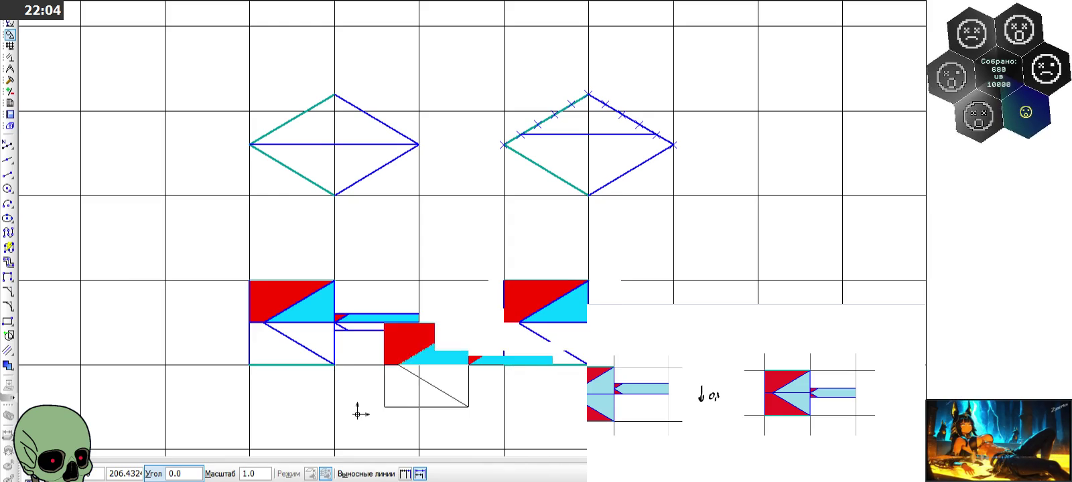
pyautogui.press('Escape')
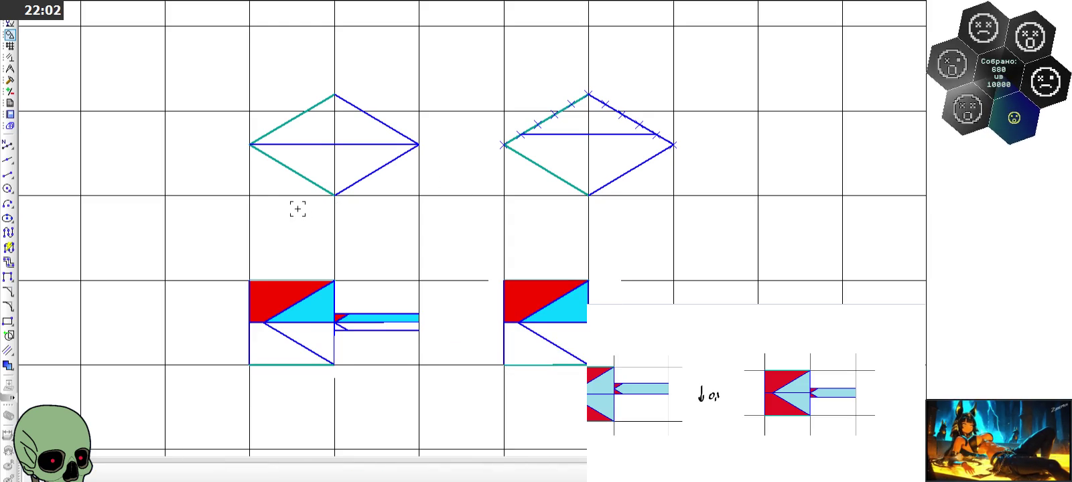
pyautogui.scroll(-3, 484, 245)
pyautogui.scroll(-1, 369, 243)
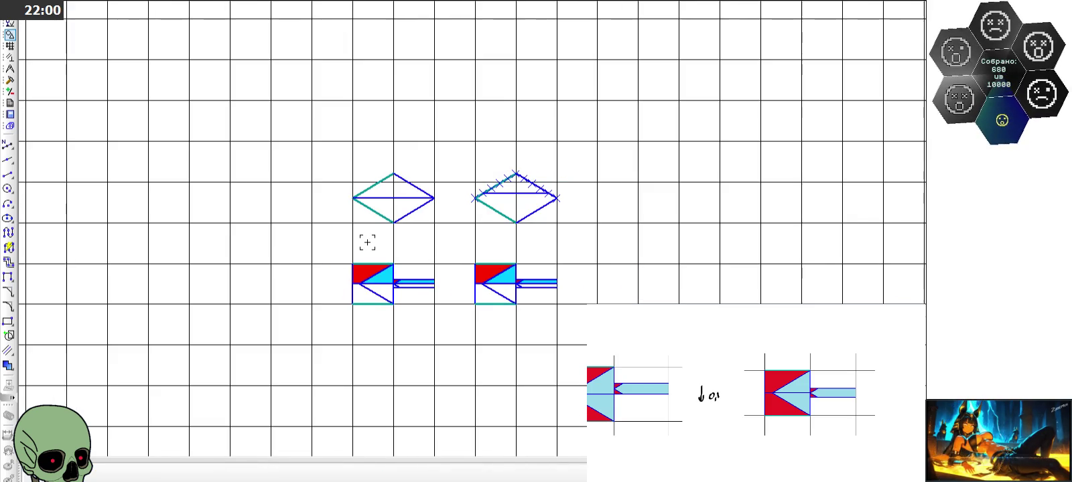
pyautogui.scroll(3, 546, 280)
pyautogui.scroll(3, 539, 278)
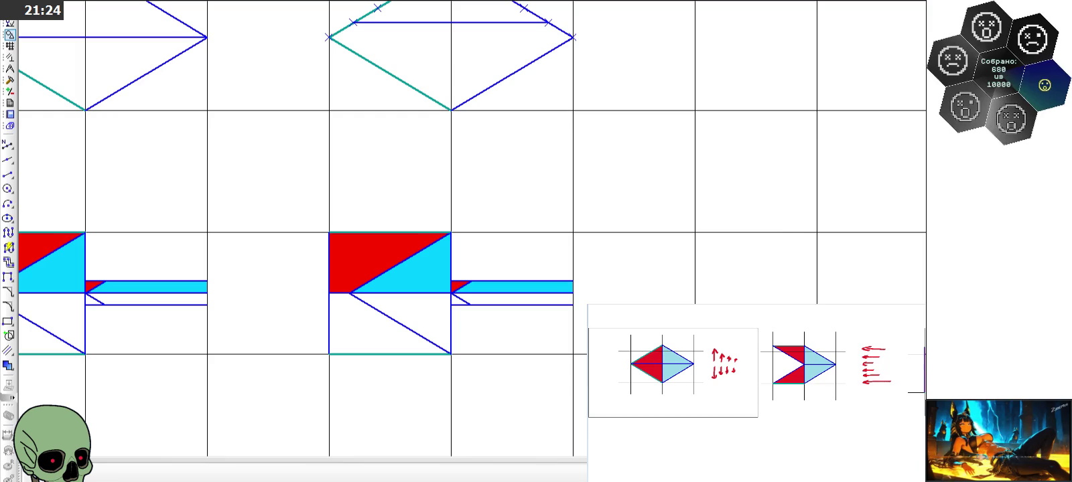
# Cancel the point-on-curve command and window-select all eight tile stages, top diamond to filled arrow
pyautogui.scroll(-3, 777, 179)
pyautogui.scroll(-2, 778, 179)
pyautogui.scroll(4, 553, 210)
pyautogui.scroll(1, 553, 209)
pyautogui.scroll(-3, 553, 210)
pyautogui.scroll(2, 505, 88)
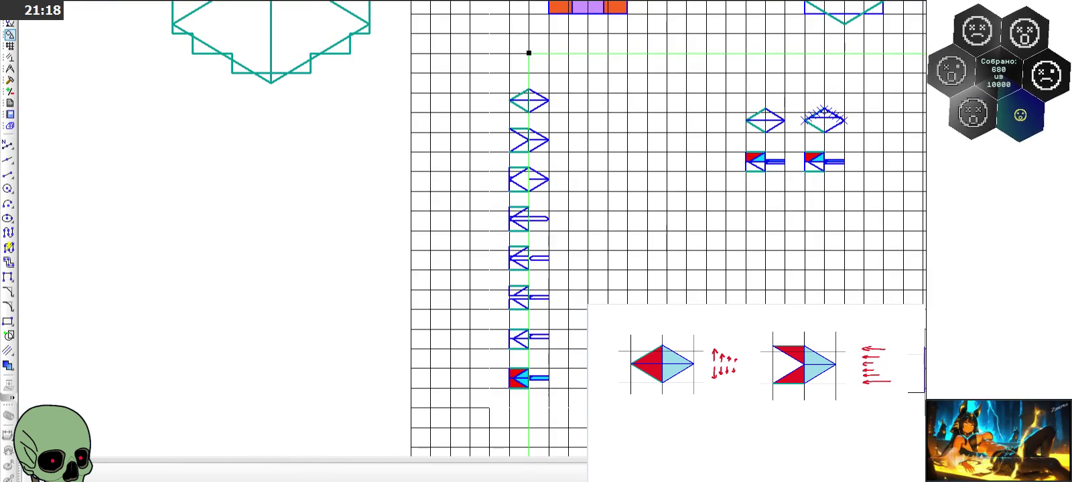
pyautogui.press('Escape')
pyautogui.click(379, 227)
pyautogui.scroll(2, 456, 216)
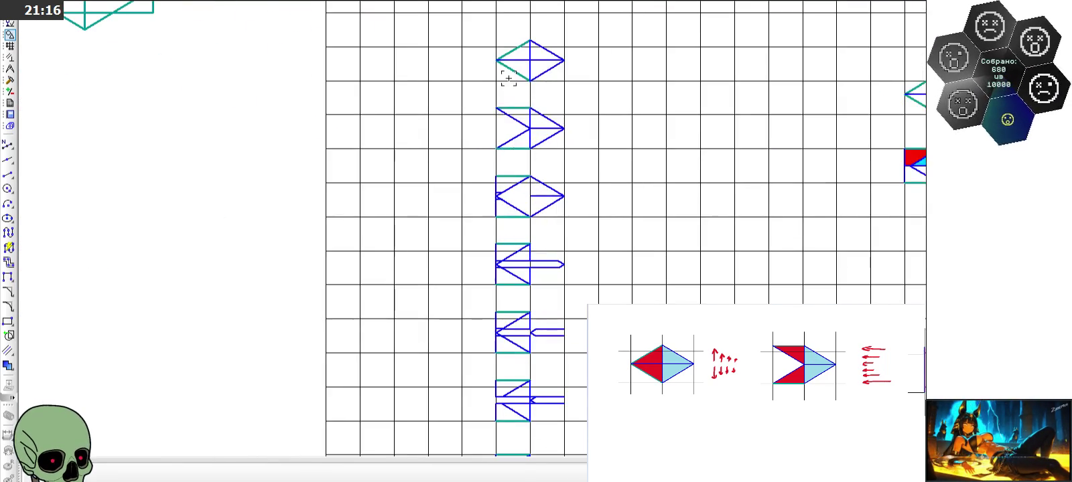
pyautogui.moveTo(486, 31); pyautogui.dragTo(527, 79)
pyautogui.scroll(-1, 527, 79)
pyautogui.moveTo(527, 134); pyautogui.dragTo(569, 434)
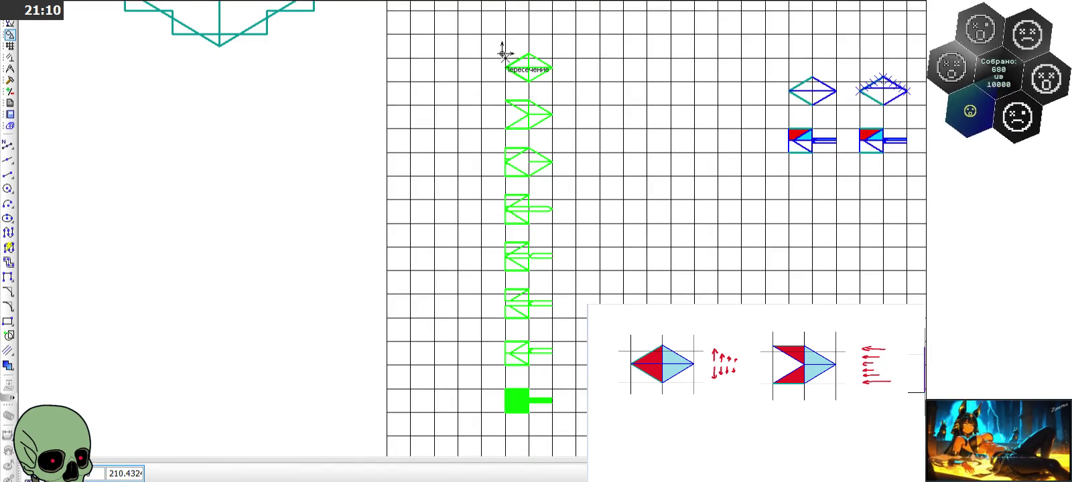
pyautogui.scroll(-3, 422, 106)
pyautogui.scroll(2, 602, 131)
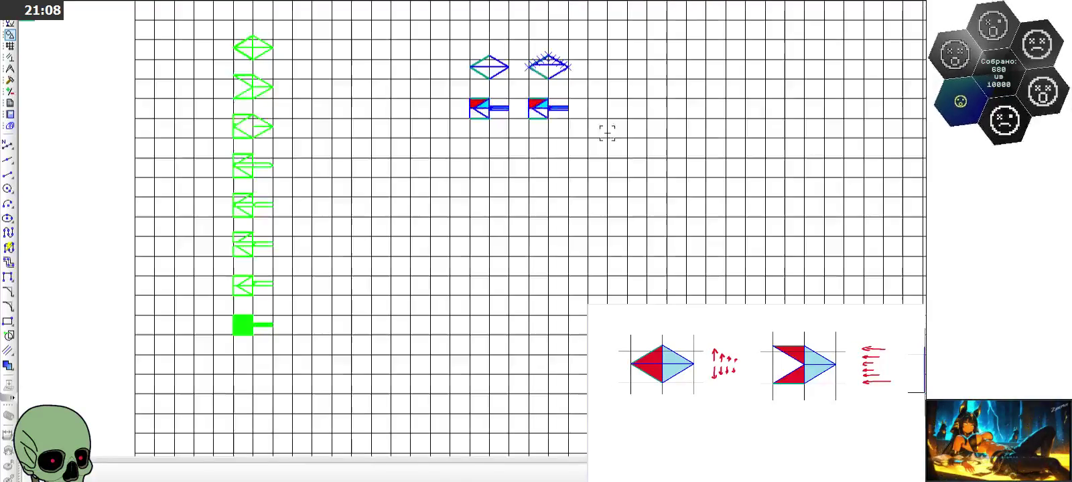
# Copy the selected arrow column and paste a duplicate to its right
pyautogui.hotkey('ctrl', 'c')
pyautogui.hotkey('ctrl', 'v')
pyautogui.click(544, 204)
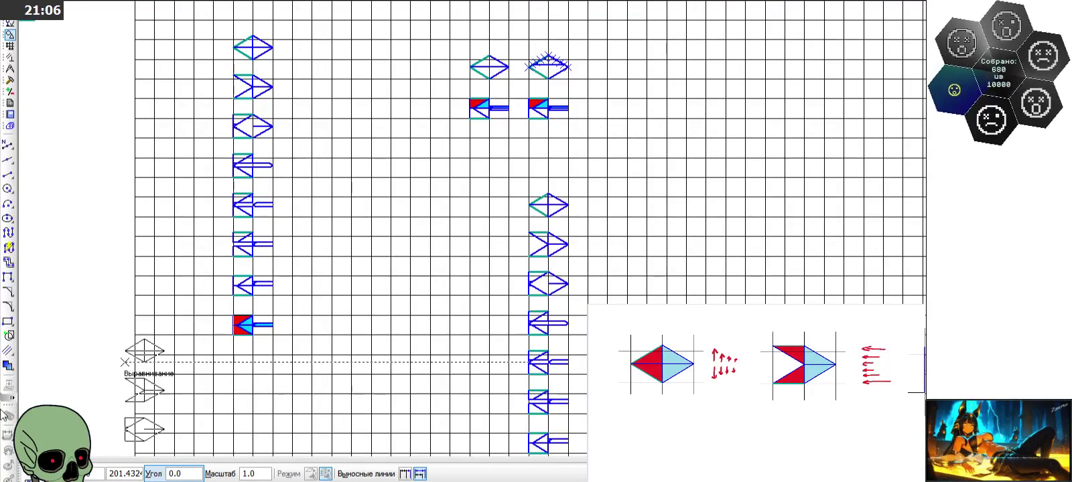
pyautogui.press('Escape')
pyautogui.scroll(3, 603, 283)
pyautogui.scroll(2, 514, 168)
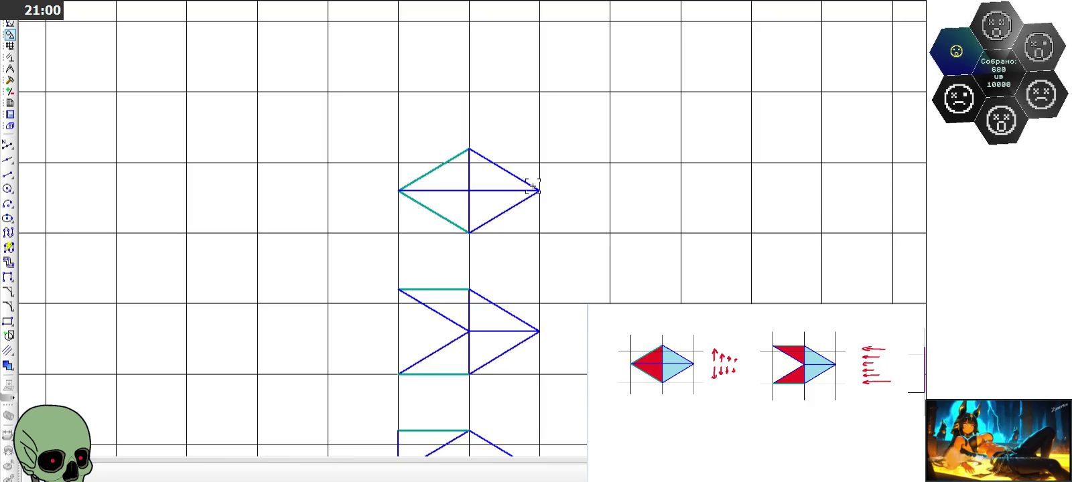
pyautogui.scroll(2, 478, 191)
# Delete the horizontal middle line from the copied column's top diamond
pyautogui.click(427, 188)
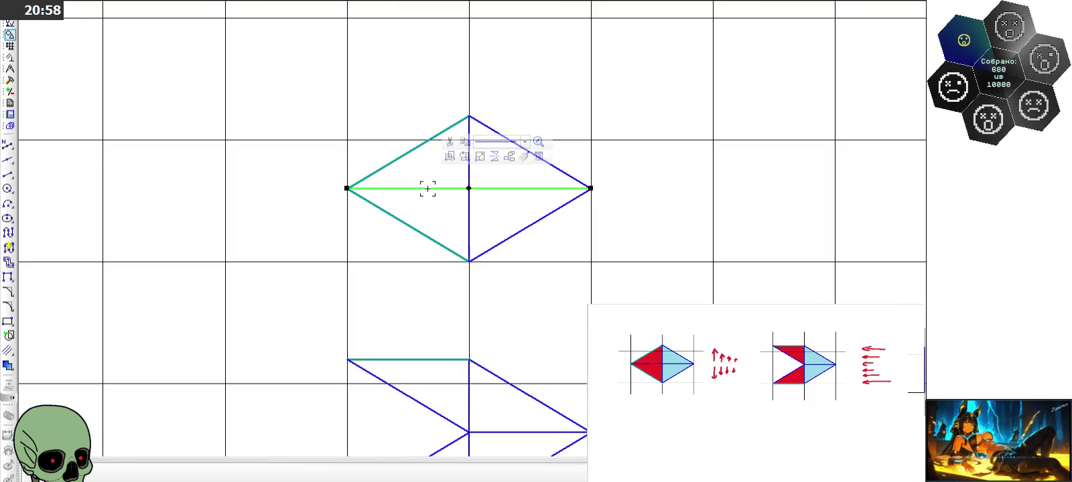
pyautogui.press('Delete')
pyautogui.scroll(-5, 447, 227)
pyautogui.scroll(3, 442, 40)
pyautogui.scroll(2, 444, 33)
pyautogui.scroll(1, 435, 67)
pyautogui.scroll(-3, 424, 72)
pyautogui.scroll(-1, 407, 295)
pyautogui.scroll(2, 412, 291)
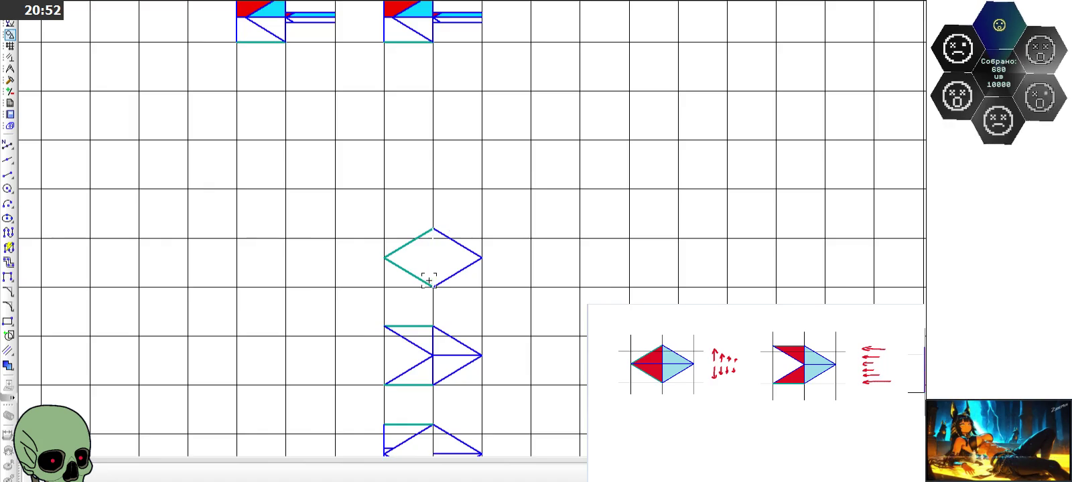
pyautogui.scroll(3, 422, 274)
pyautogui.click(8, 144)
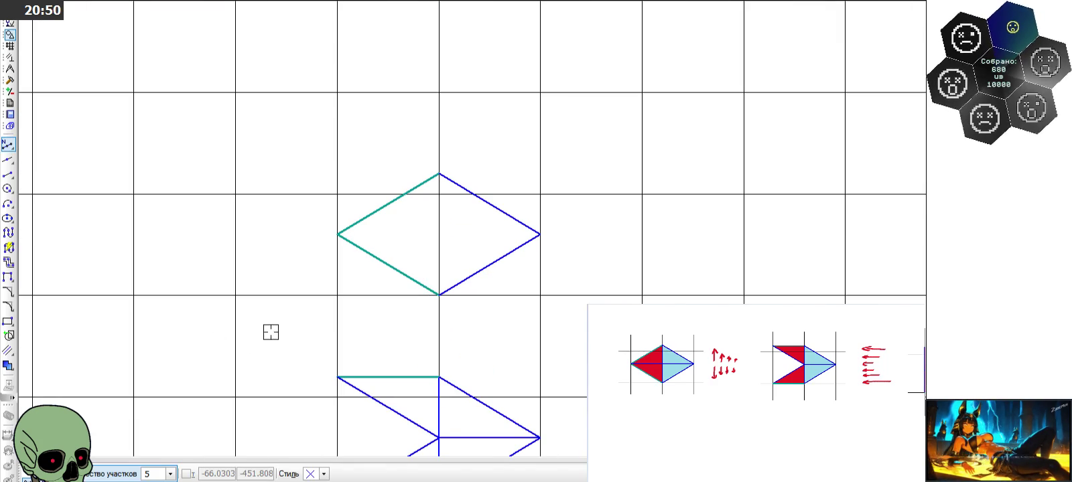
# Divide the top diamond's upper-left and upper-right edges into five equal parts each
pyautogui.click(361, 219)
pyautogui.click(490, 205)
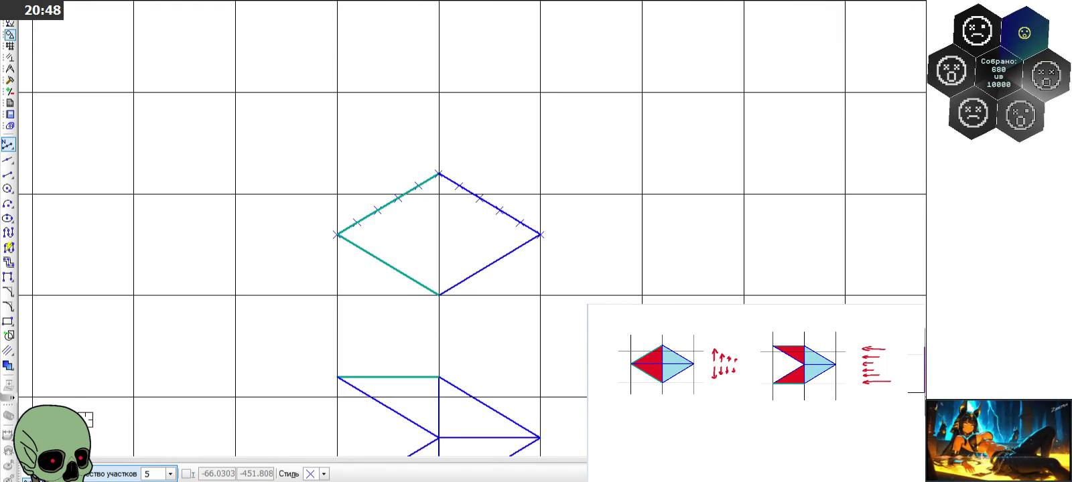
pyautogui.press('Escape')
# Draw a horizontal line from the first upper-left division mark to the diamond's right edge
pyautogui.click(8, 174)
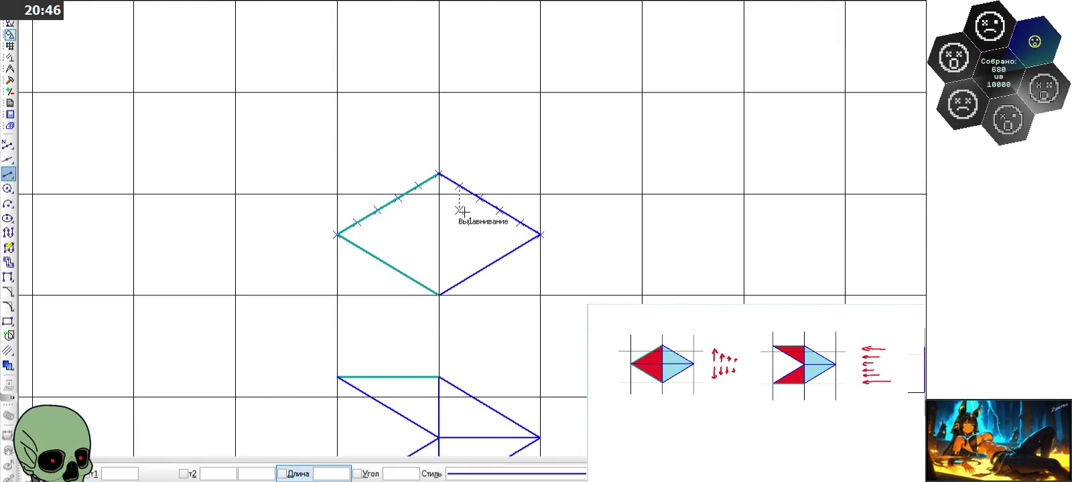
pyautogui.click(357, 221)
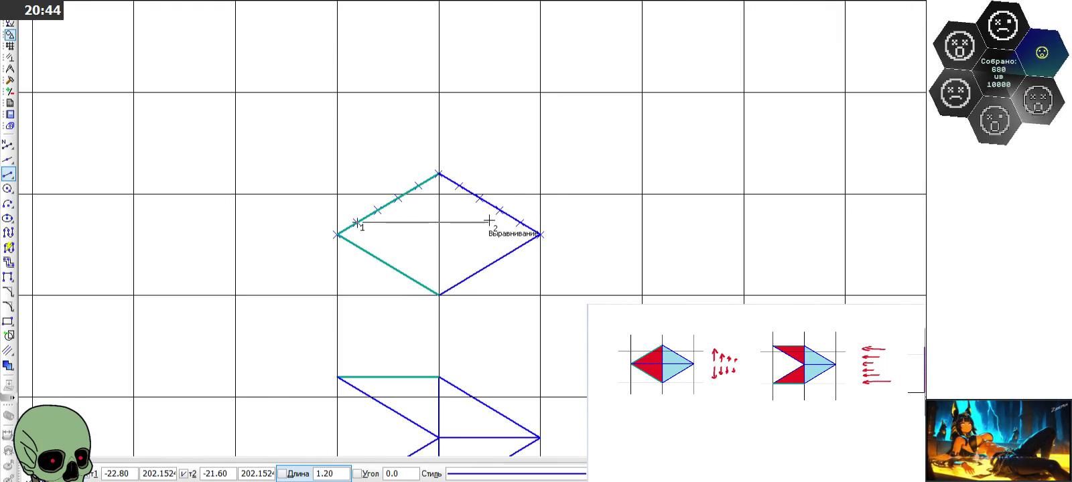
pyautogui.click(523, 221)
pyautogui.scroll(-3, 375, 120)
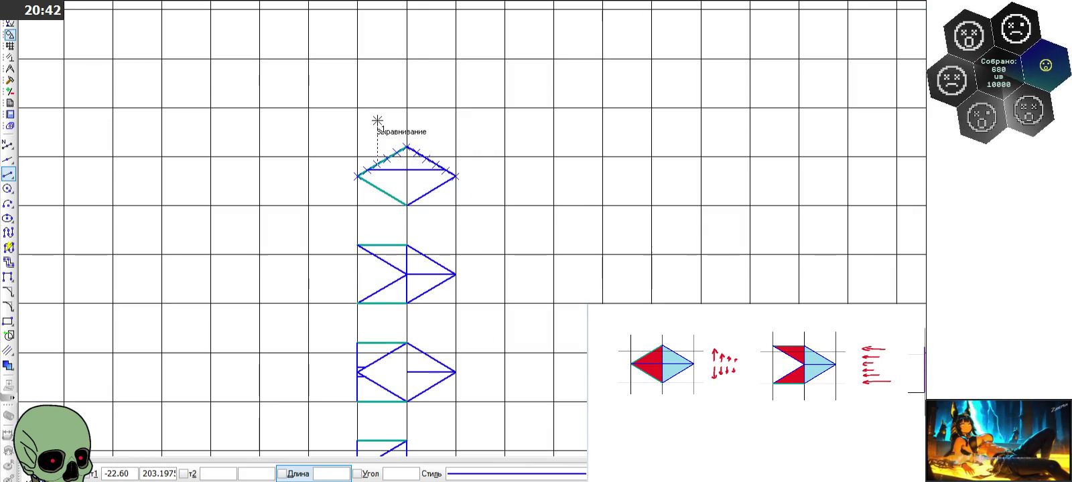
pyautogui.scroll(3, 361, 223)
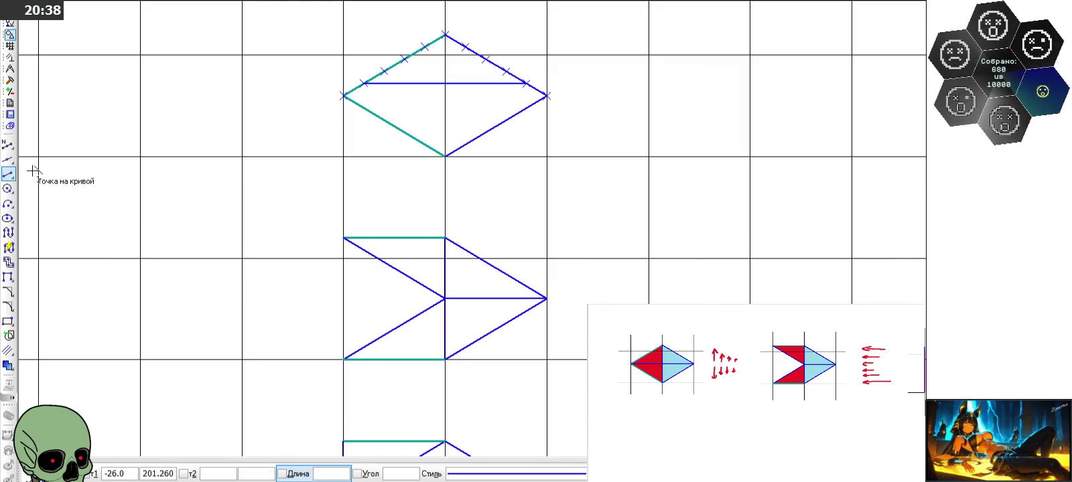
pyautogui.click(9, 145)
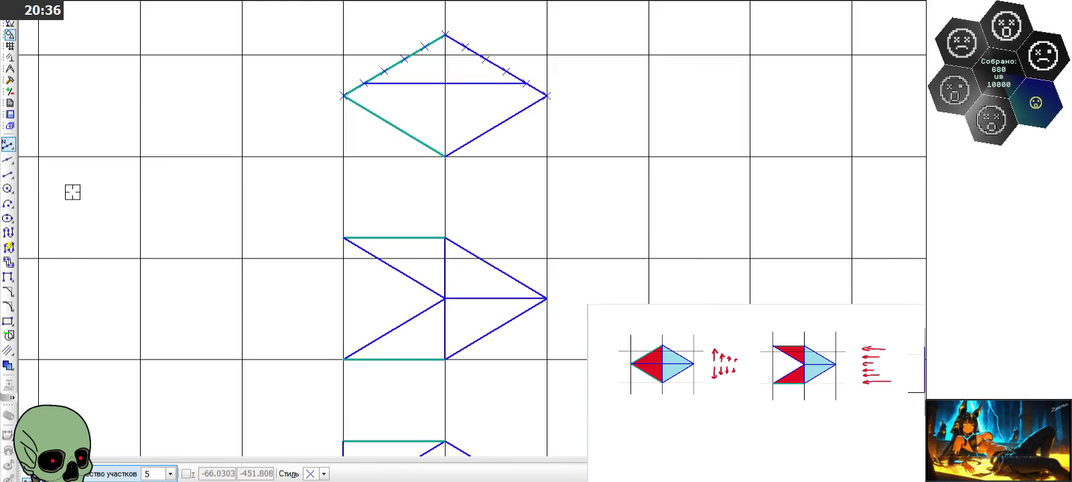
# Divide the middle arrow's top edge and upper-right slanted edge into five parts each
pyautogui.click(383, 238)
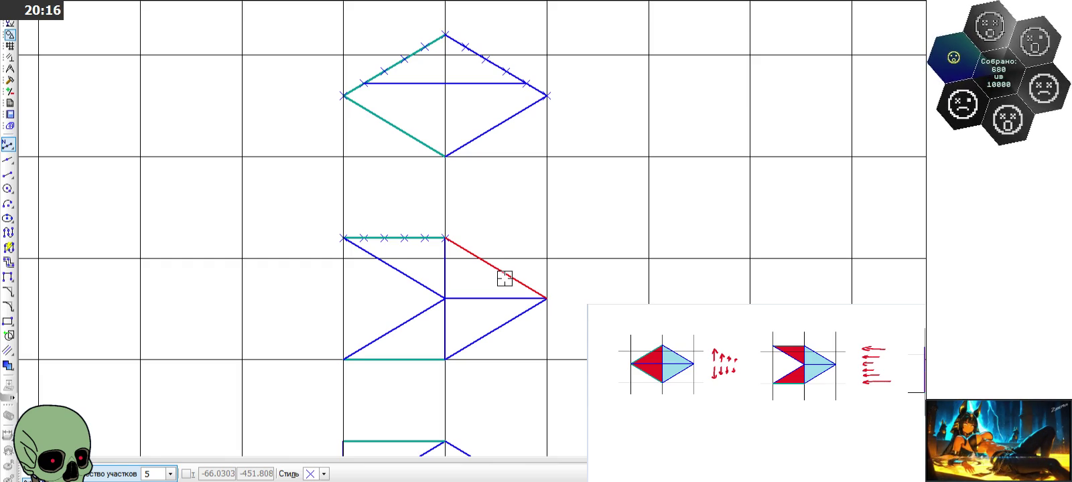
pyautogui.click(504, 279)
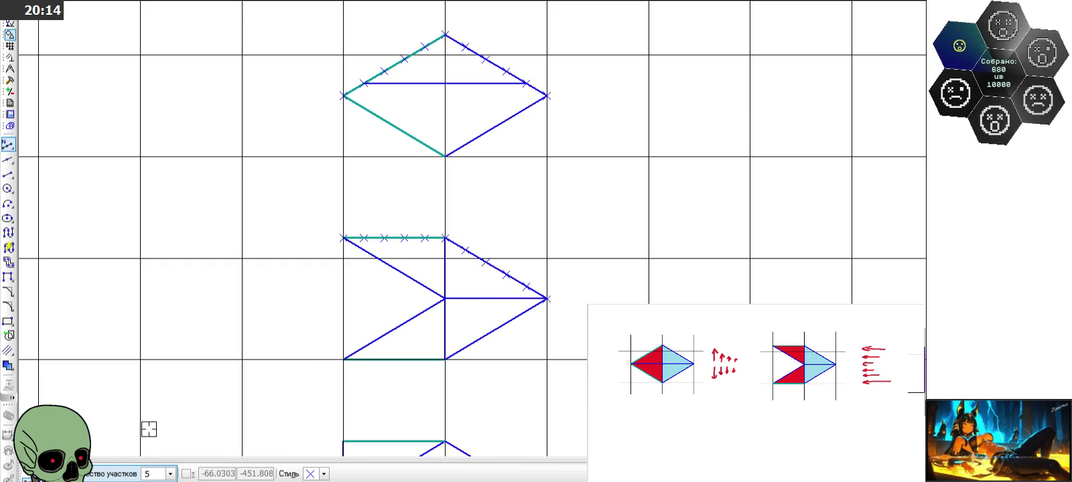
pyautogui.press('Escape')
pyautogui.scroll(-1, 405, 277)
pyautogui.scroll(1, 402, 290)
pyautogui.scroll(2, 403, 293)
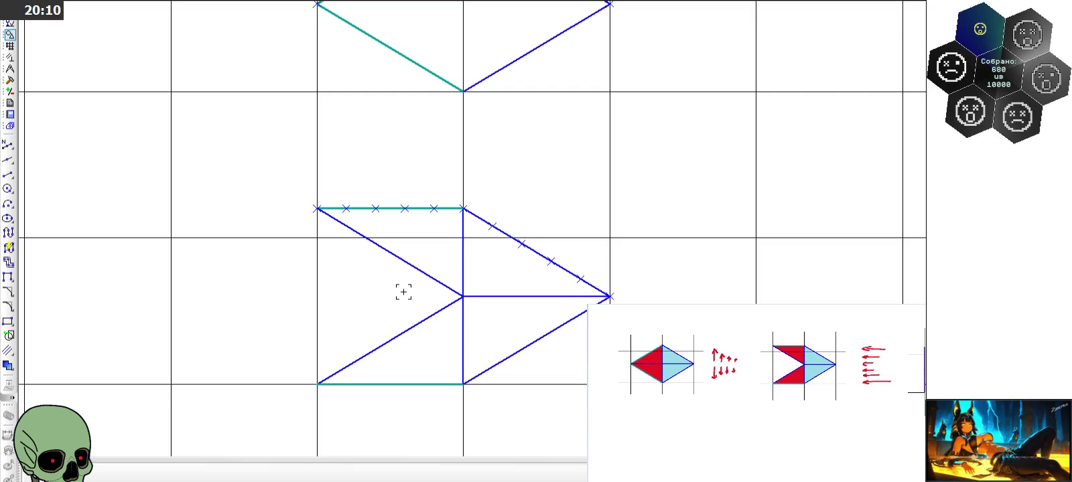
# Draw a horizontal line leftward from a slanted-edge mark and trim the stub past the centre line
pyautogui.click(8, 174)
pyautogui.scroll(-4, 478, 239)
pyautogui.scroll(5, 535, 244)
pyautogui.click(593, 249)
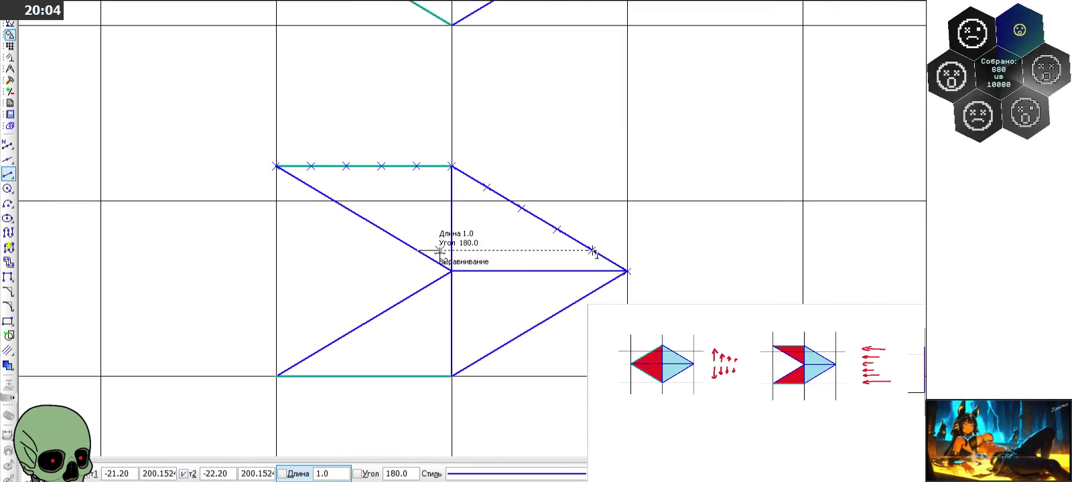
pyautogui.click(439, 250)
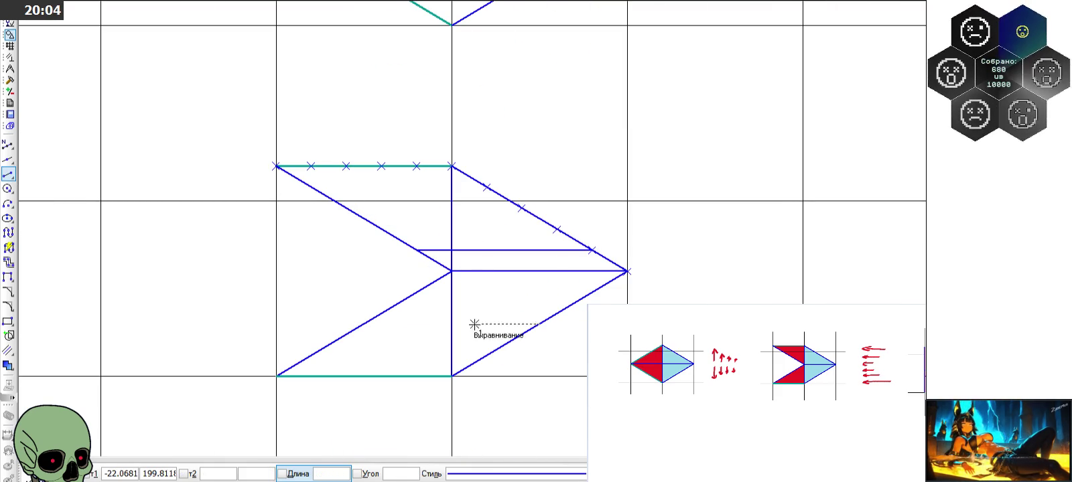
pyautogui.click(9, 80)
pyautogui.press('Escape')
pyautogui.click(432, 249)
pyautogui.scroll(-2, 539, 298)
pyautogui.scroll(-2, 531, 292)
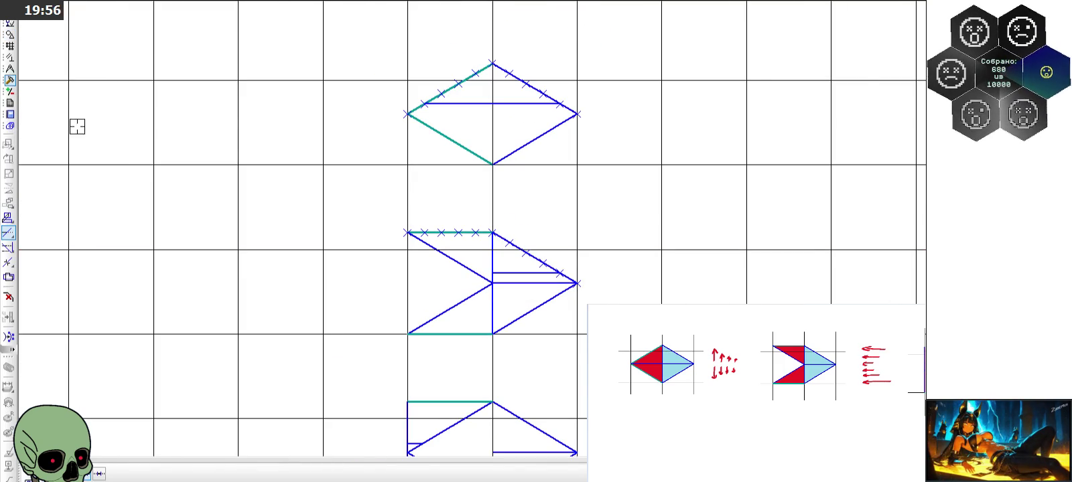
# Draw a line parallel to the middle arrow's upper-left edge, ending at the top edge's first mark
pyautogui.click(10, 34)
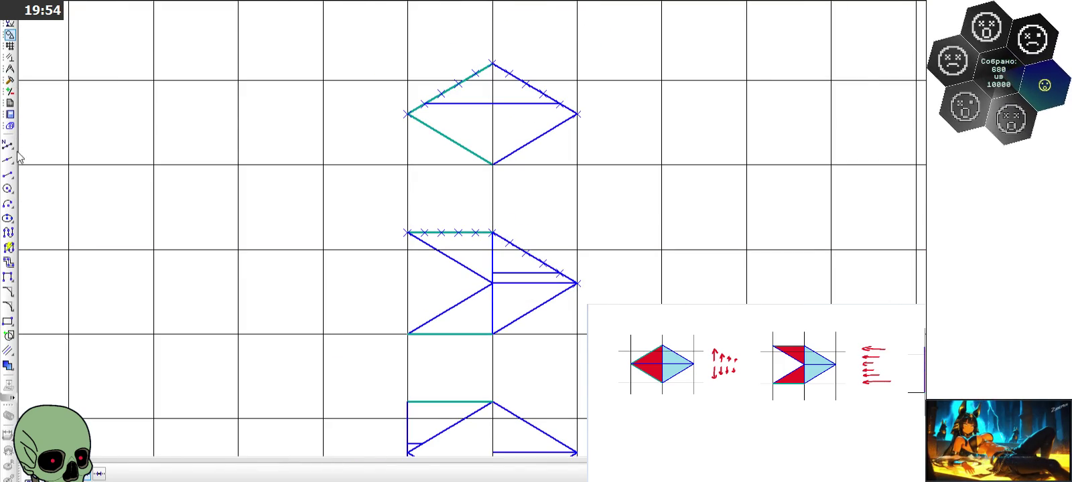
pyautogui.click(8, 173)
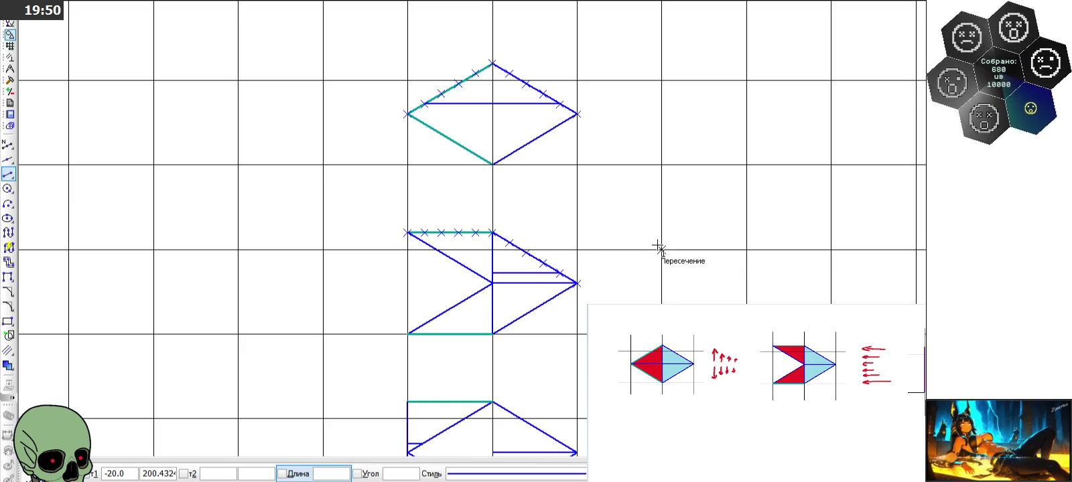
pyautogui.scroll(3, 460, 246)
pyautogui.scroll(-1, 529, 275)
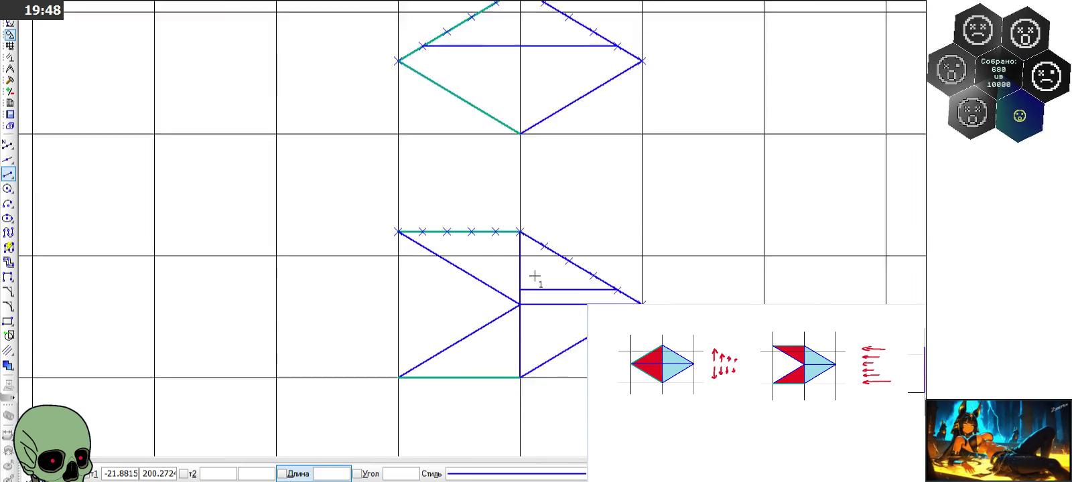
pyautogui.scroll(-2, 534, 276)
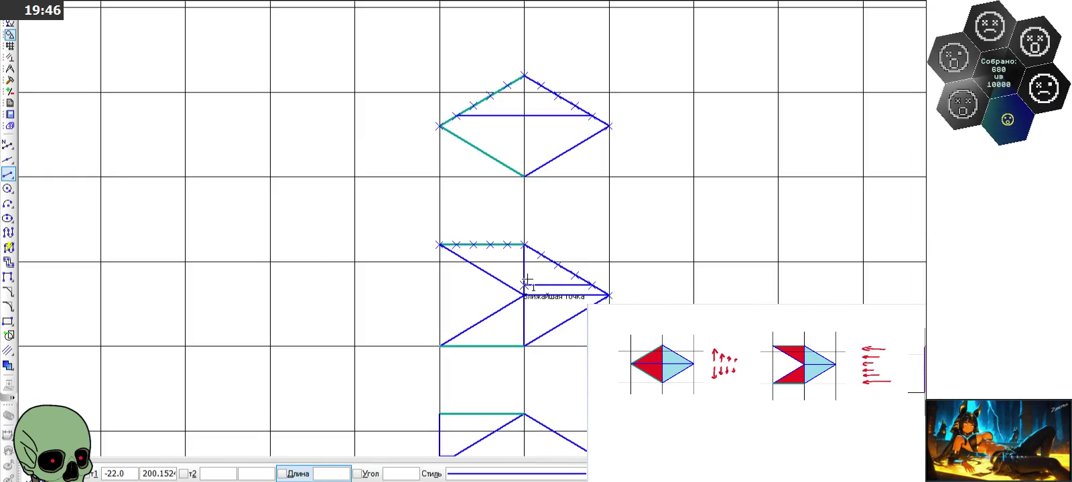
pyautogui.scroll(1, 527, 279)
pyautogui.scroll(1, 527, 280)
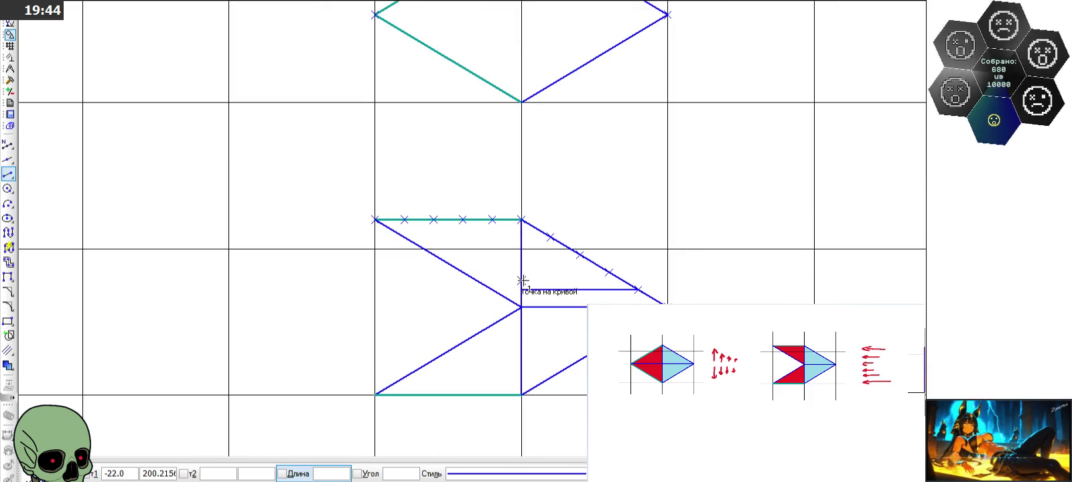
pyautogui.click(404, 220)
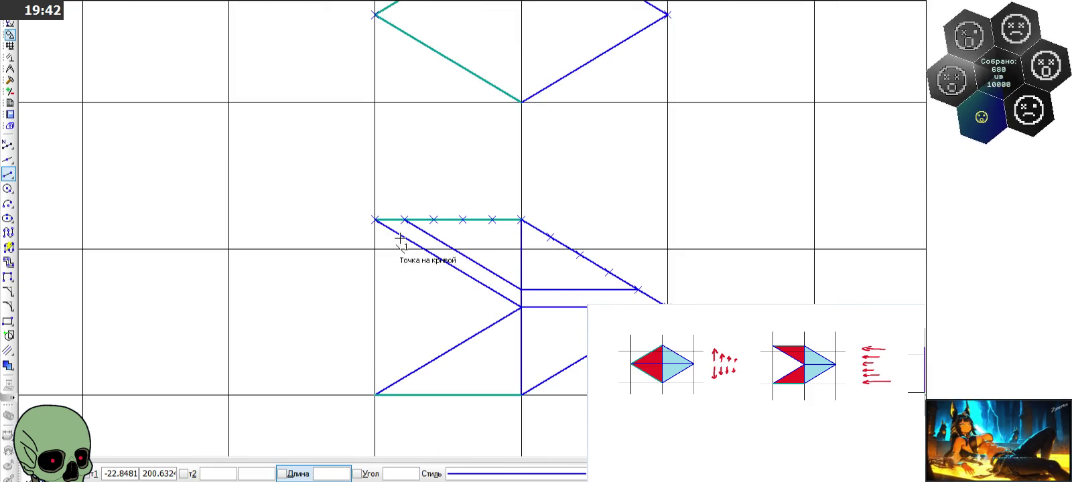
pyautogui.scroll(-1, 428, 307)
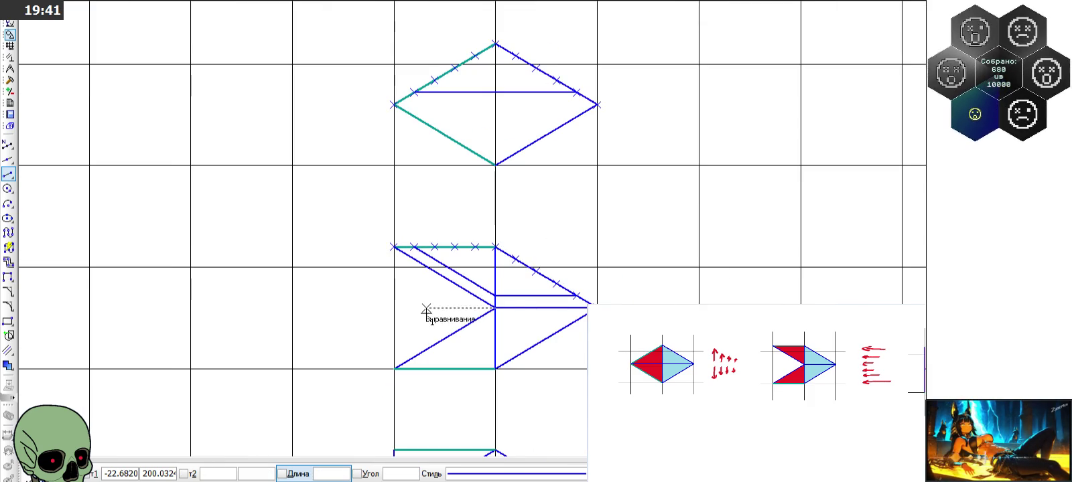
# Draw a horizontal midline joining the top diamond's left and right corners
pyautogui.click(394, 104)
pyautogui.click(510, 103)
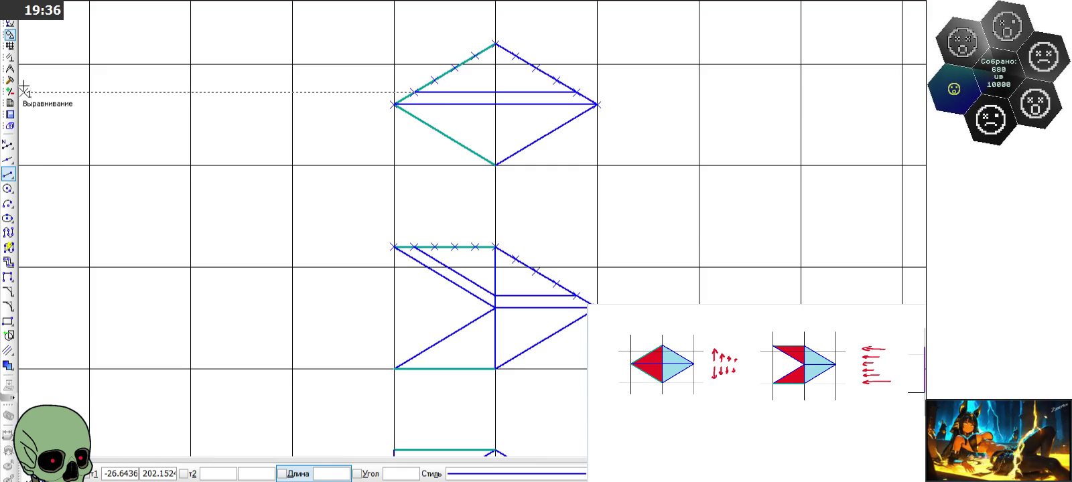
pyautogui.click(10, 68)
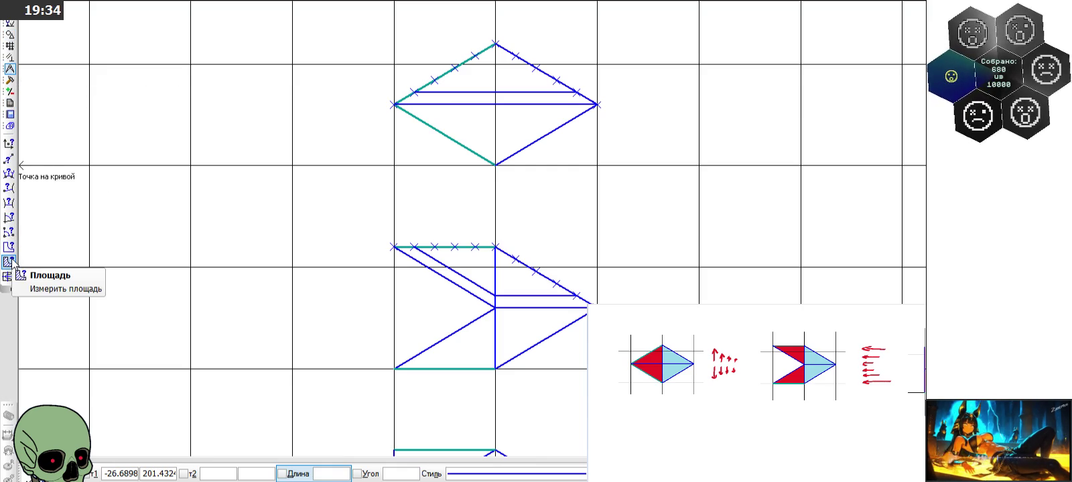
# Measure the two thin strips beside the upper-left edge: 0.040 and 0.068 mm², 0.108 mm² total
pyautogui.press('Escape')
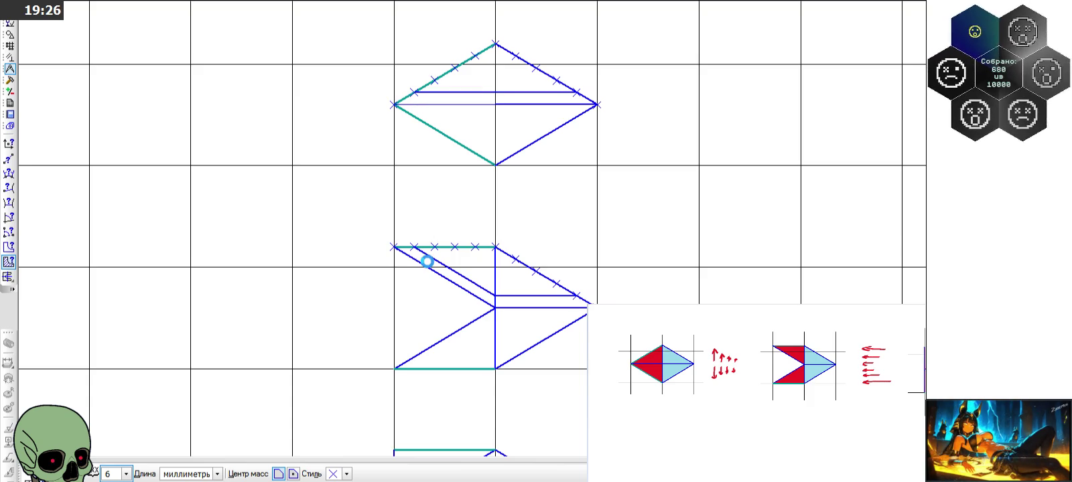
pyautogui.click(435, 268)
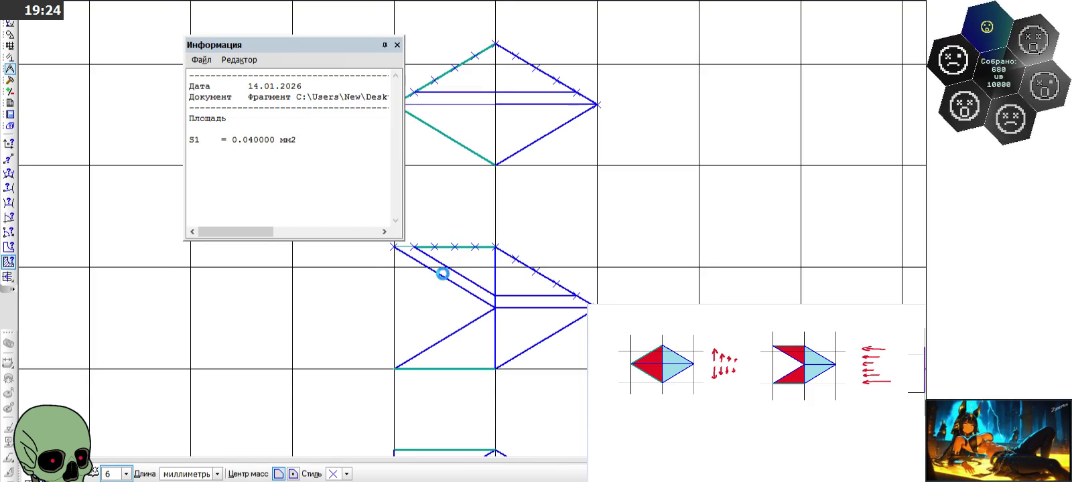
pyautogui.click(443, 273)
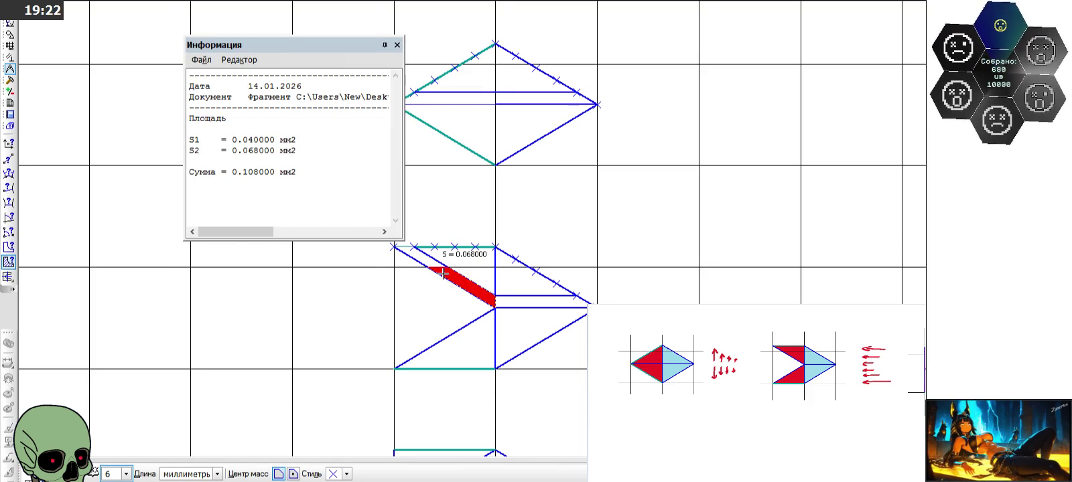
pyautogui.press('Escape')
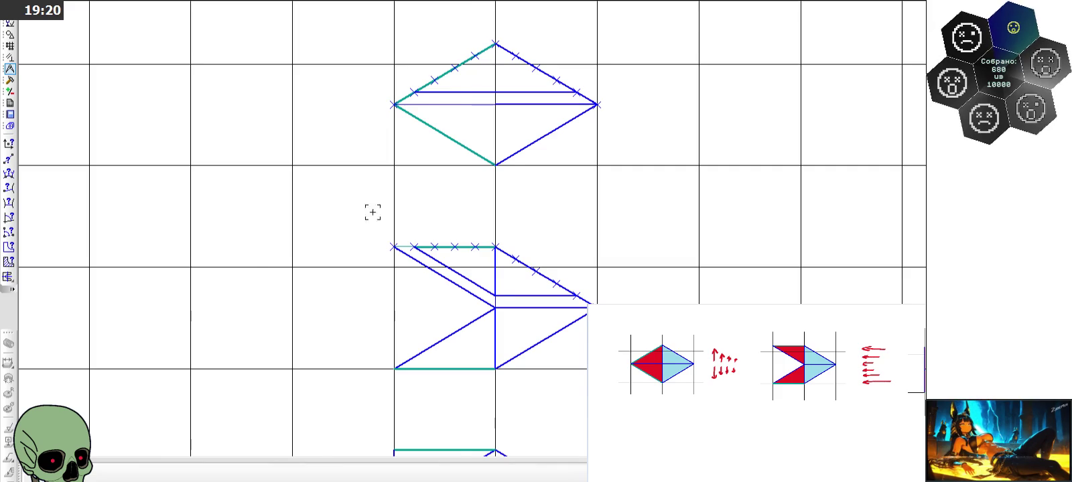
# Zoom out over the stacked tiles, then choose Points along curve with 5 segments
pyautogui.scroll(-2, 372, 212)
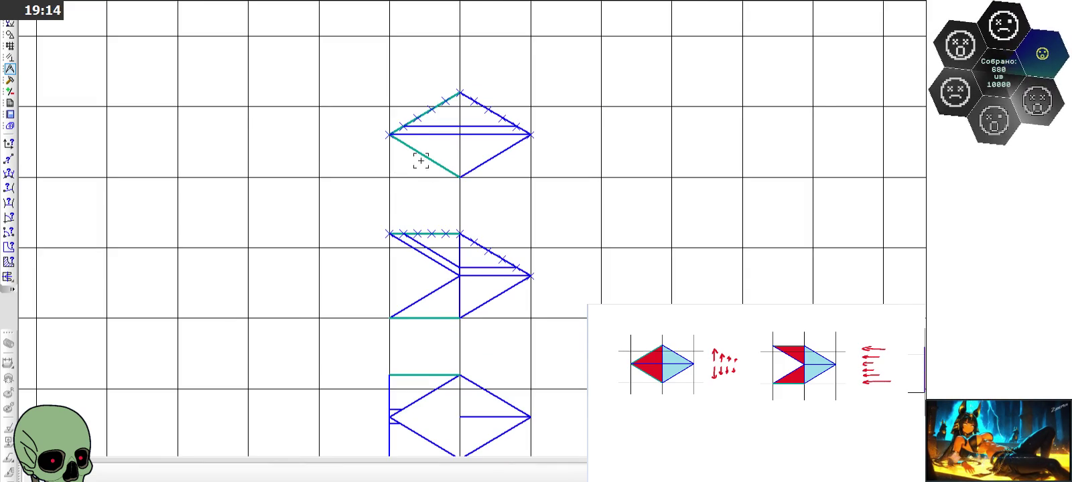
pyautogui.scroll(-1, 415, 109)
pyautogui.scroll(-1, 415, 108)
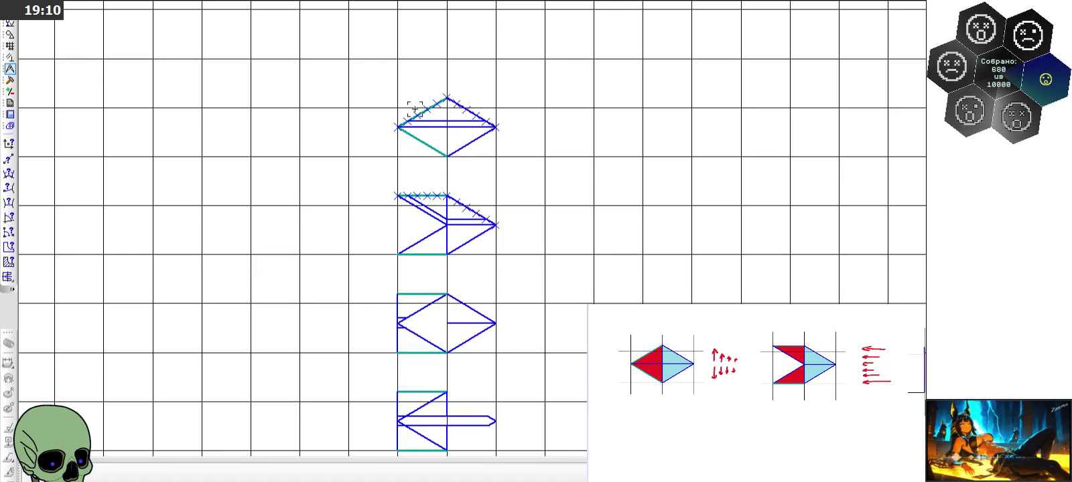
pyautogui.scroll(1, 411, 358)
pyautogui.scroll(1, 411, 351)
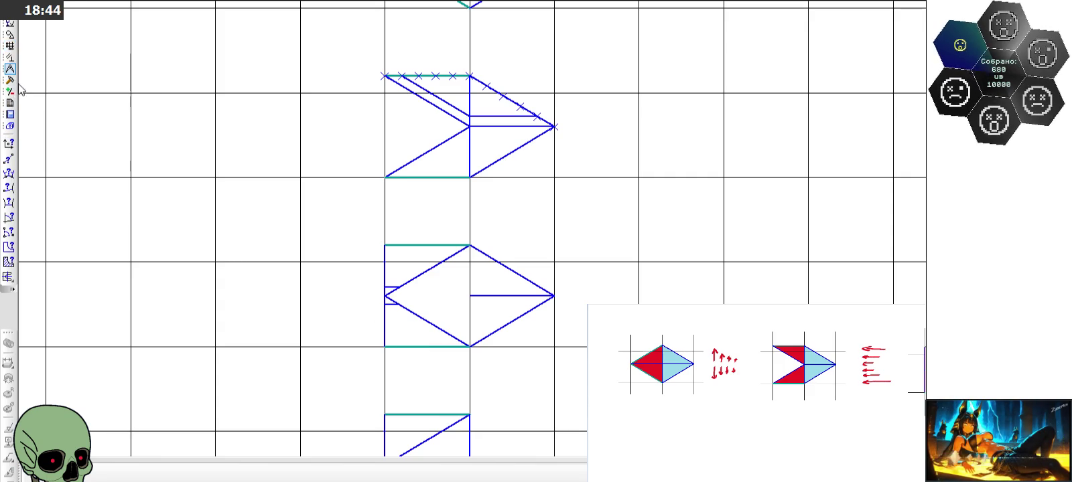
pyautogui.click(10, 34)
pyautogui.click(8, 144)
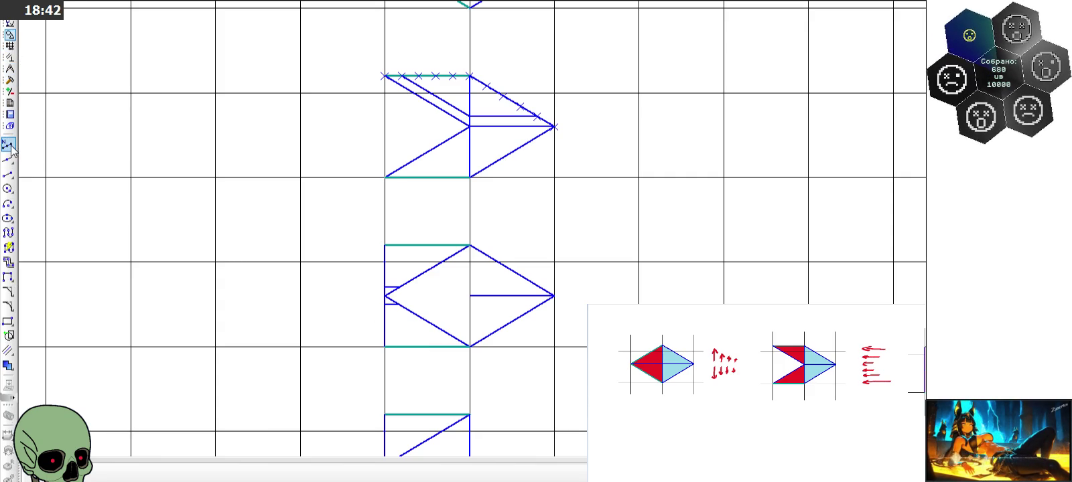
# Divide the middle arrow tile's top edge into five equal parts
pyautogui.click(421, 243)
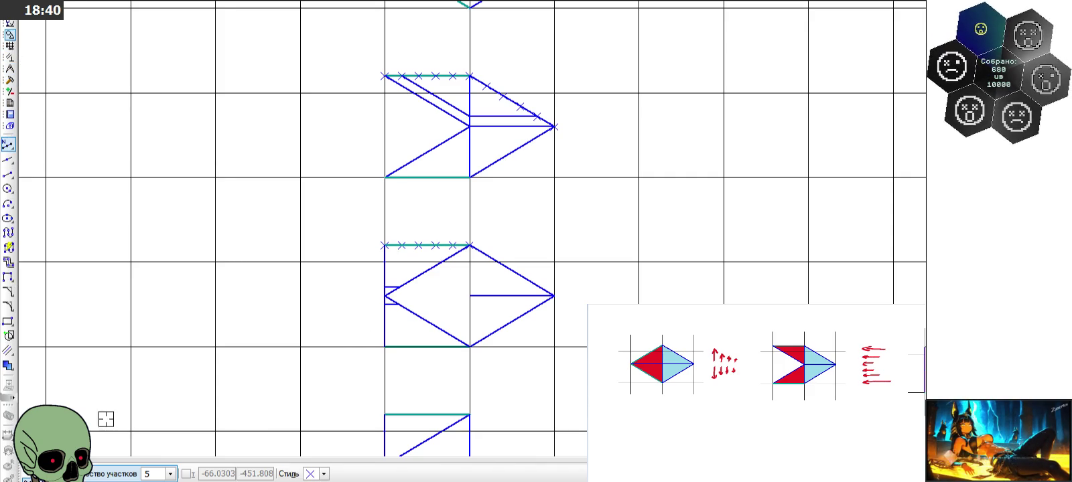
pyautogui.press('Escape')
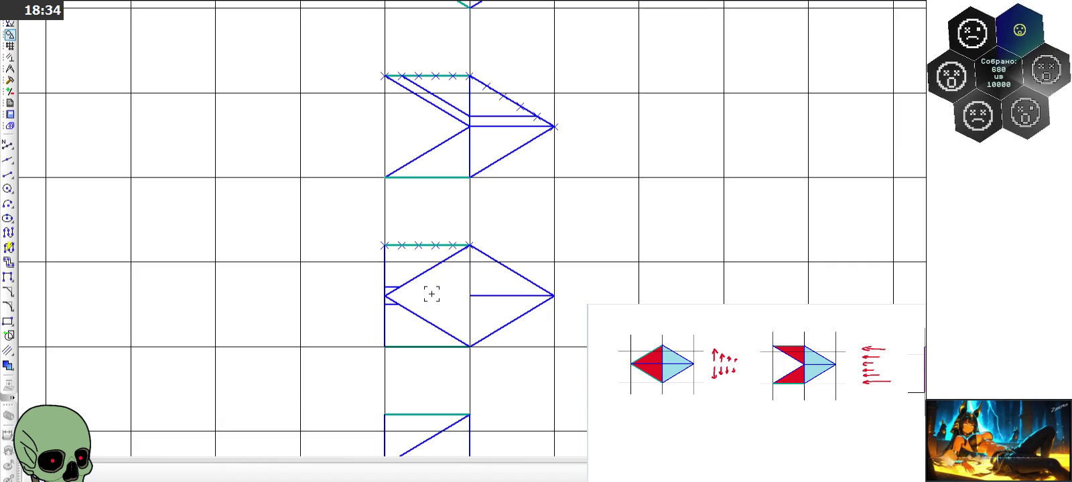
pyautogui.scroll(1, 431, 292)
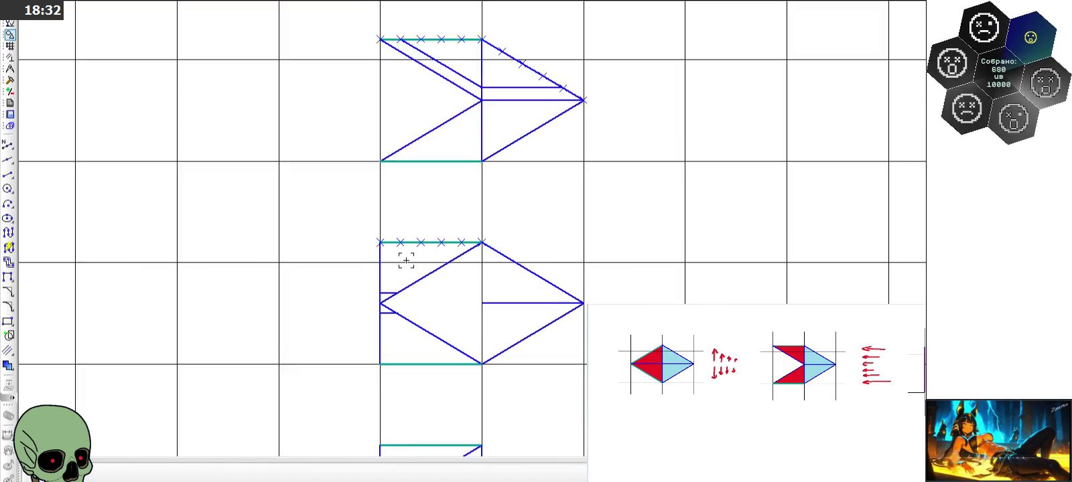
pyautogui.scroll(1, 405, 261)
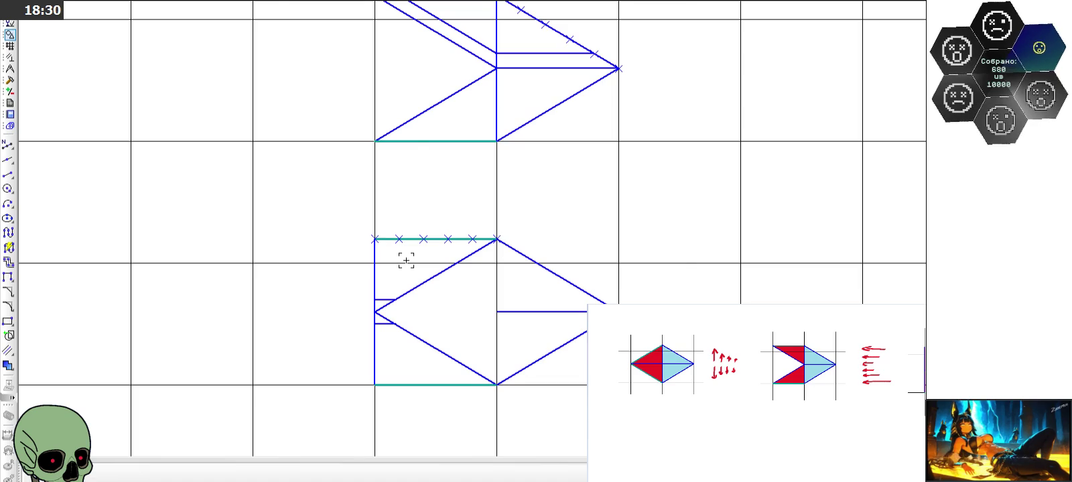
pyautogui.scroll(-2, 406, 261)
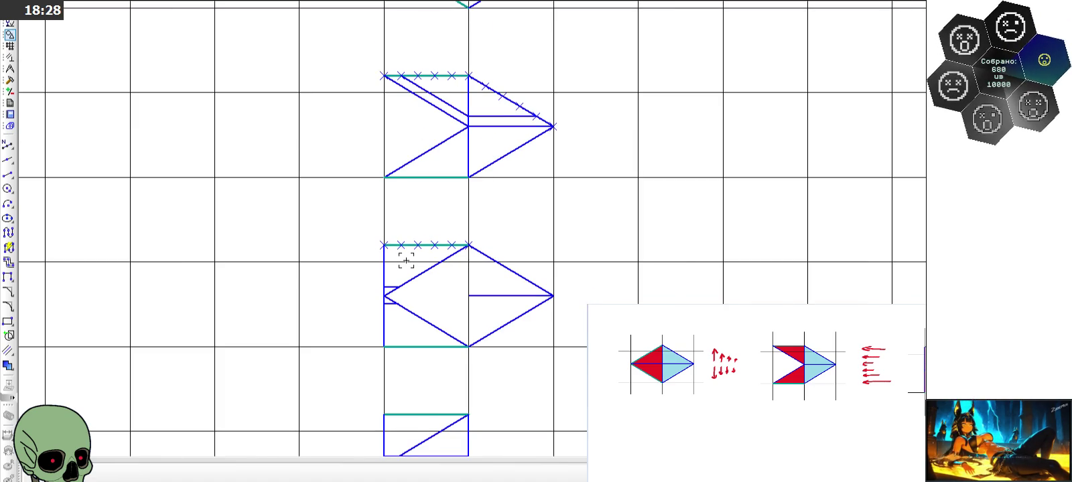
pyautogui.scroll(3, 406, 260)
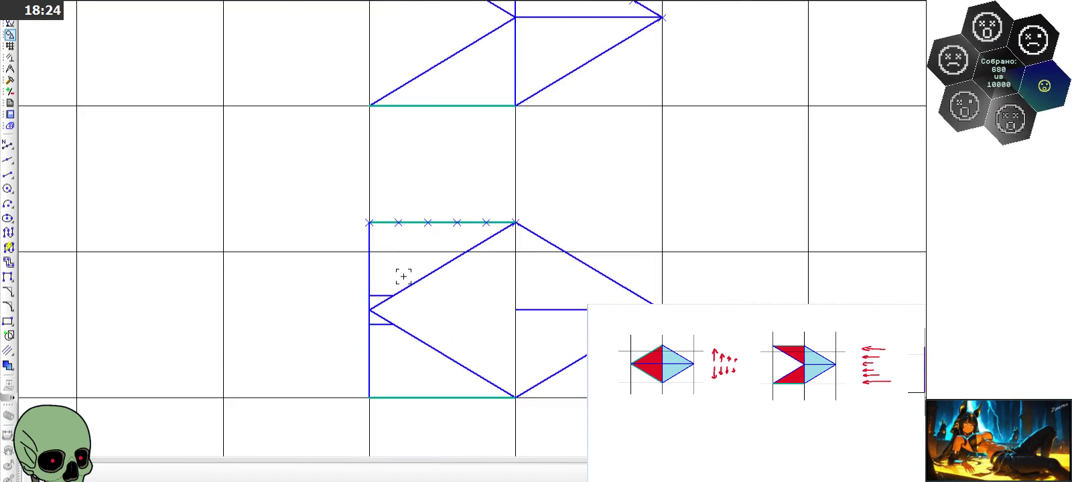
# Draw a vertical line down from the first top-edge mark and trim it at the upper diagonal
pyautogui.click(8, 175)
pyautogui.click(397, 222)
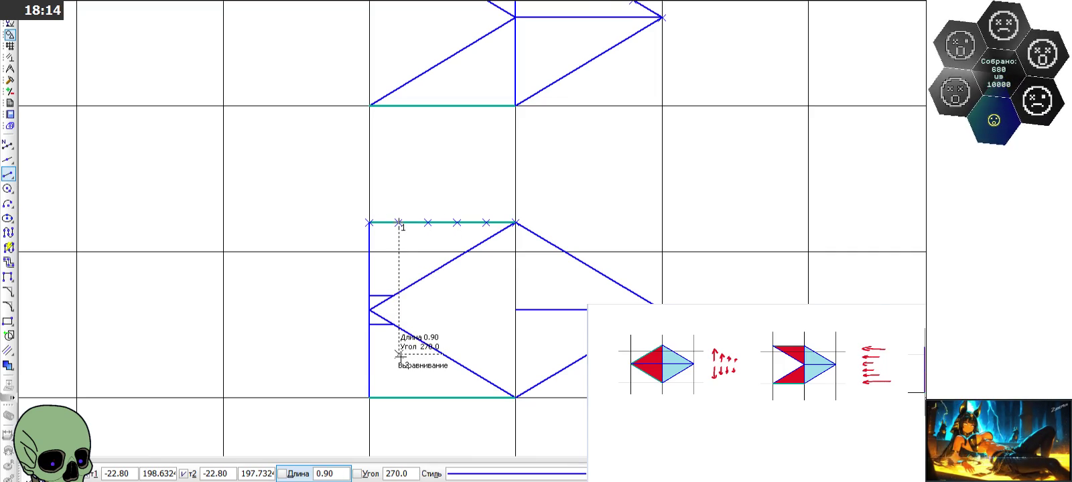
pyautogui.scroll(3, 399, 355)
pyautogui.click(396, 261)
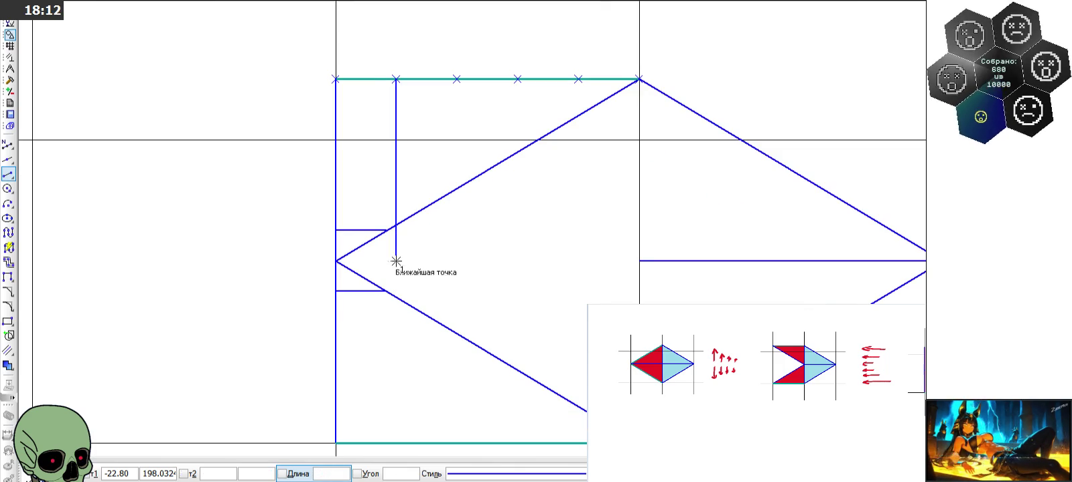
pyautogui.click(10, 79)
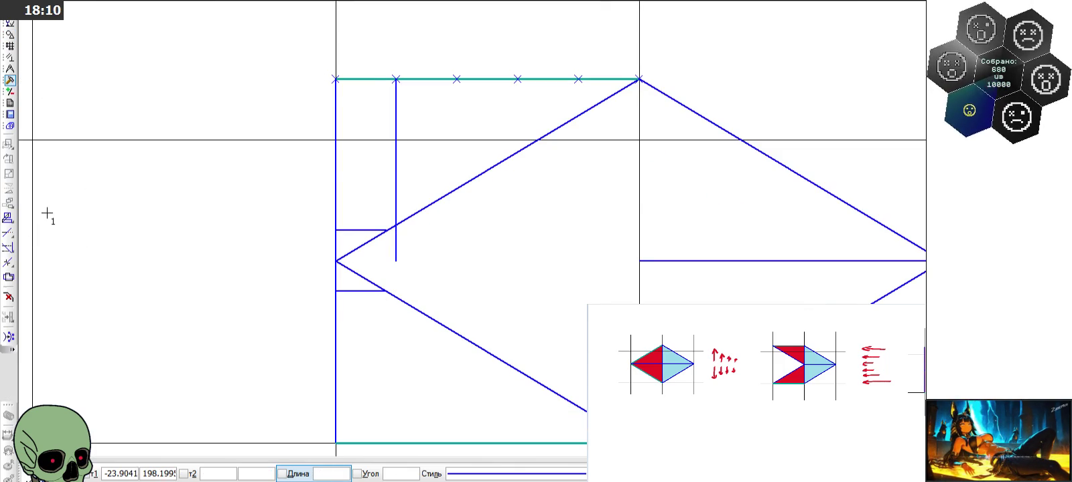
pyautogui.click(8, 233)
pyautogui.click(400, 245)
pyautogui.scroll(-1, 438, 274)
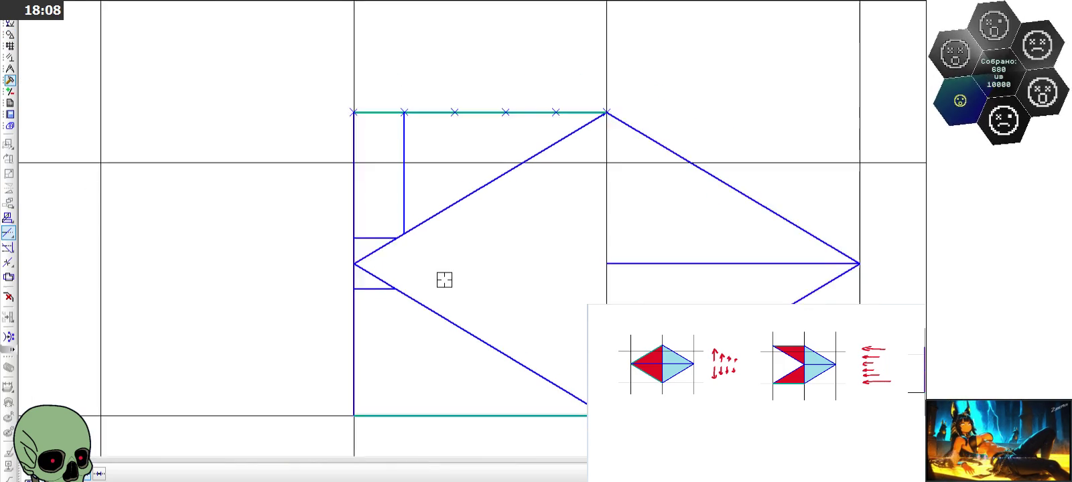
pyautogui.scroll(-1, 439, 280)
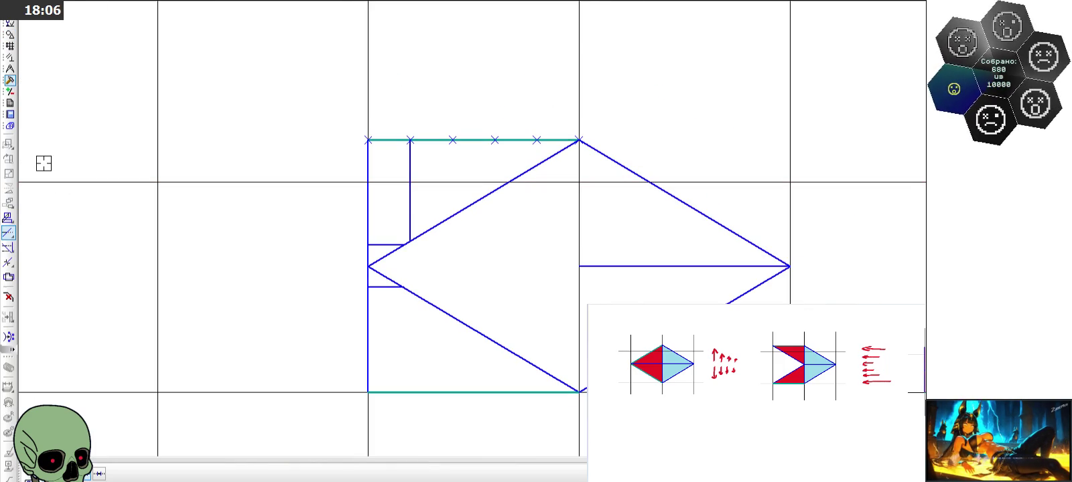
pyautogui.click(10, 69)
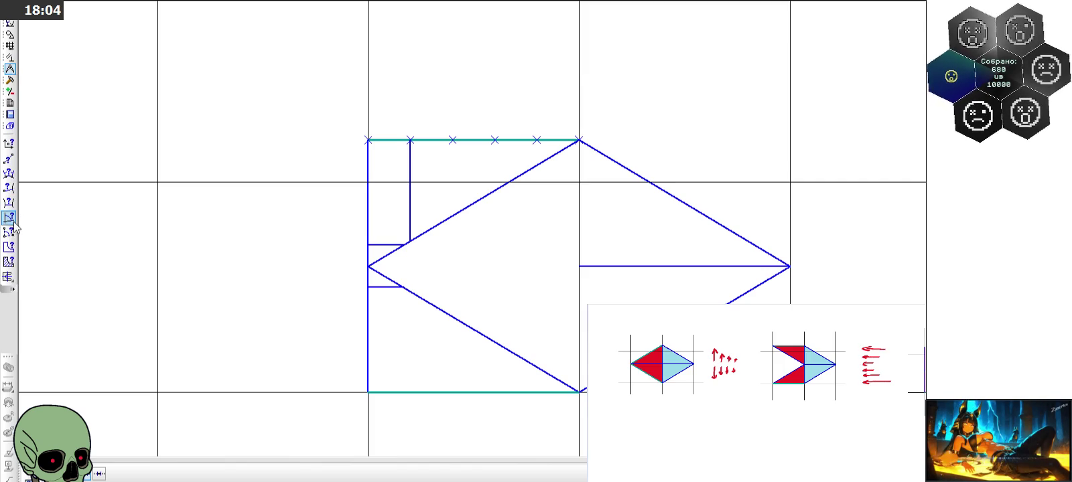
pyautogui.click(8, 262)
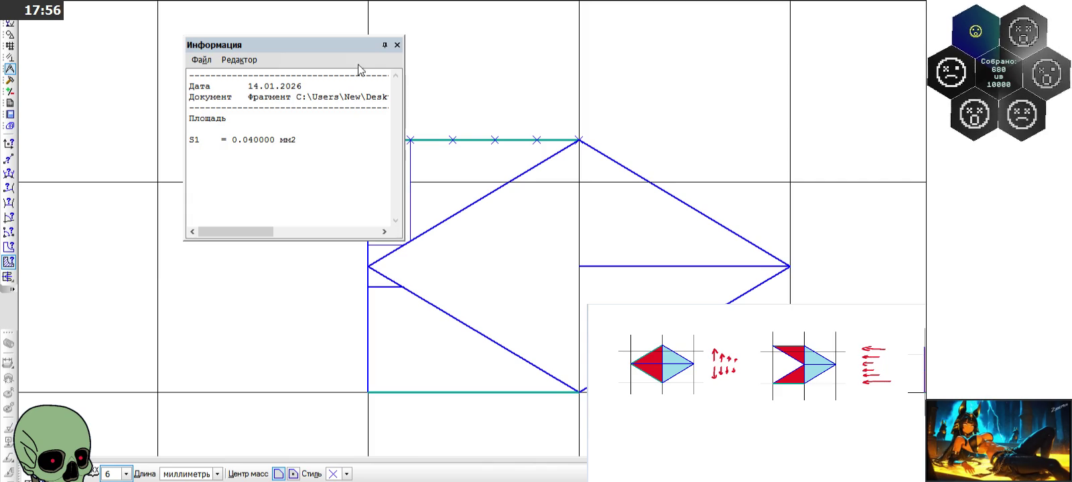
pyautogui.moveTo(334, 43); pyautogui.dragTo(253, 30)
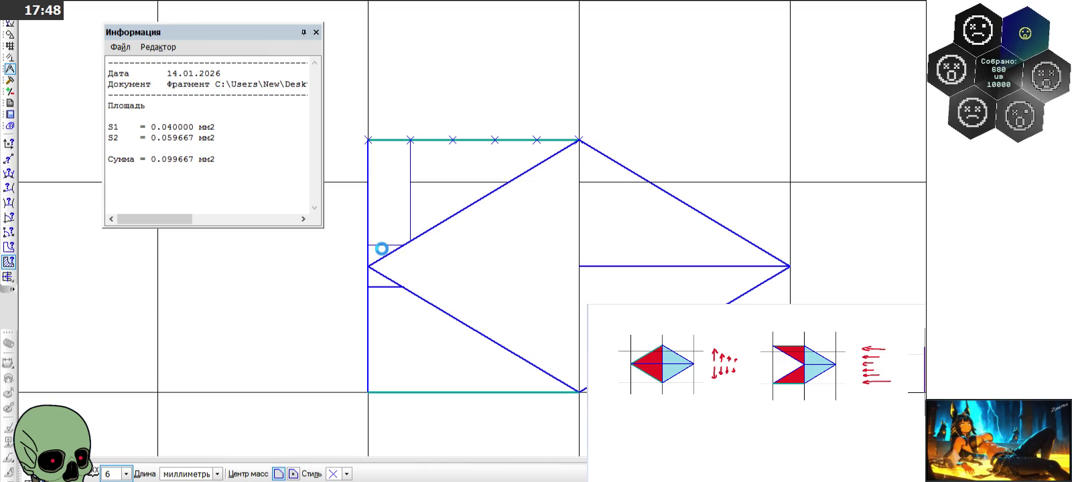
pyautogui.click(381, 248)
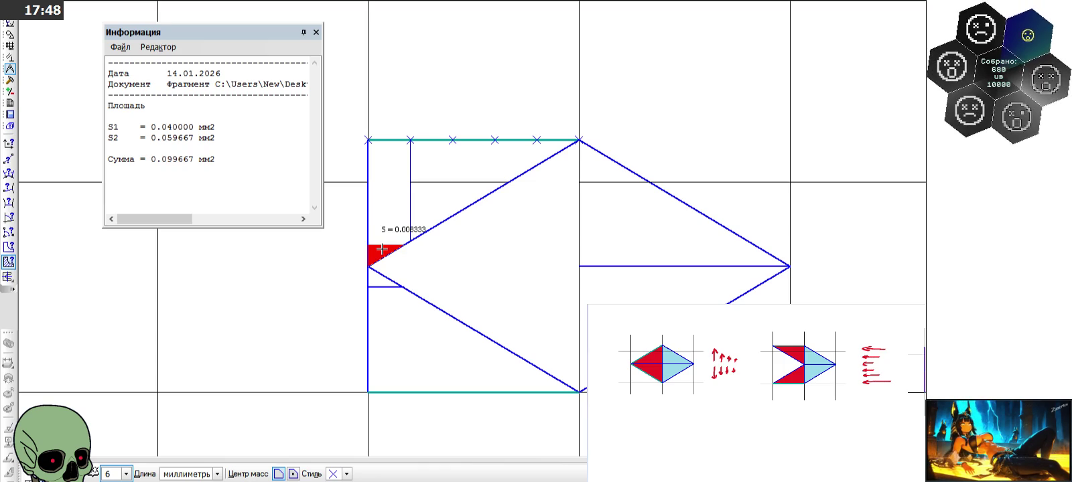
pyautogui.click(315, 32)
pyautogui.scroll(-3, 275, 285)
pyautogui.scroll(-1, 285, 284)
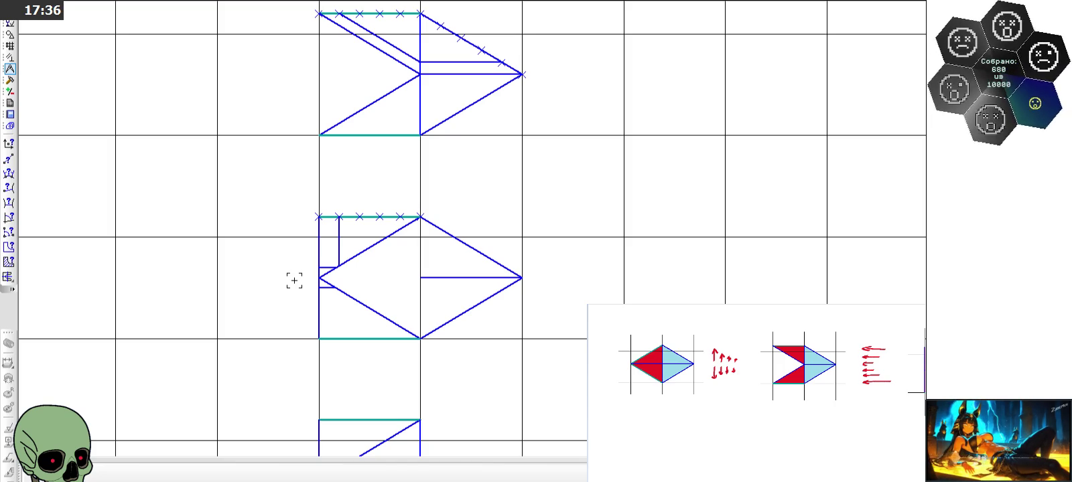
# Copy the top horizontal line into the middle tile's right half, just above its centre line
pyautogui.click(442, 61)
pyautogui.hotkey('ctrl', 'c')
pyautogui.click(420, 74)
pyautogui.hotkey('ctrl', 'v')
pyautogui.click(421, 277)
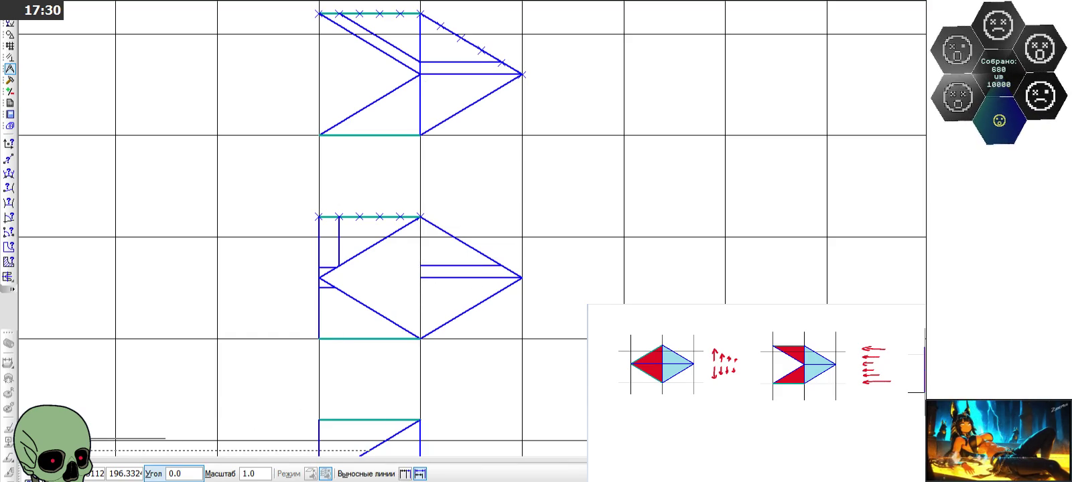
pyautogui.press('Escape')
# Start a vertical segment in the middle tile, then abandon it unfinished
pyautogui.click(10, 33)
pyautogui.click(8, 174)
pyautogui.click(420, 277)
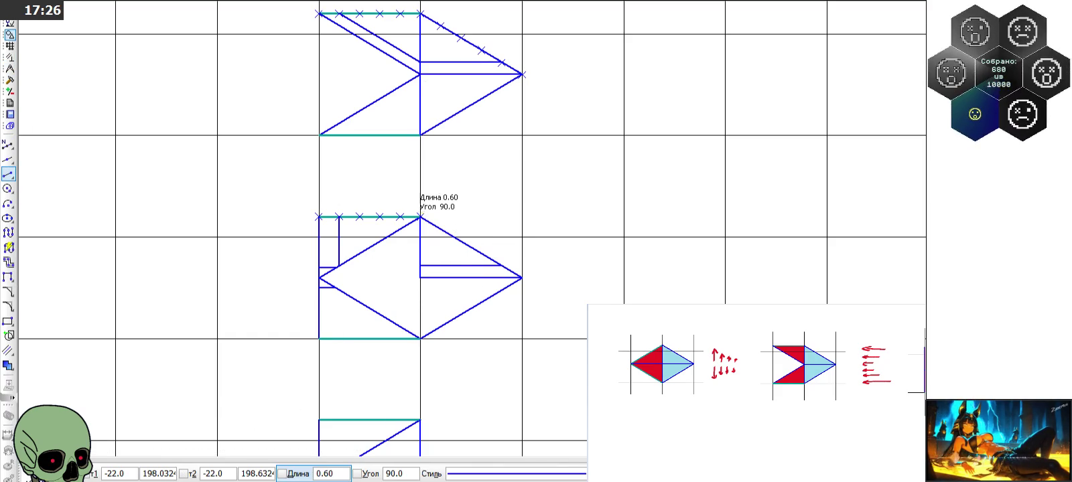
pyautogui.click(420, 217)
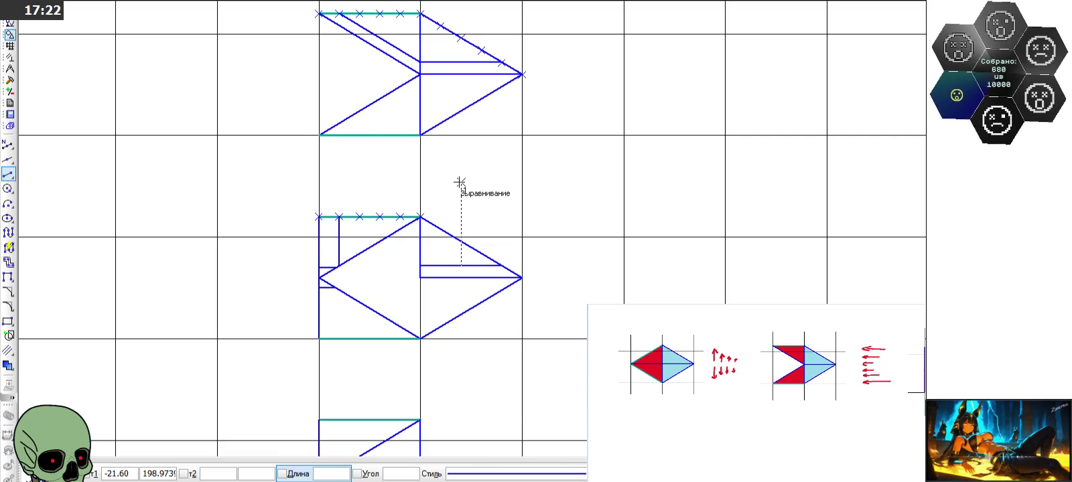
pyautogui.scroll(-1, 381, 152)
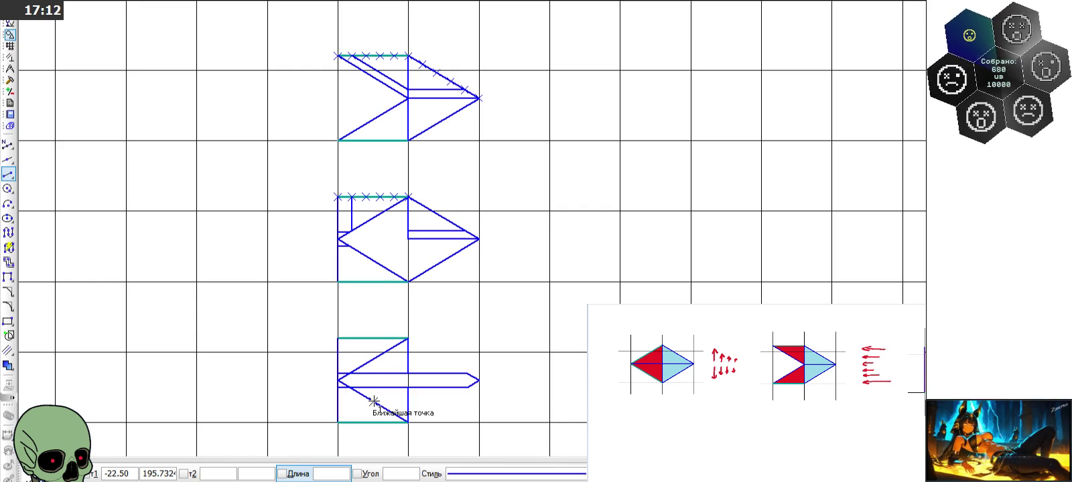
pyautogui.scroll(2, 373, 402)
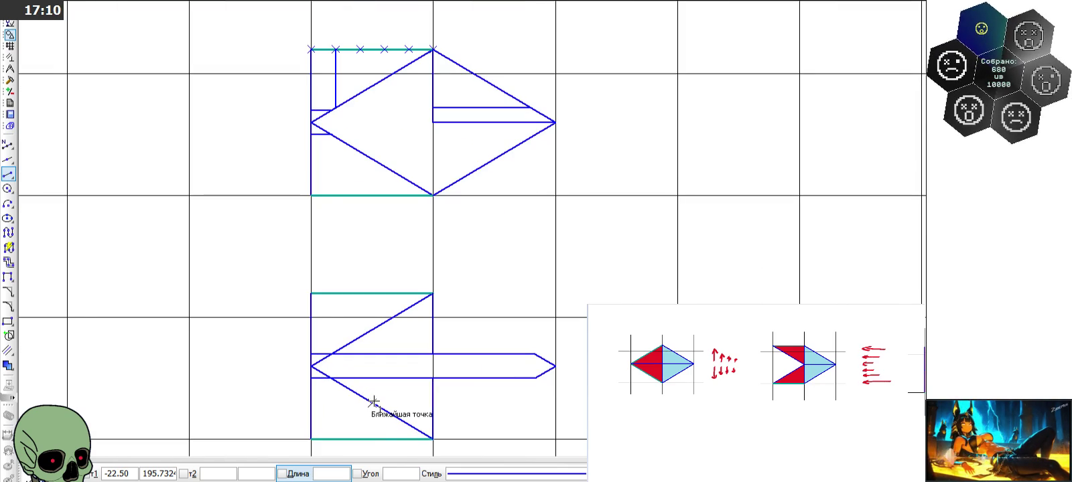
pyautogui.scroll(3, 361, 114)
# Draw horizontal lines from the upper and lower rectangle corners past the right diagonal
pyautogui.click(296, 103)
pyautogui.write('1')
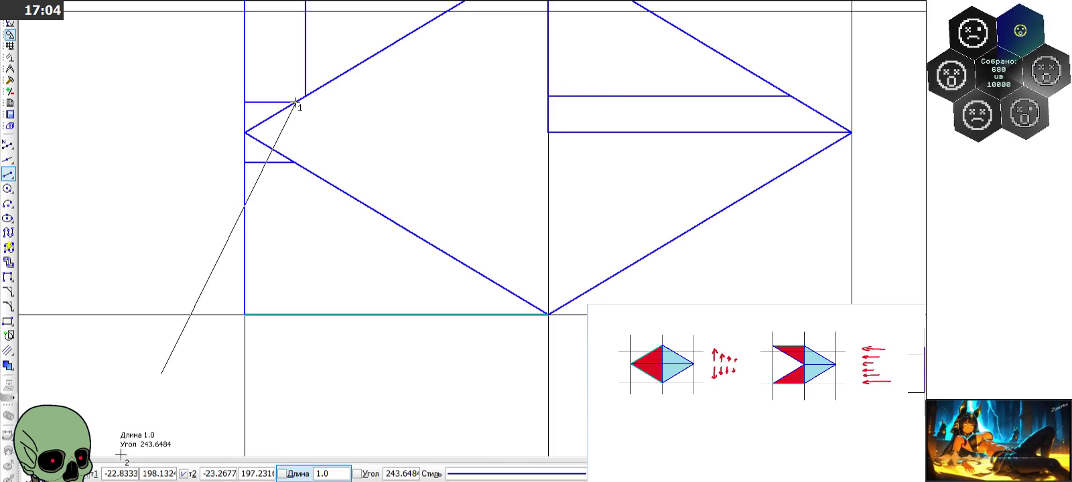
pyautogui.press('Escape')
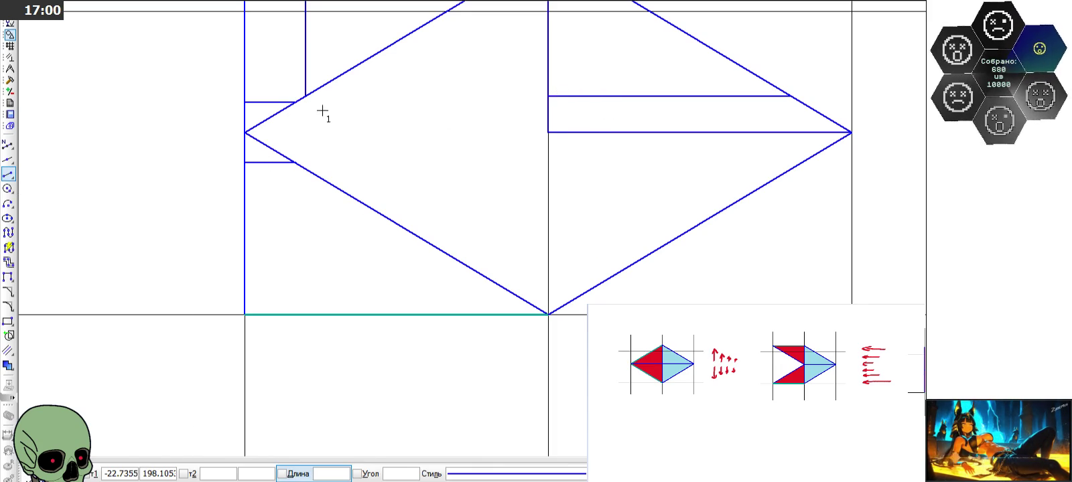
pyautogui.click(295, 103)
pyautogui.click(903, 102)
pyautogui.click(296, 163)
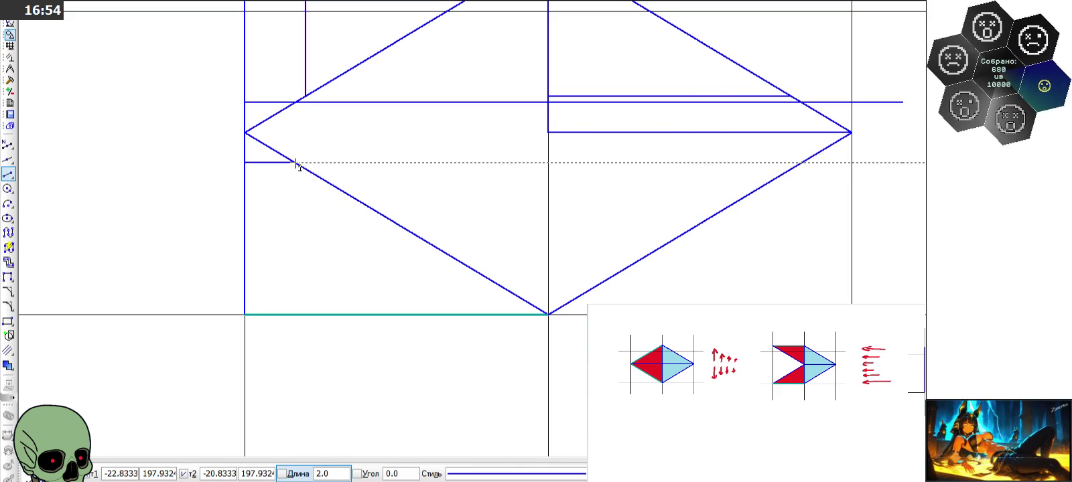
pyautogui.click(295, 163)
# Trim both lines beyond the right diagonal and between the two diagonals
pyautogui.click(10, 80)
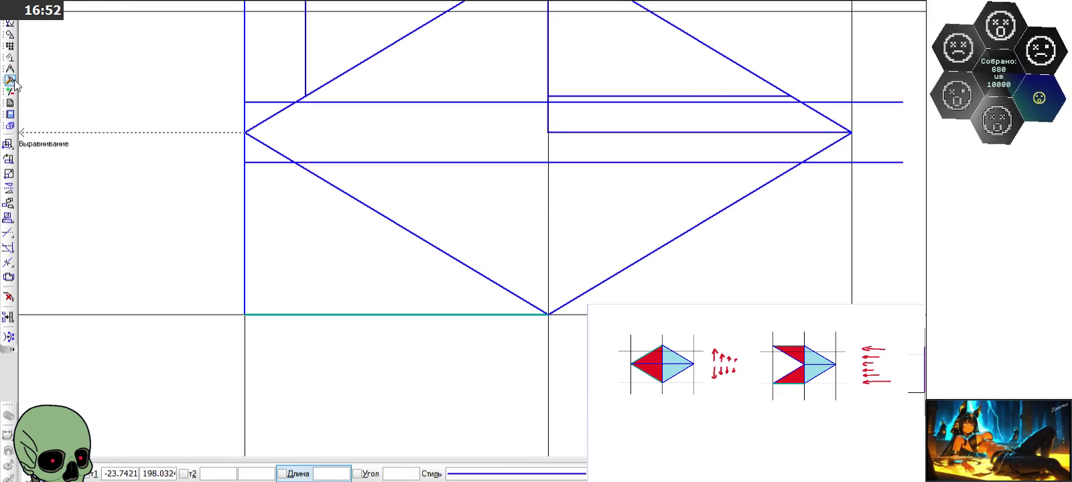
pyautogui.moveTo(8, 233); pyautogui.dragTo(41, 240)
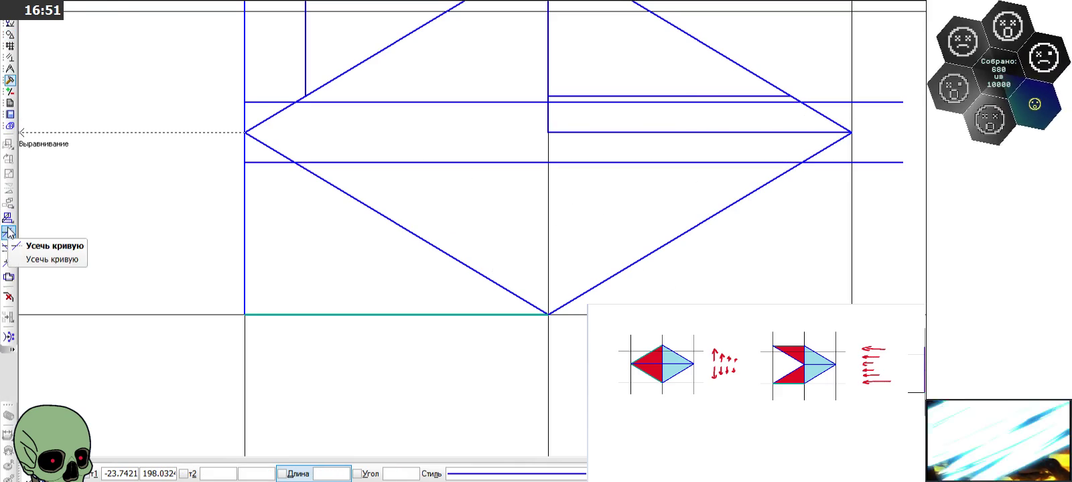
pyautogui.click(842, 163)
pyautogui.click(837, 103)
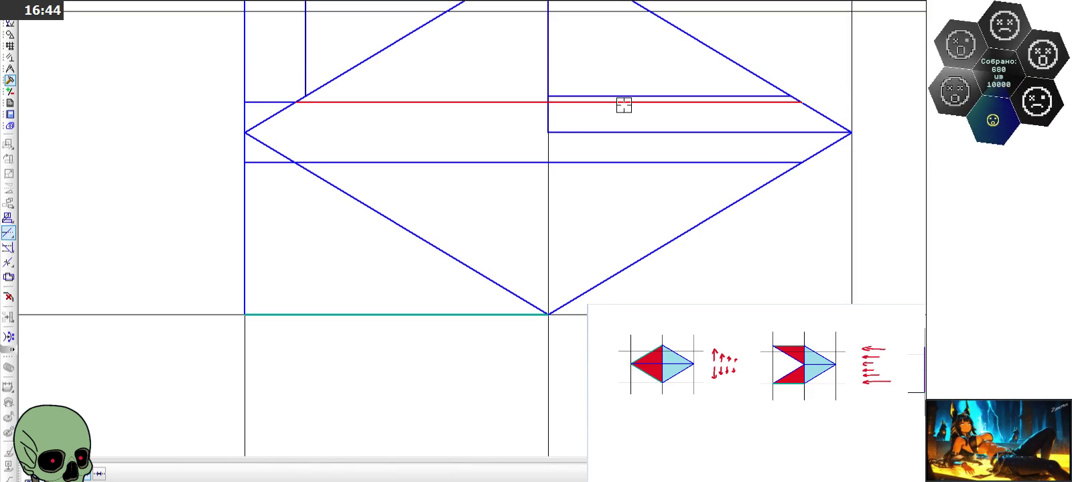
pyautogui.click(433, 106)
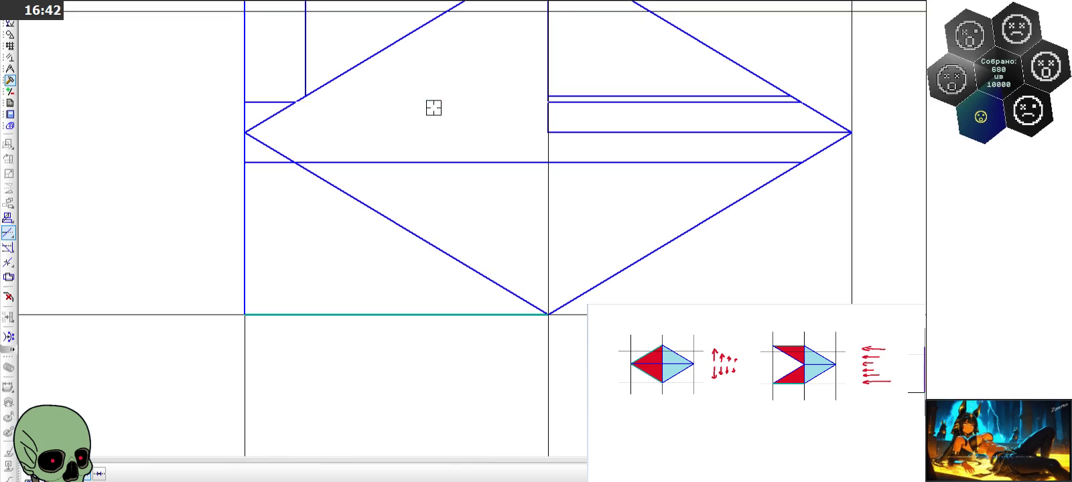
pyautogui.scroll(-2, 399, 136)
pyautogui.click(402, 153)
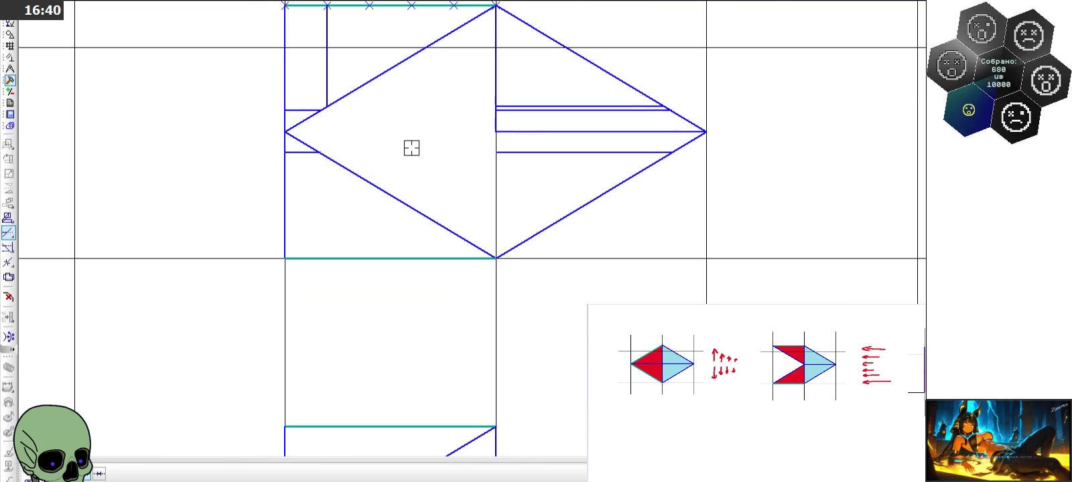
# Mark the upper-right diagonal into five equal parts with division points
pyautogui.scroll(-1, 245, 162)
pyautogui.scroll(1, 320, 113)
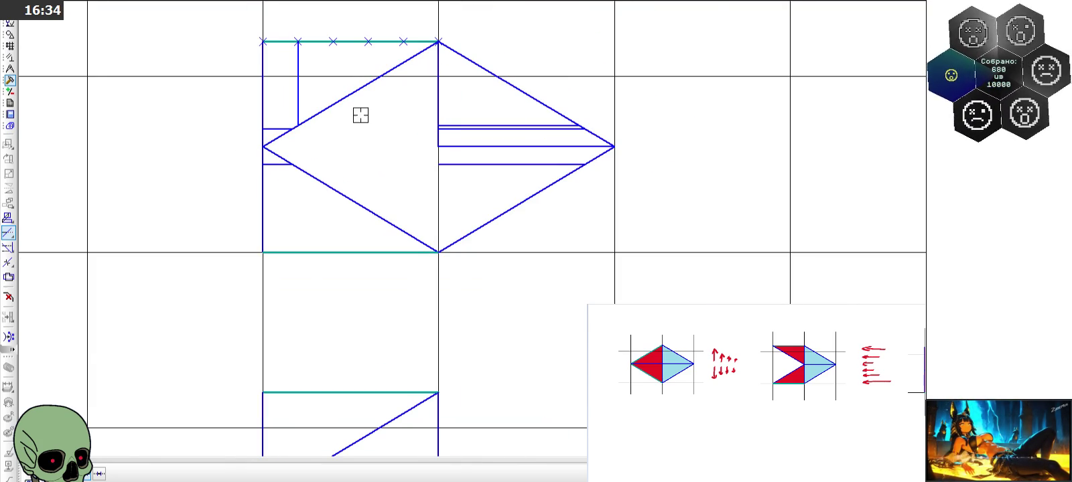
pyautogui.click(9, 35)
pyautogui.click(8, 144)
pyautogui.click(521, 99)
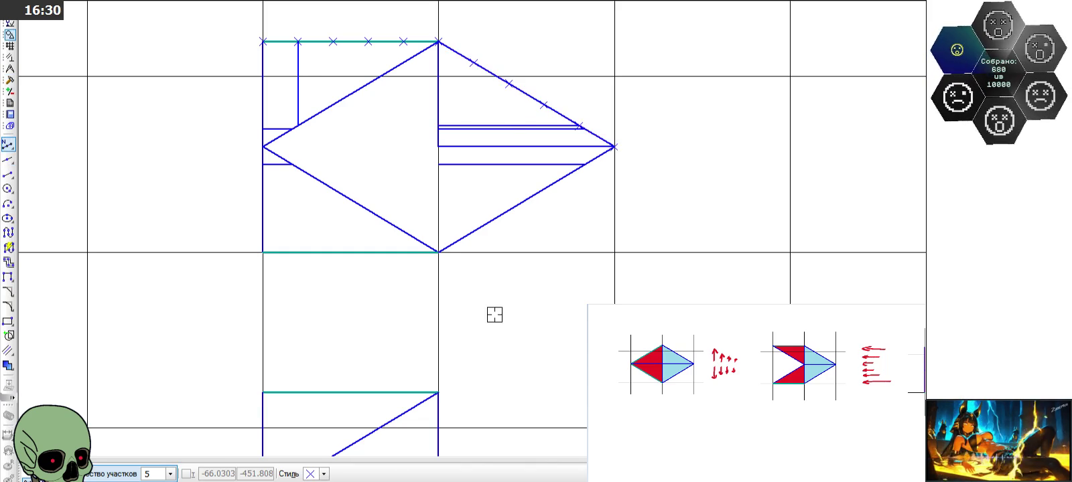
pyautogui.scroll(1, 554, 104)
pyautogui.scroll(5, 556, 110)
pyautogui.scroll(-3, 643, 270)
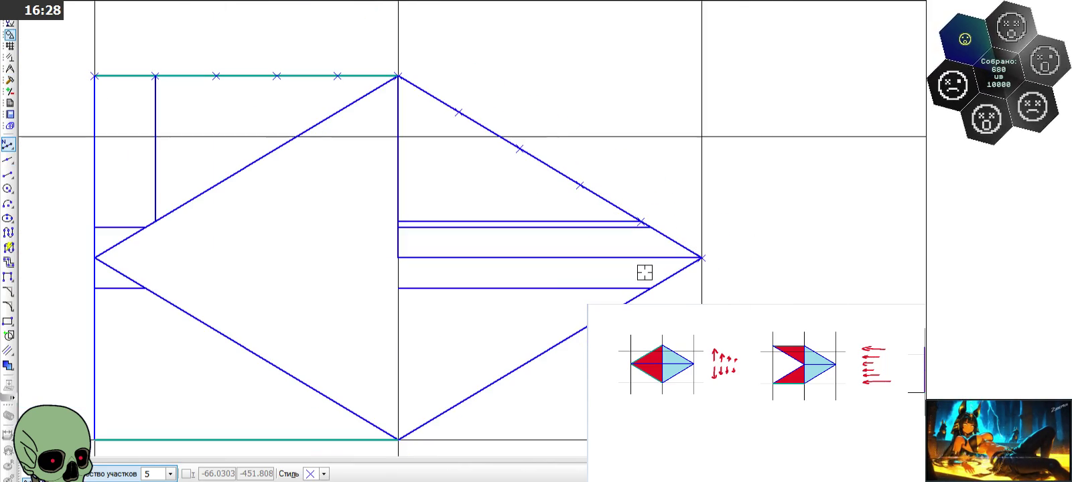
pyautogui.press('Escape')
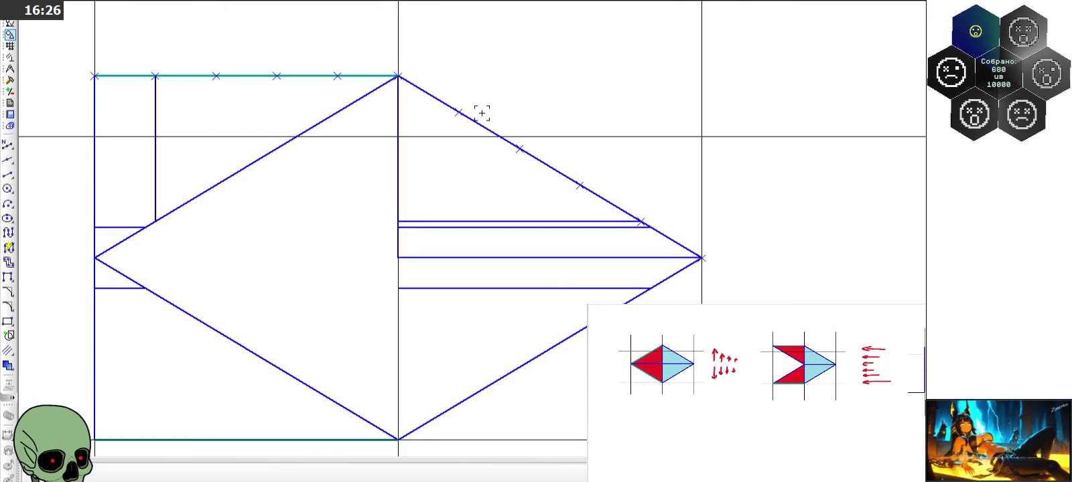
pyautogui.scroll(-2, 519, 67)
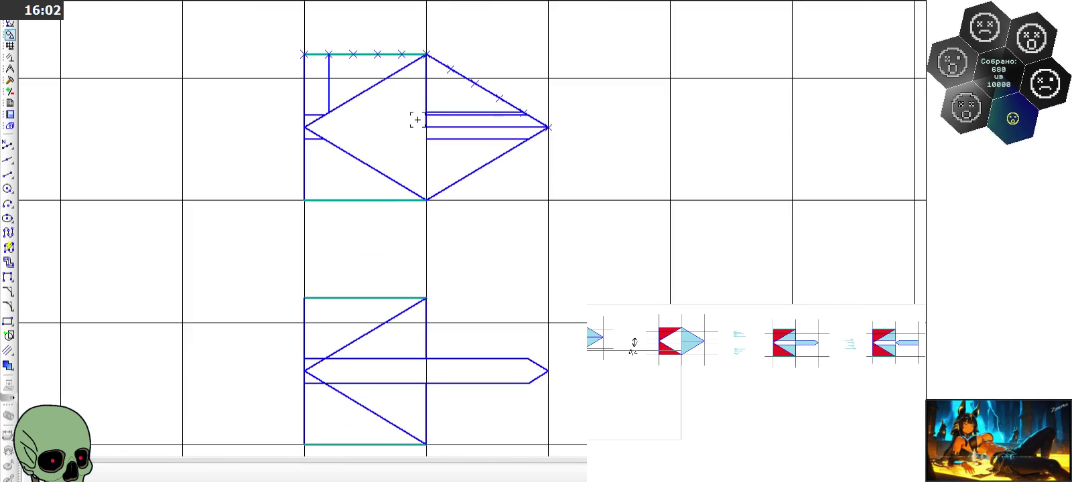
pyautogui.scroll(3, 417, 120)
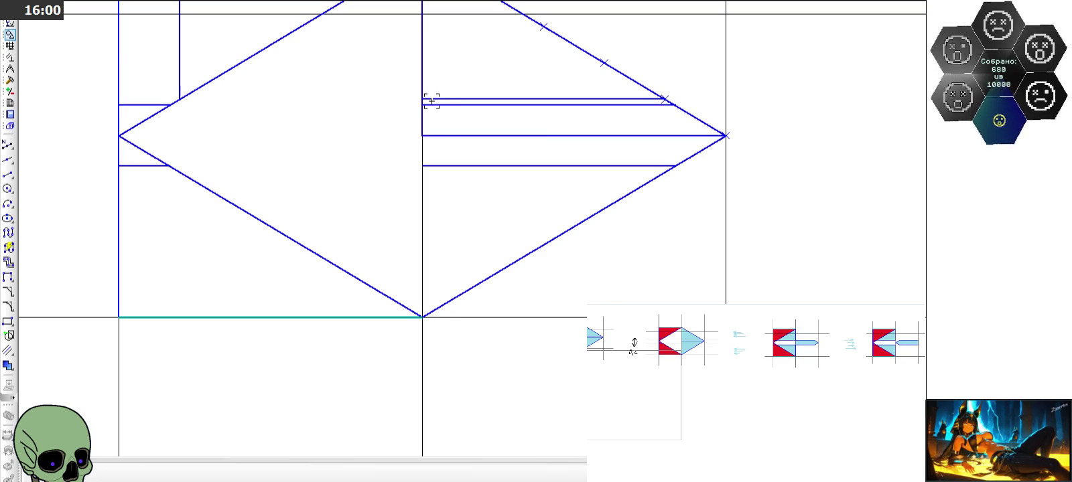
# Paste the upper tile's short horizontal line into the lower arrow tile
pyautogui.click(431, 99)
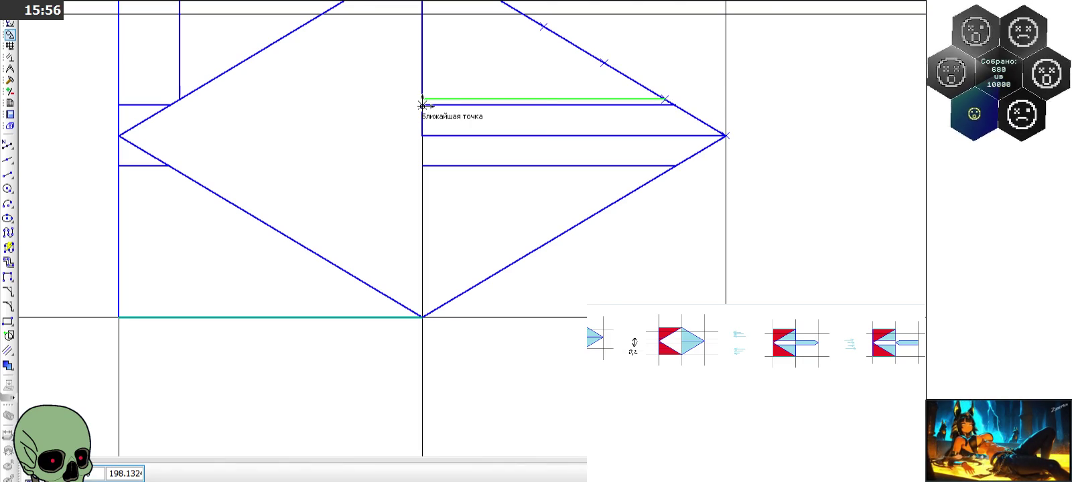
pyautogui.scroll(-3, 417, 95)
pyautogui.scroll(-1, 410, 228)
pyautogui.scroll(3, 405, 349)
pyautogui.hotkey('ctrl', 'v')
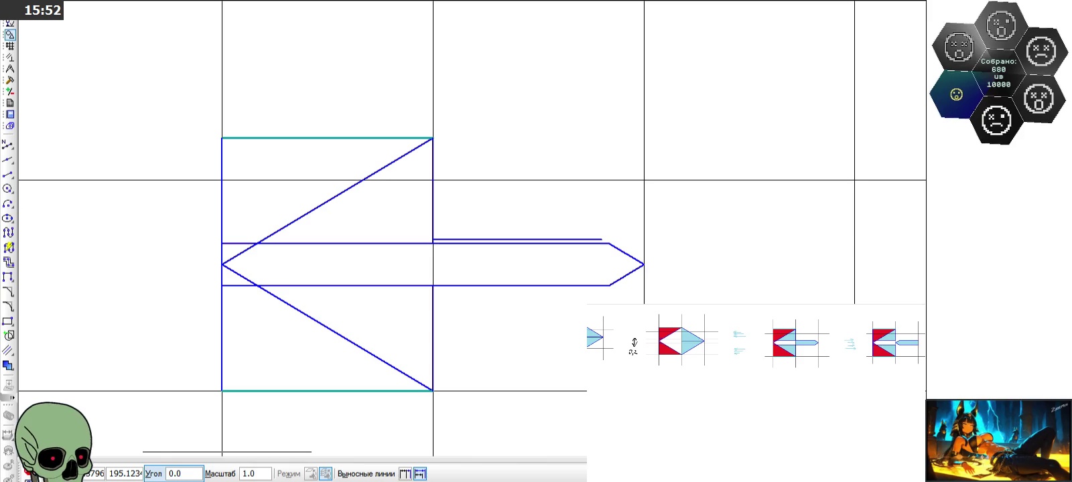
pyautogui.press('Escape')
# Mirror the pasted line across a vertical axis into the lower tile's left half
pyautogui.click(10, 80)
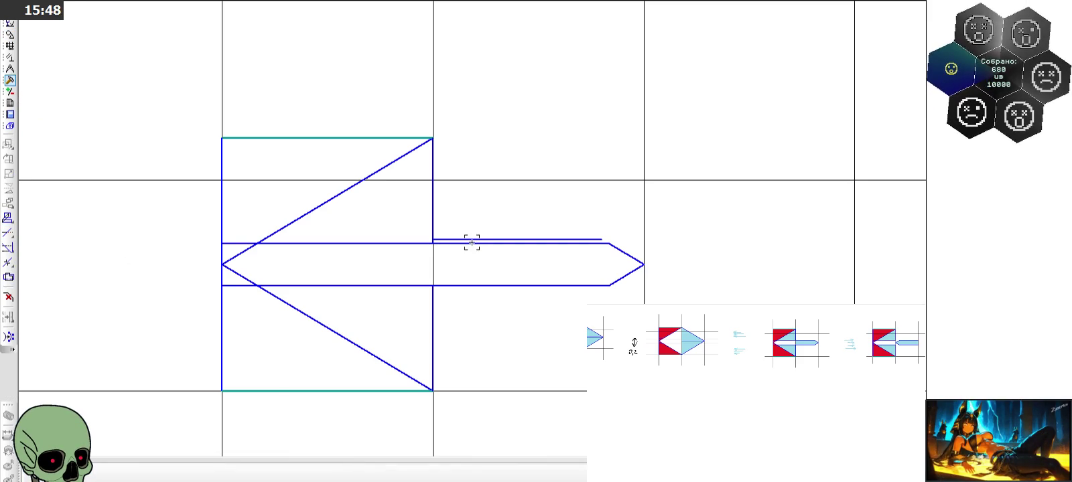
pyautogui.click(464, 239)
pyautogui.click(8, 188)
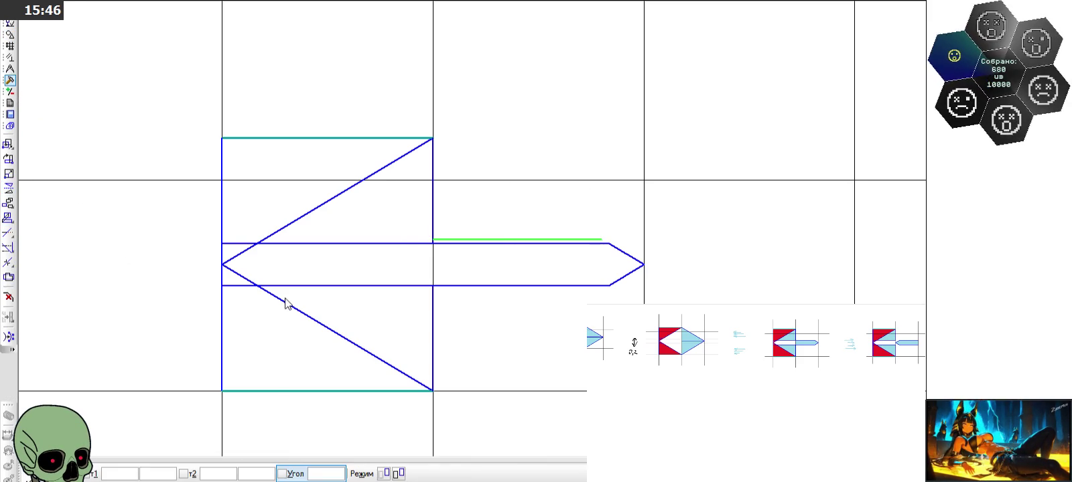
pyautogui.click(432, 260)
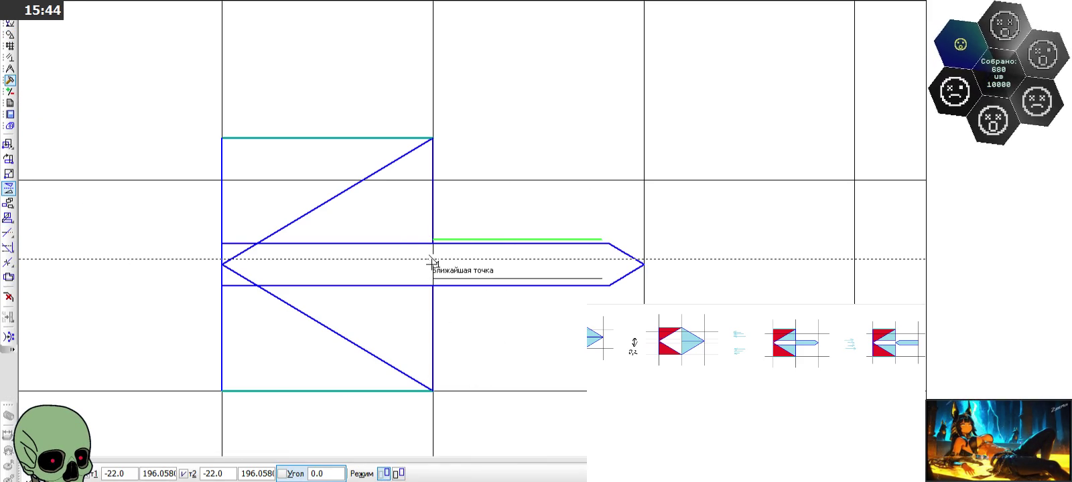
pyautogui.click(432, 271)
pyautogui.scroll(3, 206, 231)
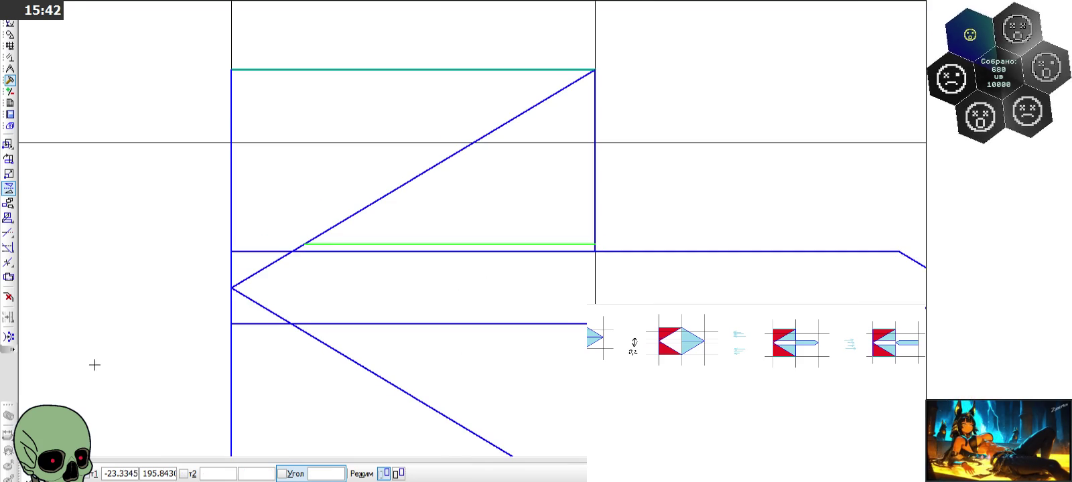
pyautogui.press('Escape')
pyautogui.scroll(-2, 432, 196)
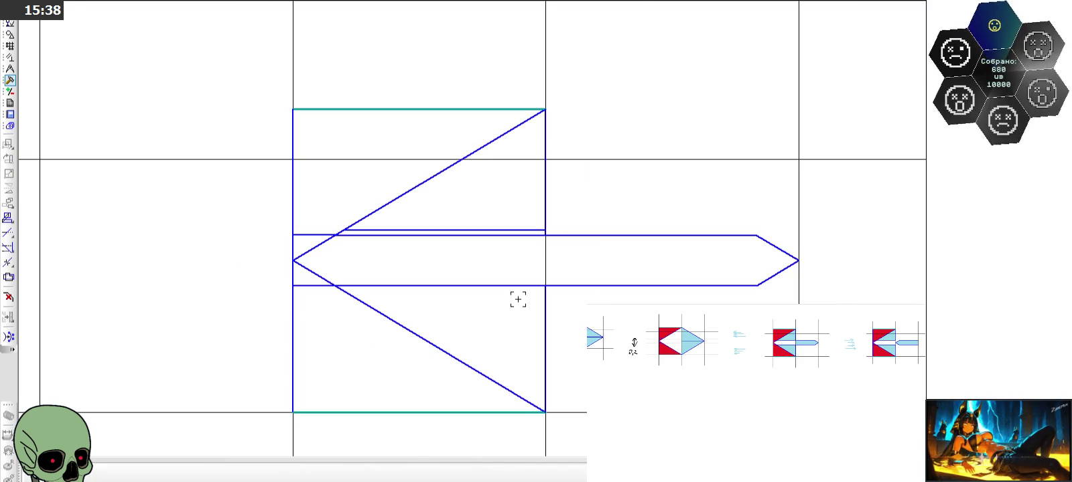
pyautogui.scroll(-3, 517, 299)
pyautogui.scroll(-3, 517, 299)
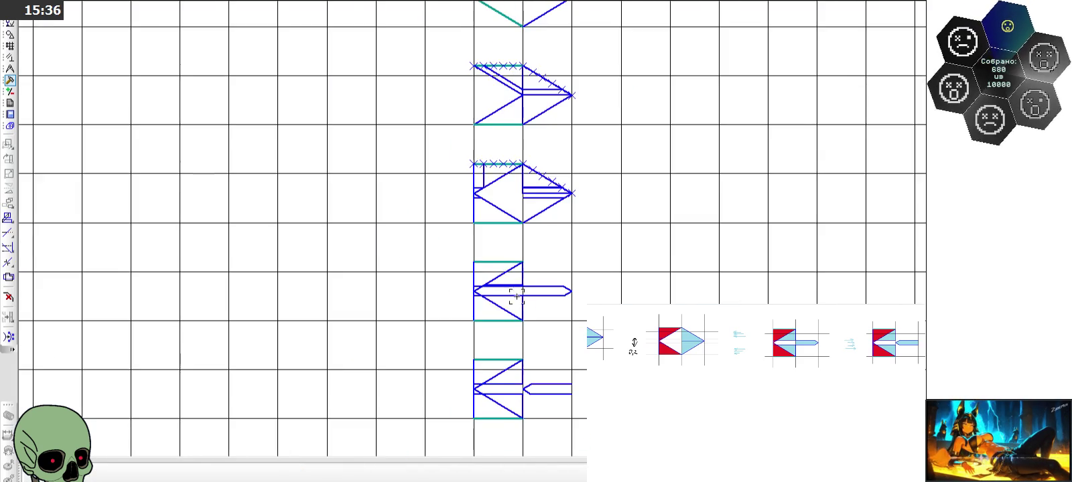
# Fill the top diamond strip, both slanted band parts and the adjacent horizontal strip red
pyautogui.scroll(-2, 517, 299)
pyautogui.scroll(3, 517, 172)
pyautogui.scroll(3, 543, 99)
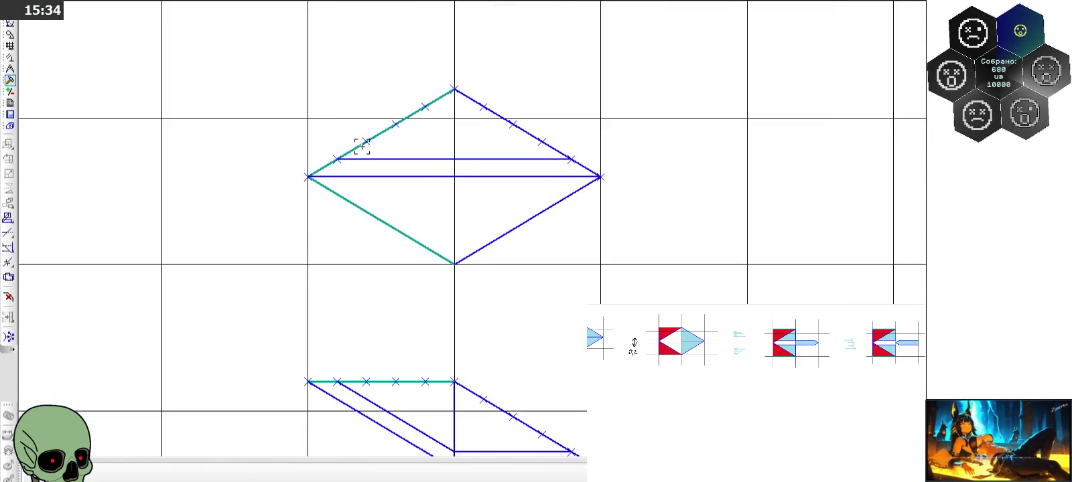
pyautogui.click(10, 34)
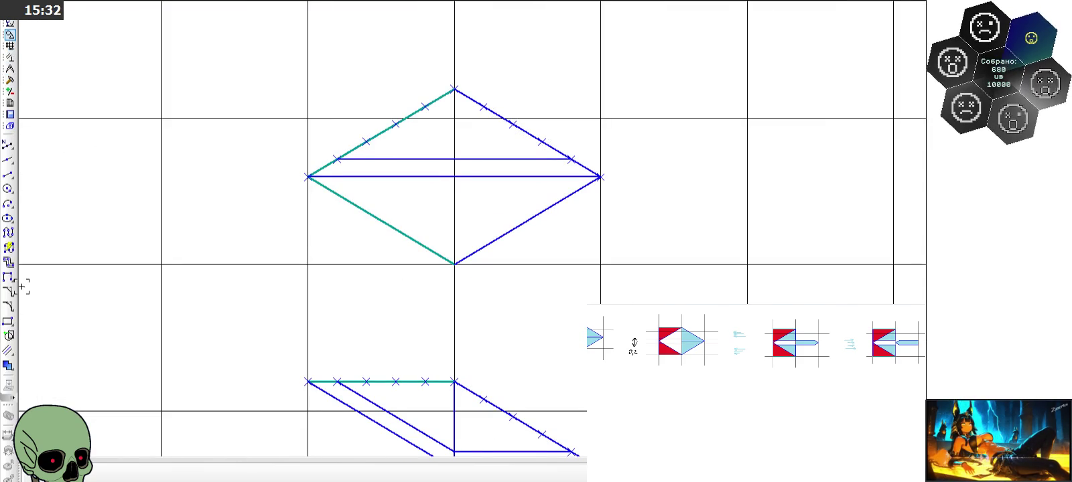
pyautogui.click(9, 367)
pyautogui.click(195, 474)
pyautogui.click(160, 420)
pyautogui.click(435, 166)
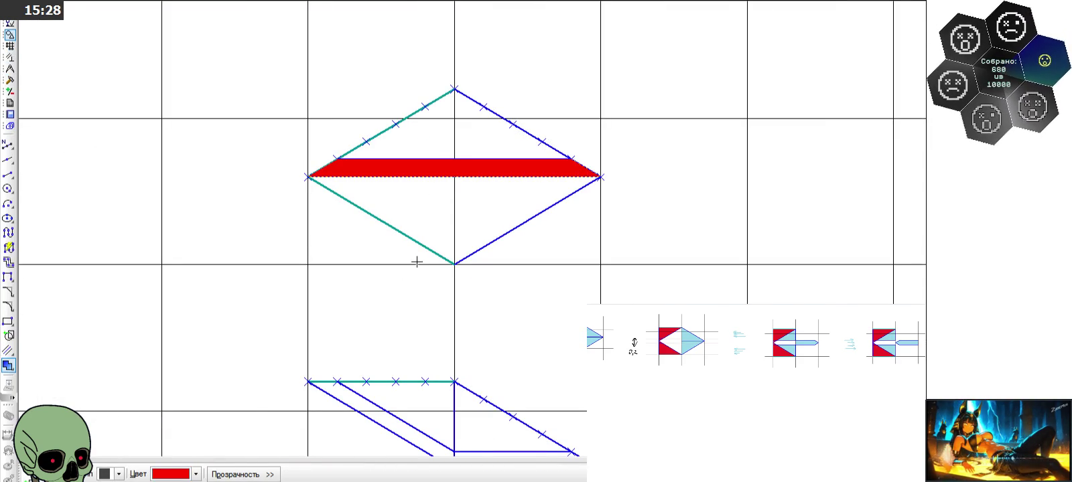
pyautogui.scroll(3, 379, 293)
pyautogui.click(374, 296)
pyautogui.click(395, 311)
pyautogui.click(494, 357)
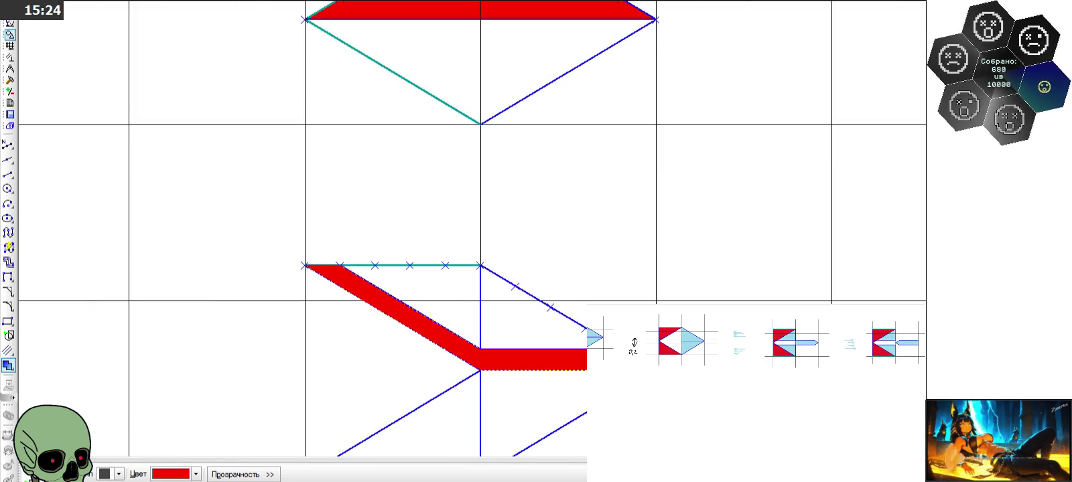
# Fill the narrow top-left column and the strip under the right sloping edge red
pyautogui.scroll(-1, 431, 83)
pyautogui.scroll(-4, 459, 45)
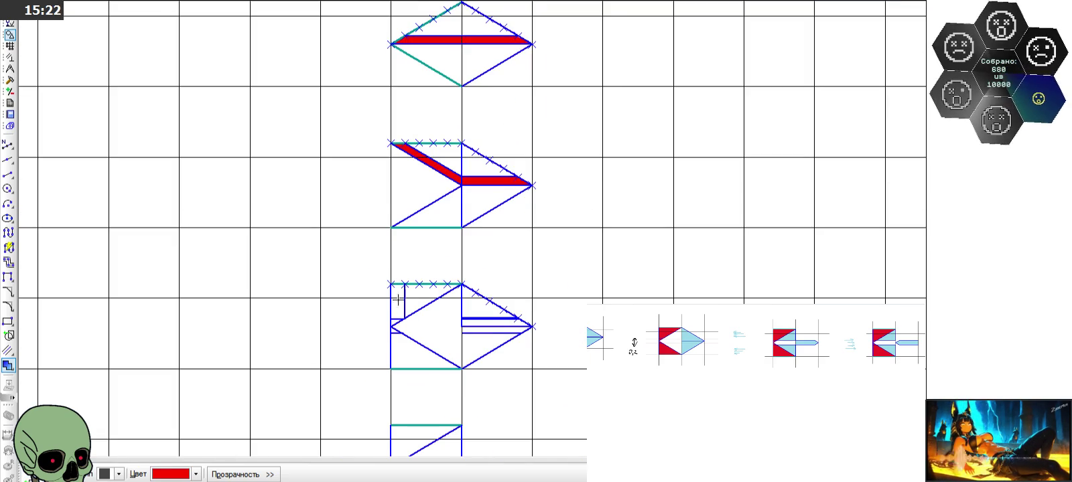
pyautogui.scroll(1, 391, 340)
pyautogui.scroll(2, 417, 332)
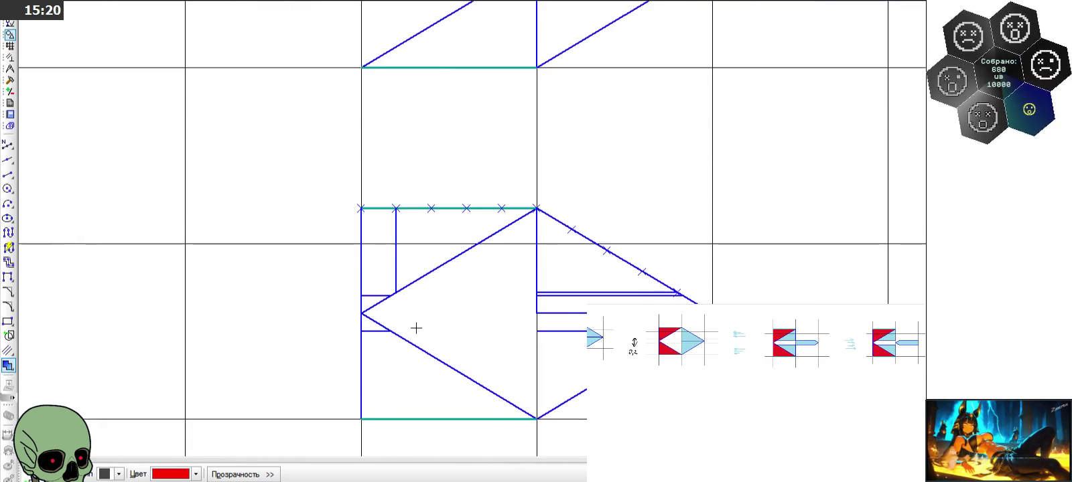
pyautogui.click(383, 235)
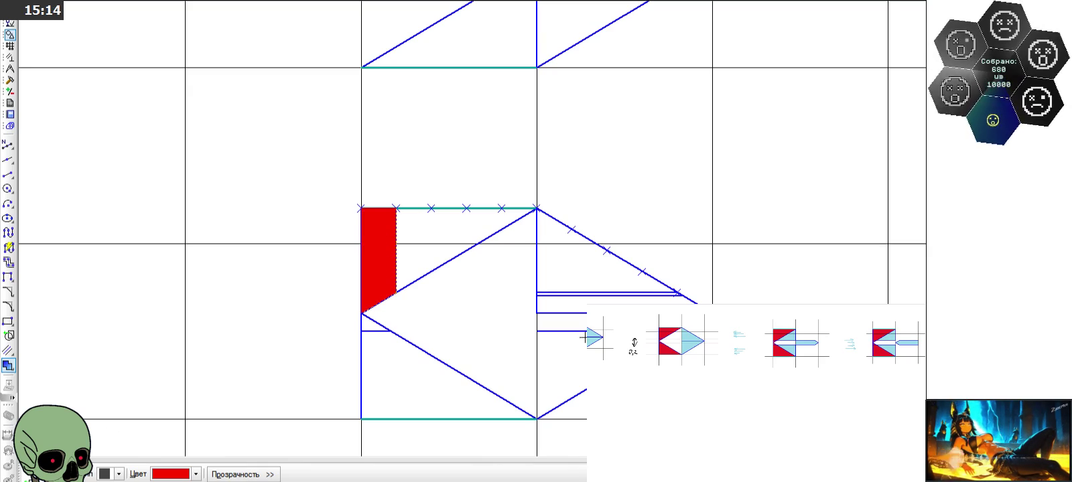
pyautogui.scroll(2, 592, 314)
pyautogui.click(532, 268)
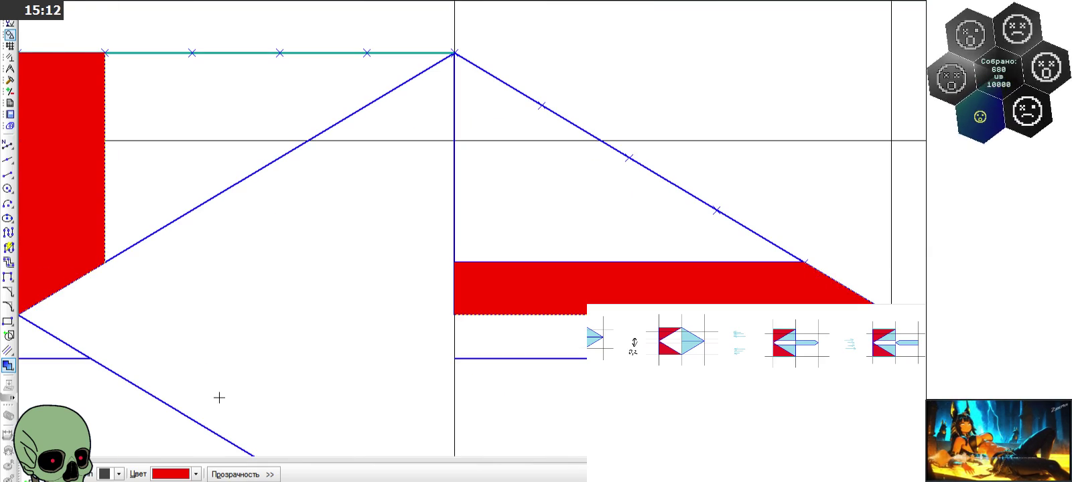
pyautogui.press('Escape')
pyautogui.scroll(-3, 491, 303)
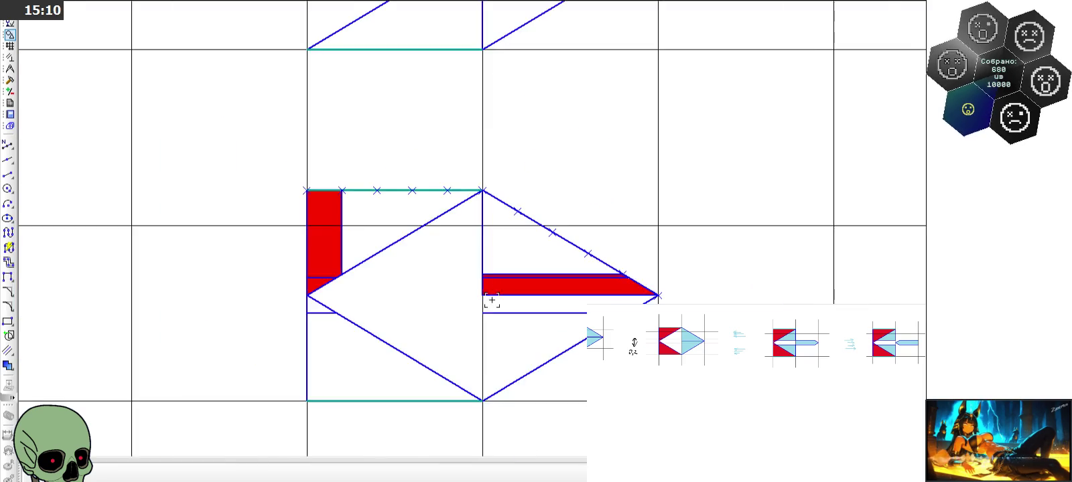
pyautogui.scroll(-1, 491, 302)
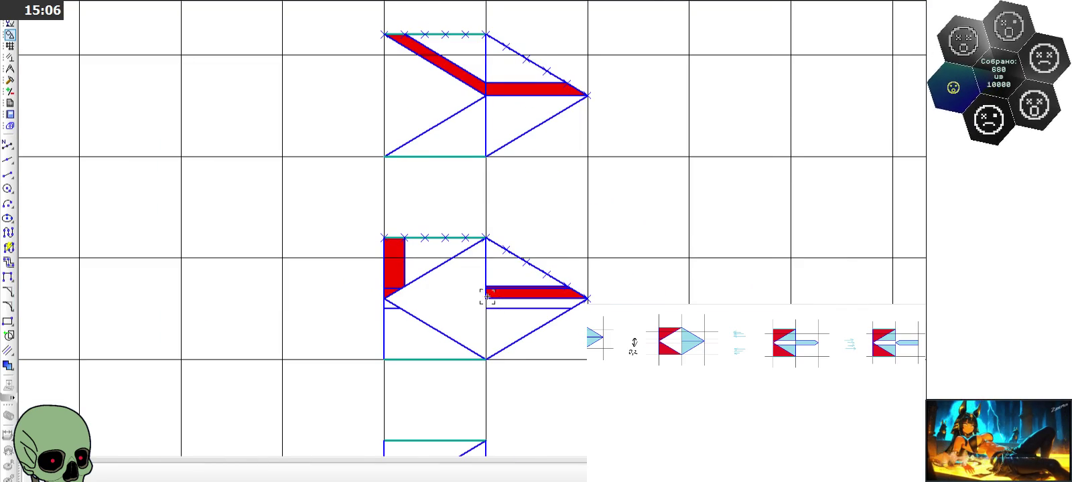
pyautogui.scroll(-3, 487, 298)
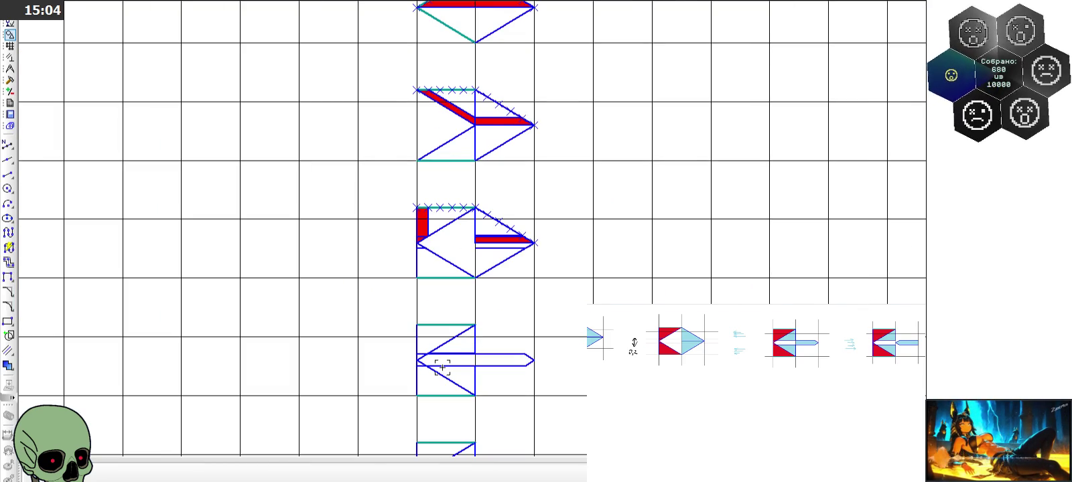
pyautogui.scroll(4, 441, 368)
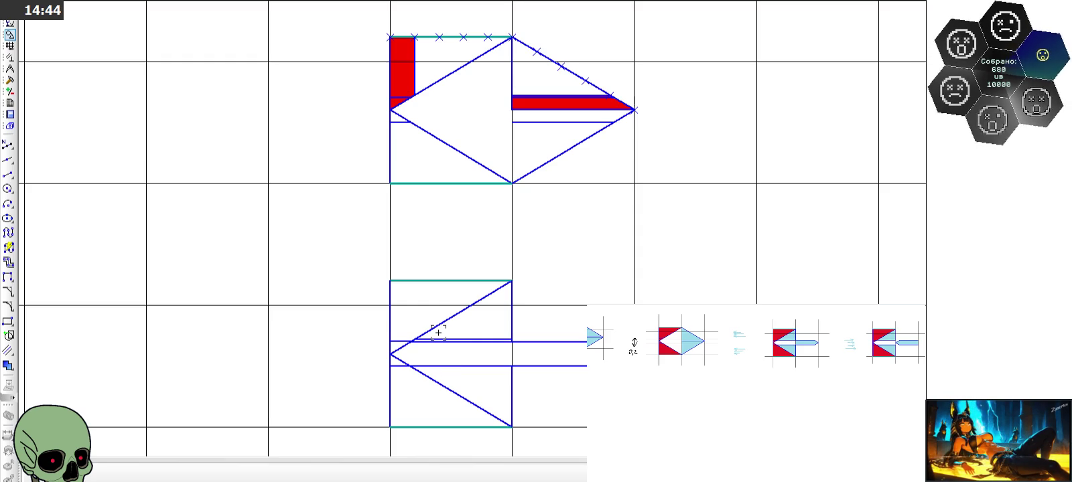
pyautogui.click(8, 366)
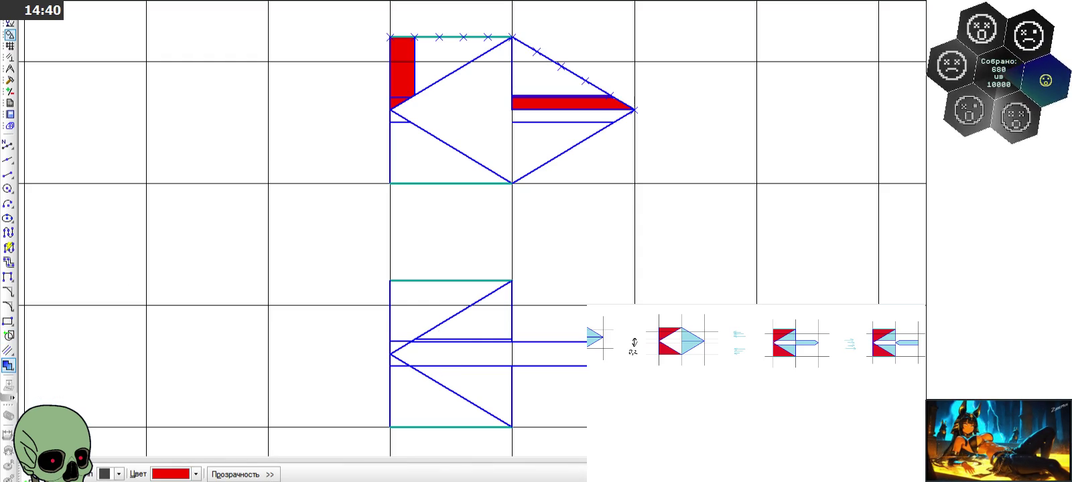
pyautogui.press('Escape')
pyautogui.scroll(2, 397, 88)
pyautogui.scroll(1, 397, 88)
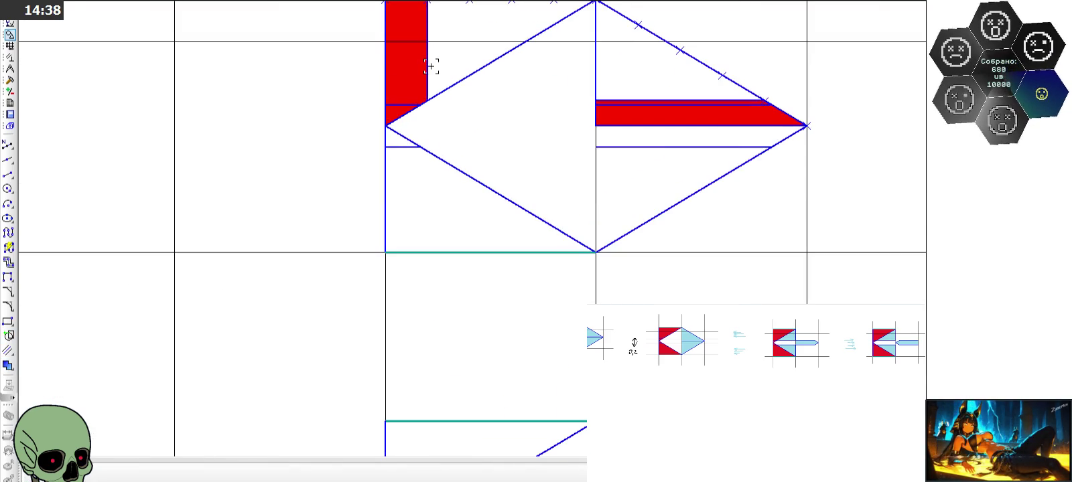
pyautogui.click(428, 94)
pyautogui.scroll(-1, 429, 119)
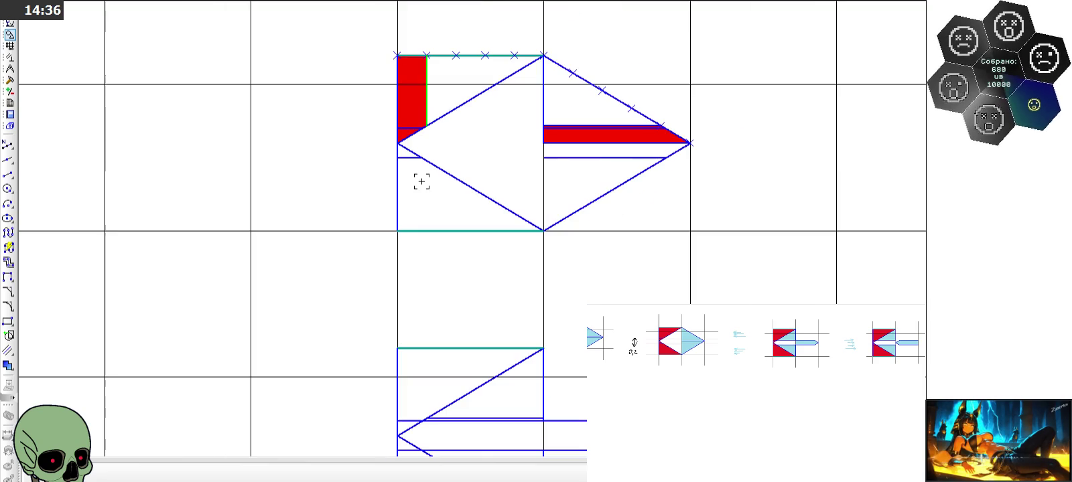
pyautogui.scroll(-2, 371, 68)
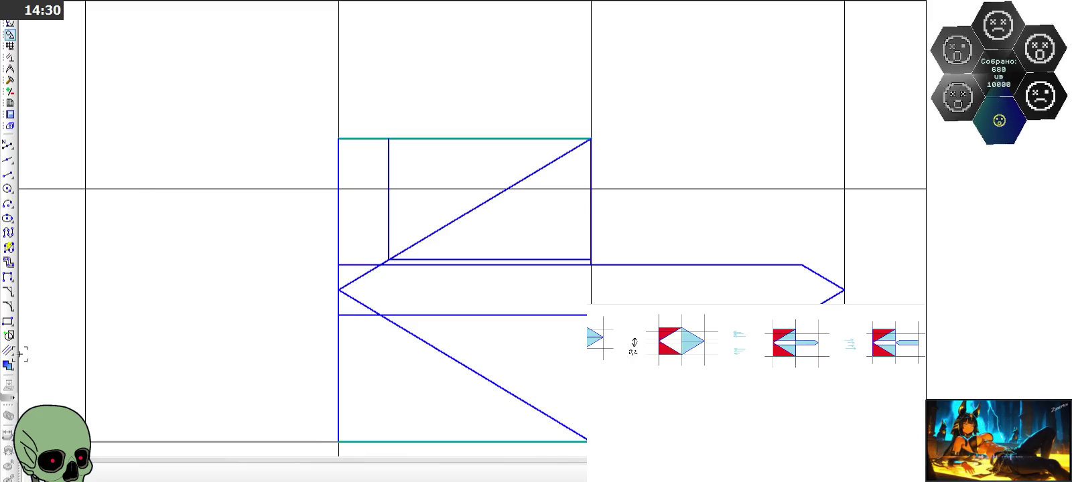
pyautogui.click(8, 365)
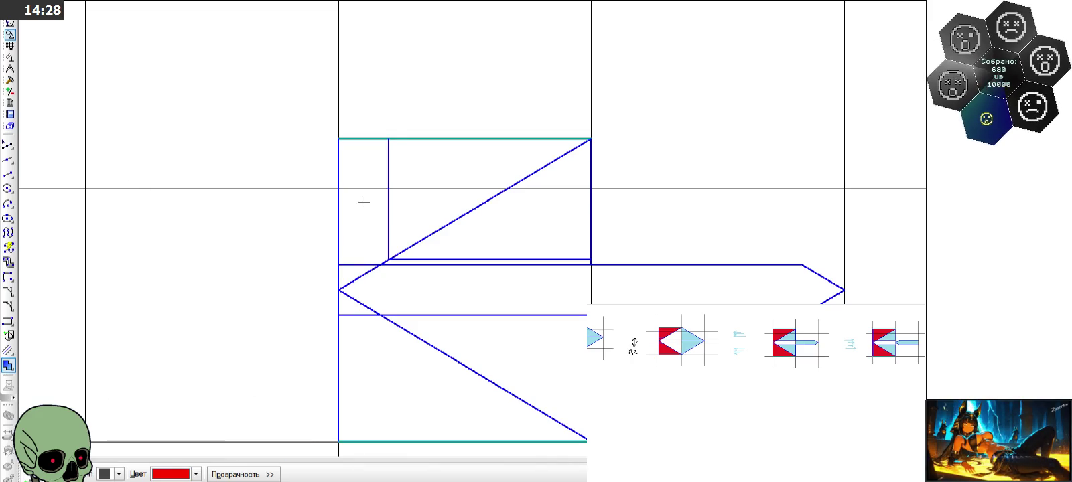
pyautogui.click(367, 174)
pyautogui.click(363, 217)
pyautogui.scroll(3, 367, 258)
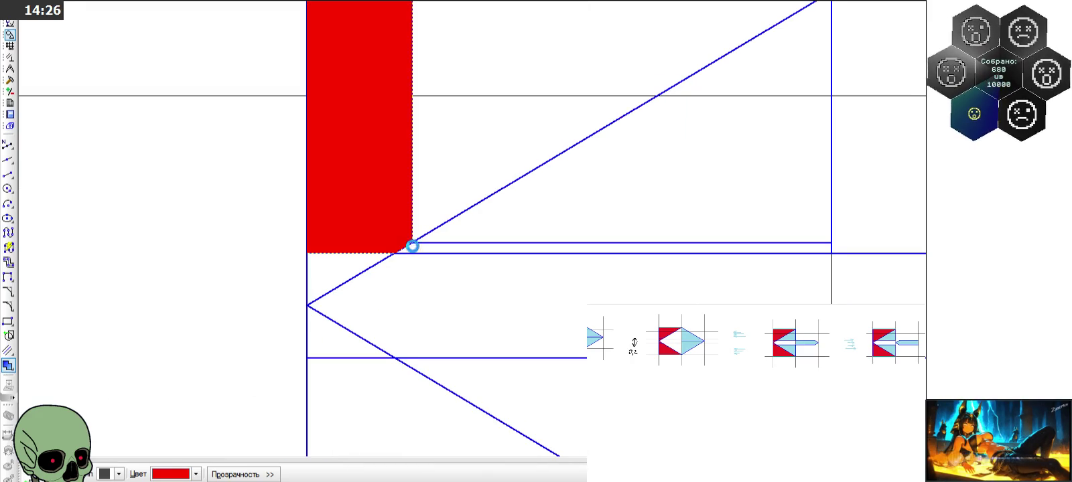
pyautogui.click(412, 246)
pyautogui.hotkey('ctrl', 'z')
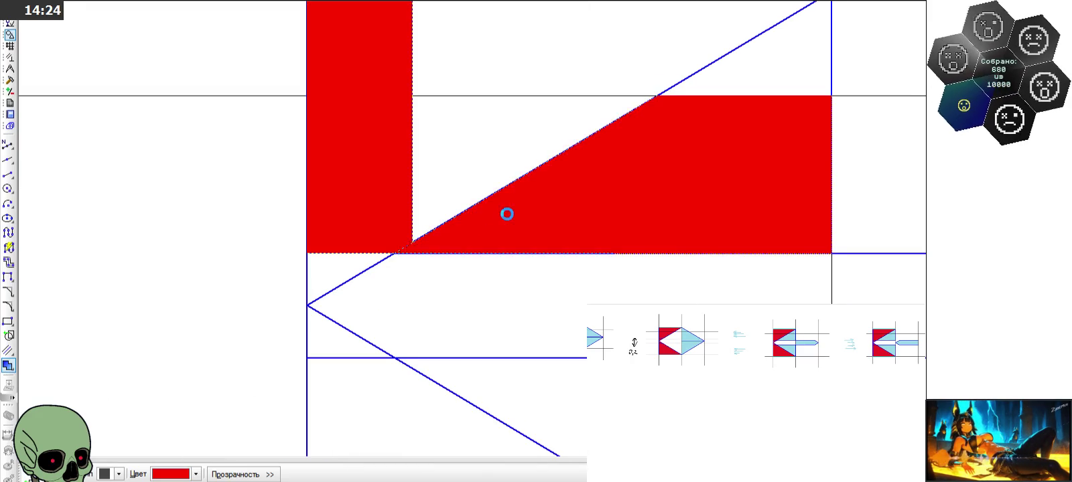
pyautogui.hotkey('ctrl', 'Return')
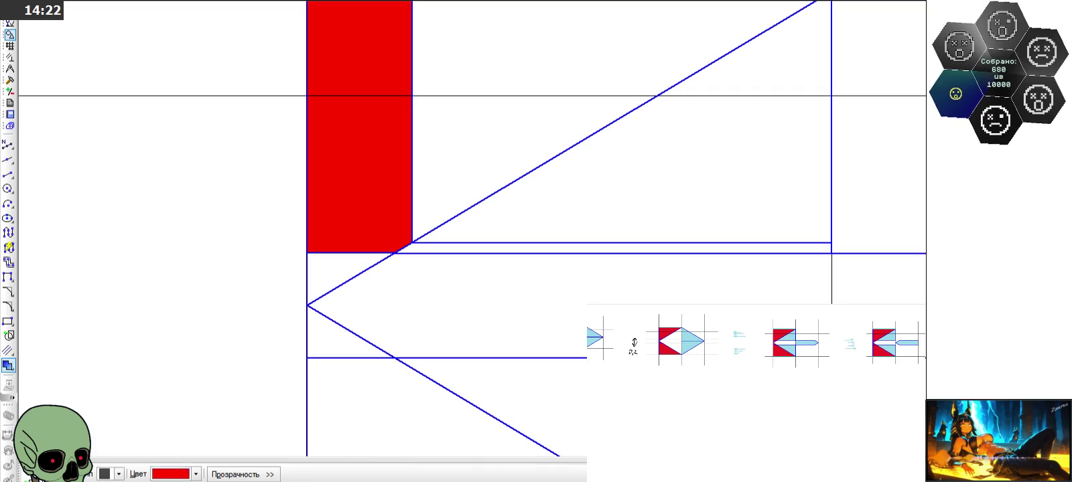
pyautogui.press('Escape')
pyautogui.scroll(-1, 422, 247)
pyautogui.click(510, 243)
pyautogui.scroll(2, 509, 249)
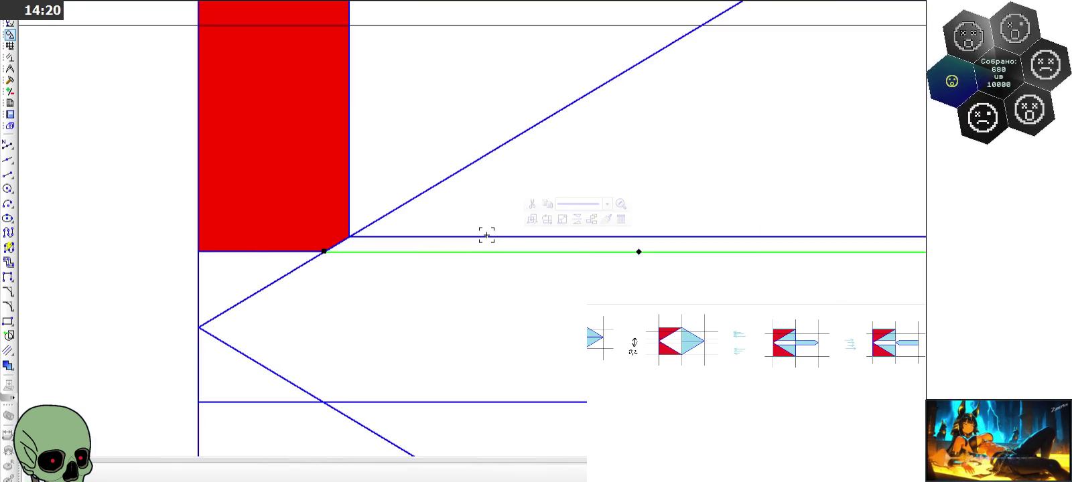
pyautogui.scroll(1, 455, 246)
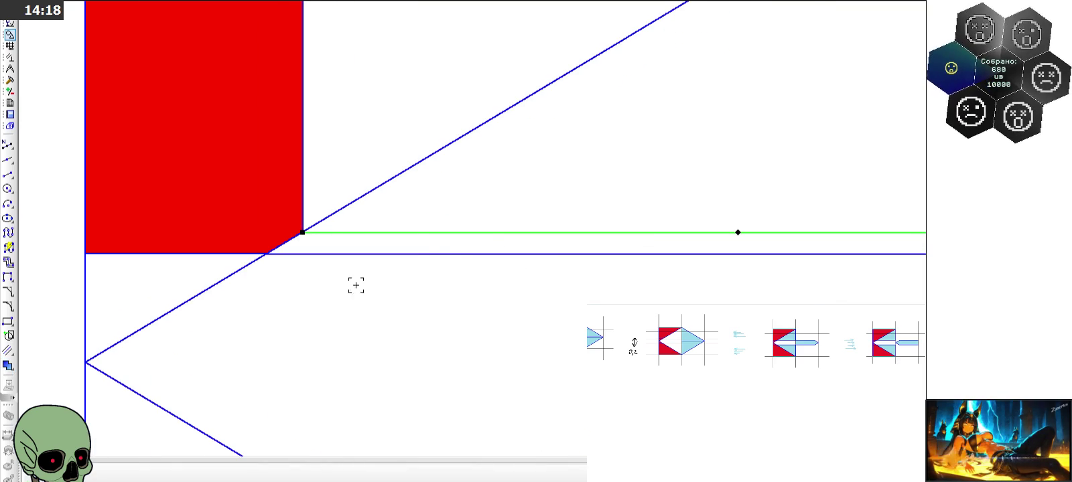
pyautogui.scroll(-2, 335, 280)
pyautogui.scroll(3, 316, 275)
pyautogui.scroll(-1, 294, 241)
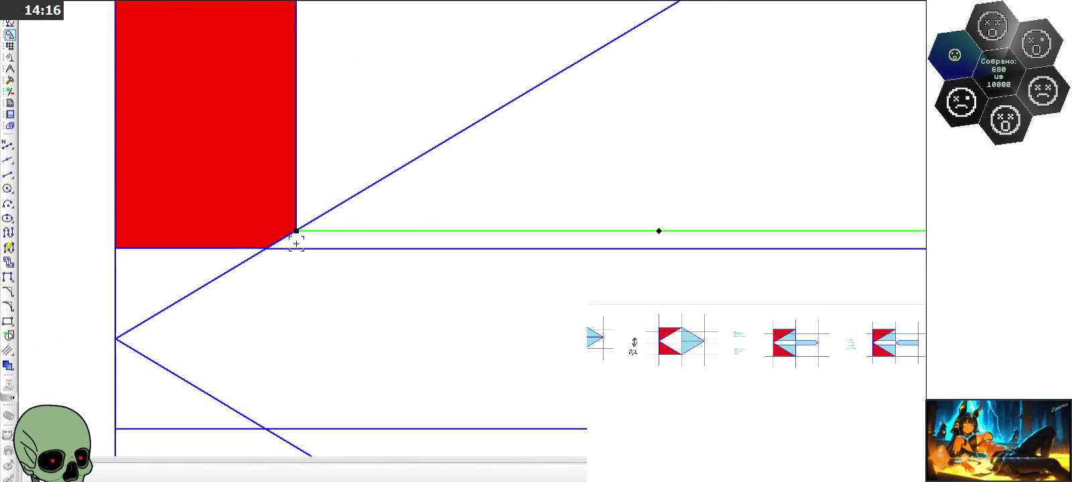
pyautogui.scroll(-2, 295, 242)
pyautogui.scroll(4, 289, 239)
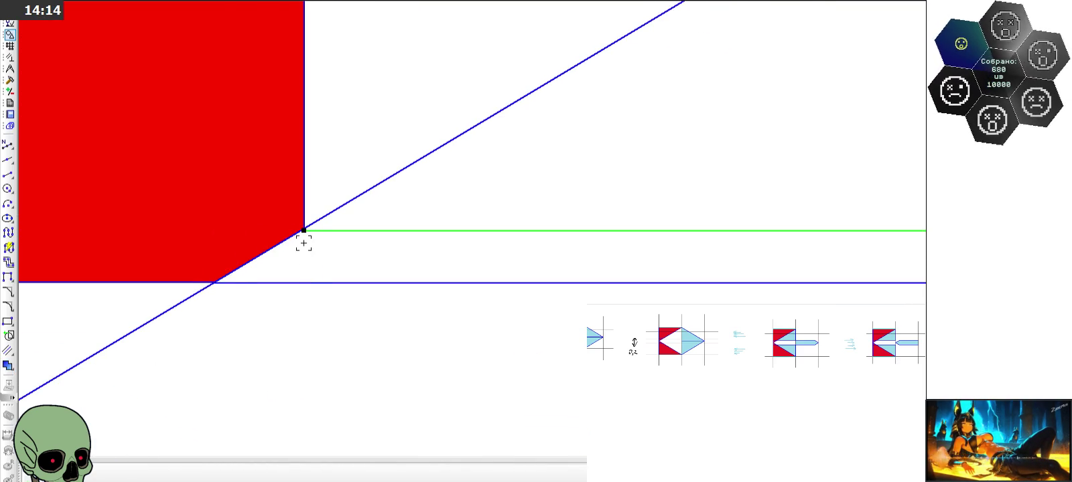
pyautogui.scroll(3, 303, 241)
pyautogui.scroll(-1, 301, 230)
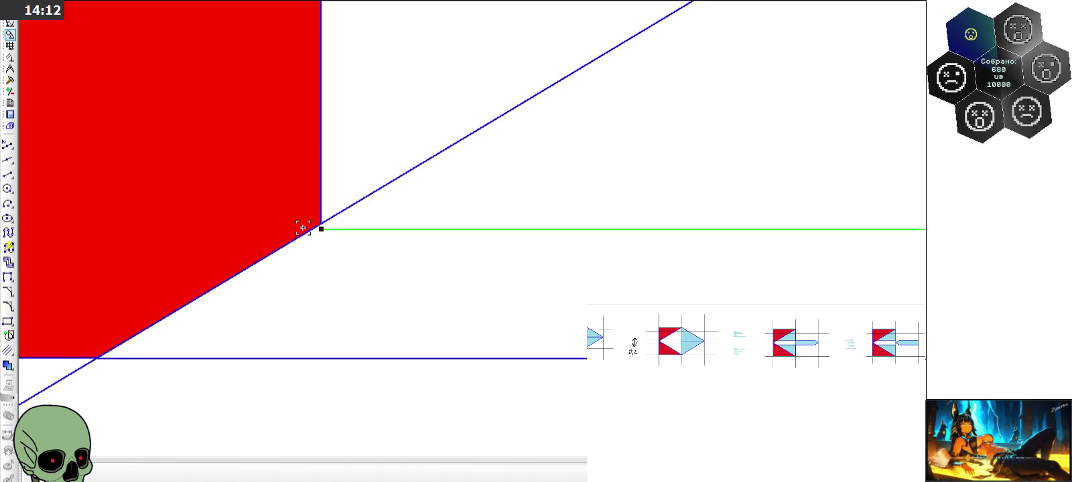
pyautogui.scroll(-1, 302, 228)
pyautogui.scroll(-1, 304, 228)
pyautogui.scroll(-1, 306, 227)
pyautogui.scroll(1, 311, 268)
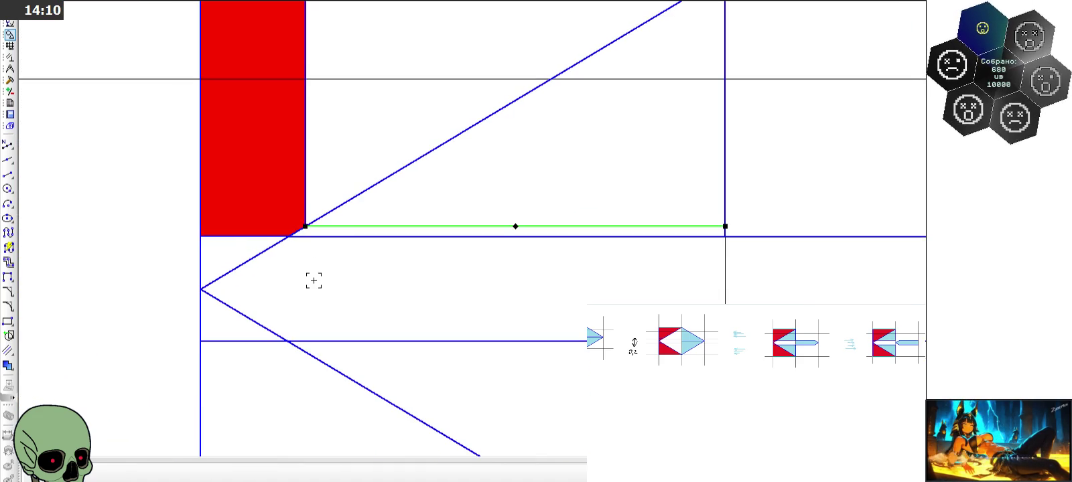
pyautogui.scroll(-2, 328, 275)
pyautogui.scroll(-1, 344, 275)
pyautogui.scroll(-1, 356, 282)
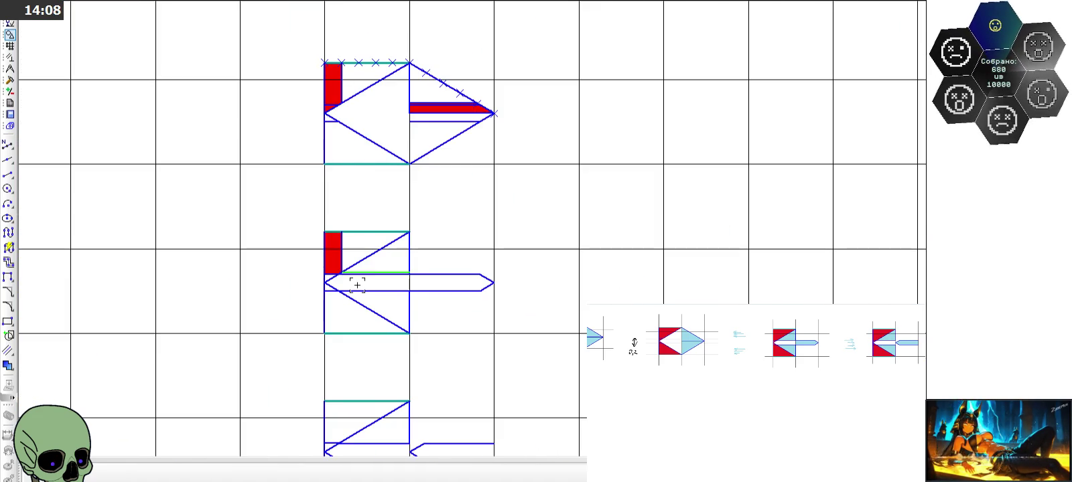
pyautogui.scroll(1, 354, 277)
pyautogui.scroll(5, 342, 274)
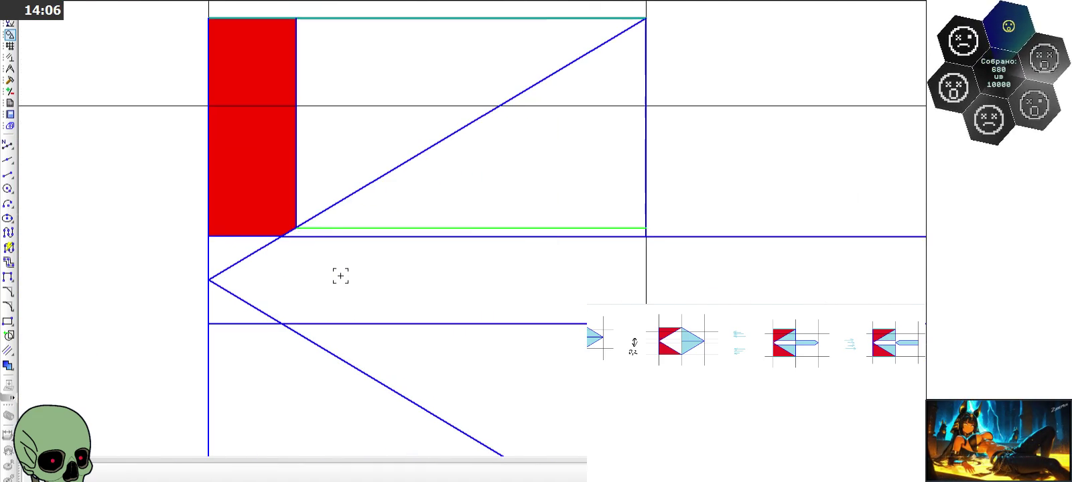
pyautogui.press('Delete')
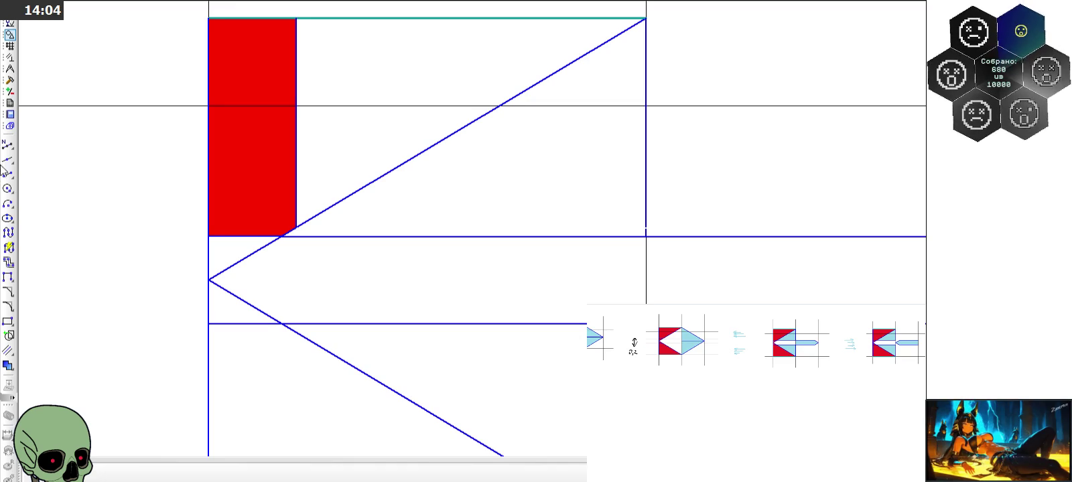
# Divide the diagonal into five equal parts with points
pyautogui.click(8, 144)
pyautogui.click(365, 193)
pyautogui.scroll(-1, 350, 299)
pyautogui.scroll(-1, 350, 299)
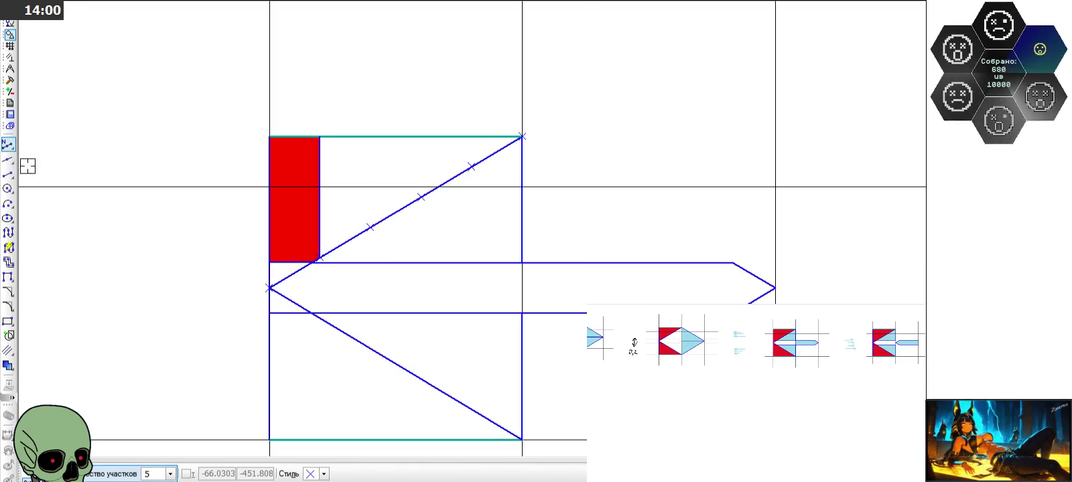
pyautogui.press('Escape')
pyautogui.scroll(1, 323, 263)
pyautogui.scroll(2, 299, 292)
pyautogui.scroll(1, 259, 292)
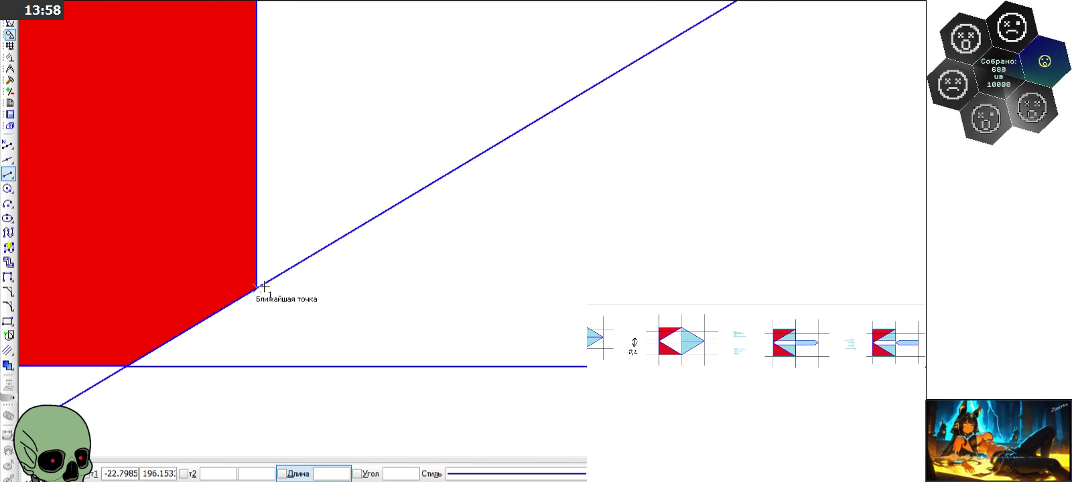
pyautogui.scroll(-1, 257, 289)
# Draw a horizontal line from the red column's corner and trim it at the tile edge
pyautogui.click(206, 271)
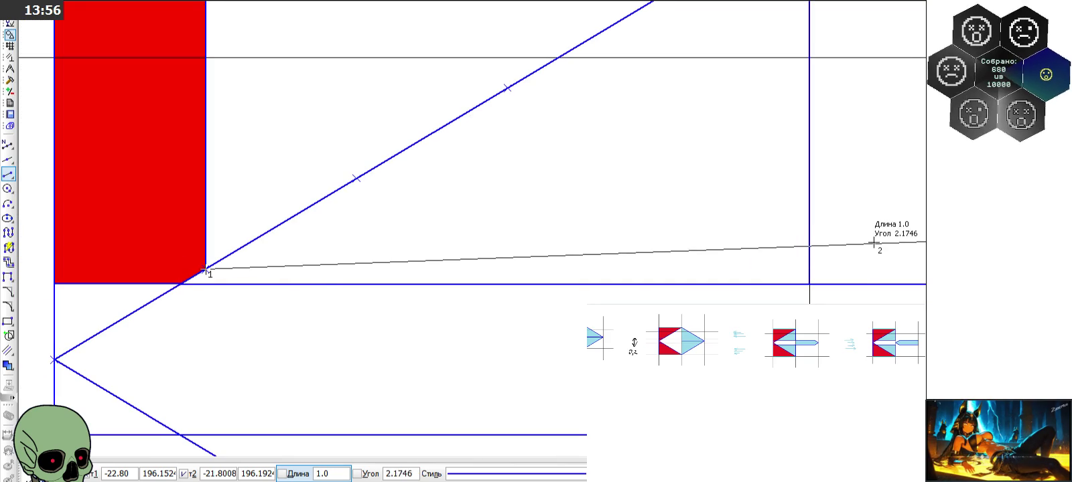
pyautogui.click(882, 270)
pyautogui.scroll(-1, 393, 234)
pyautogui.click(10, 80)
pyautogui.click(8, 233)
pyautogui.click(780, 265)
pyautogui.scroll(-2, 462, 201)
pyautogui.press('Escape')
# Fill the thin strip beneath the diagonal red
pyautogui.click(10, 34)
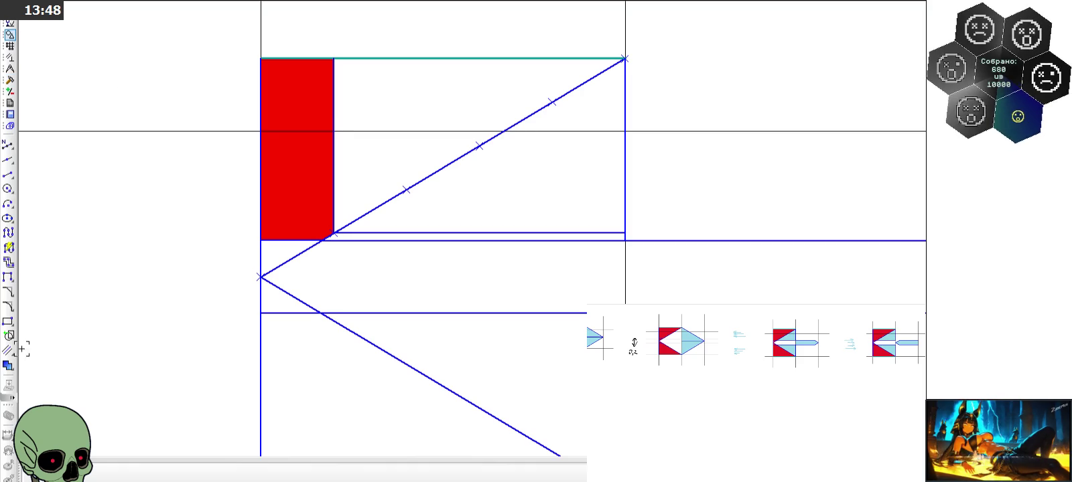
pyautogui.click(8, 366)
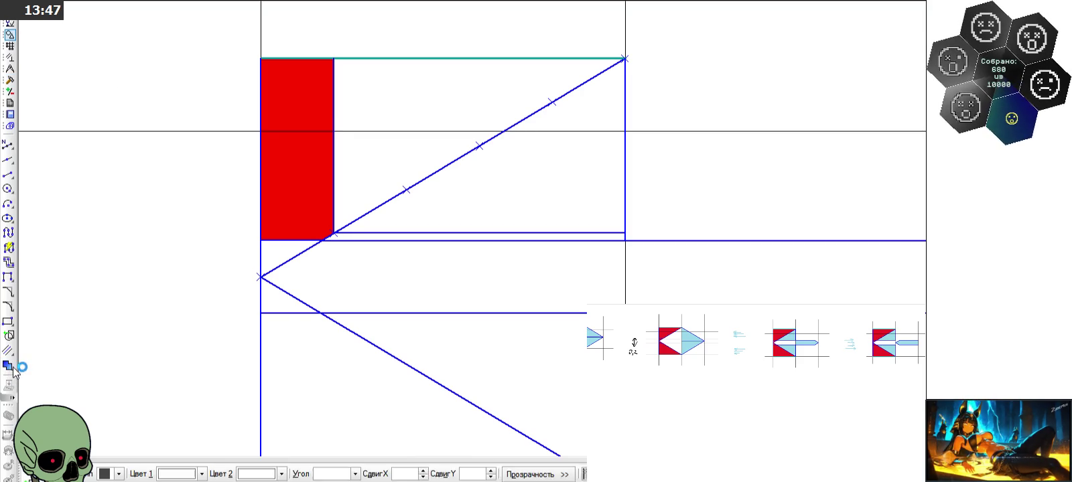
pyautogui.click(392, 236)
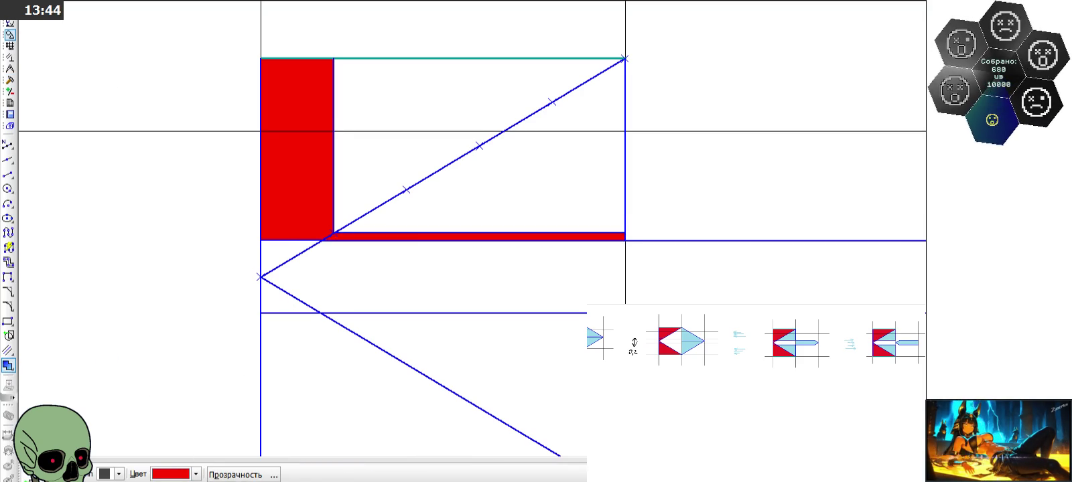
pyautogui.press('Escape')
pyautogui.scroll(1, 355, 235)
pyautogui.scroll(5, 355, 235)
pyautogui.scroll(-5, 390, 223)
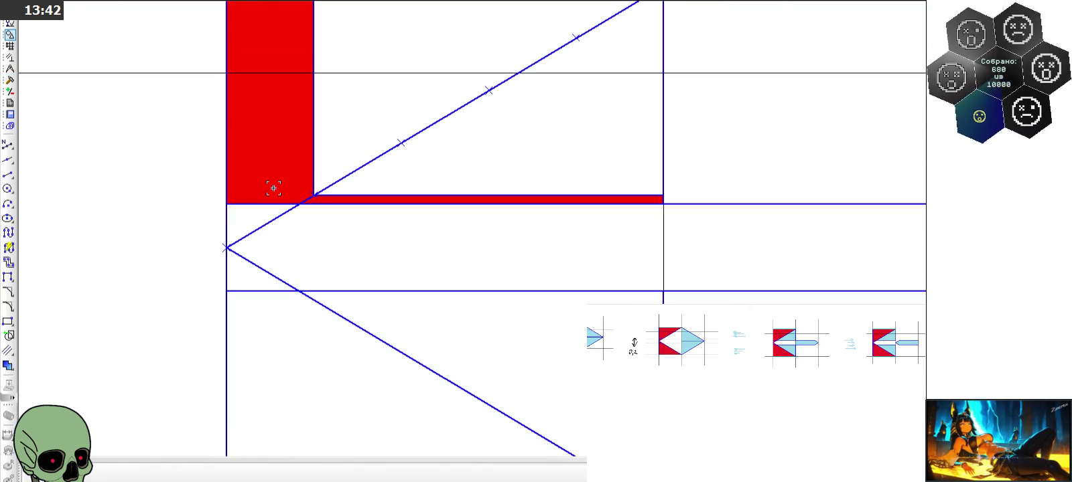
# Draw a horizontal line from the arrow tip to the tile's right border, splitting the shaft
pyautogui.scroll(-2, 273, 187)
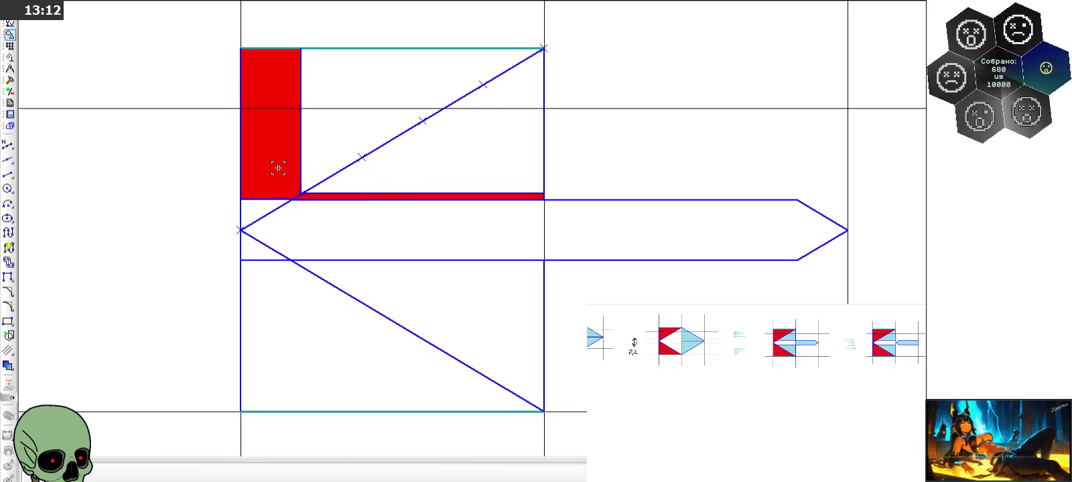
pyautogui.scroll(-5, 330, 216)
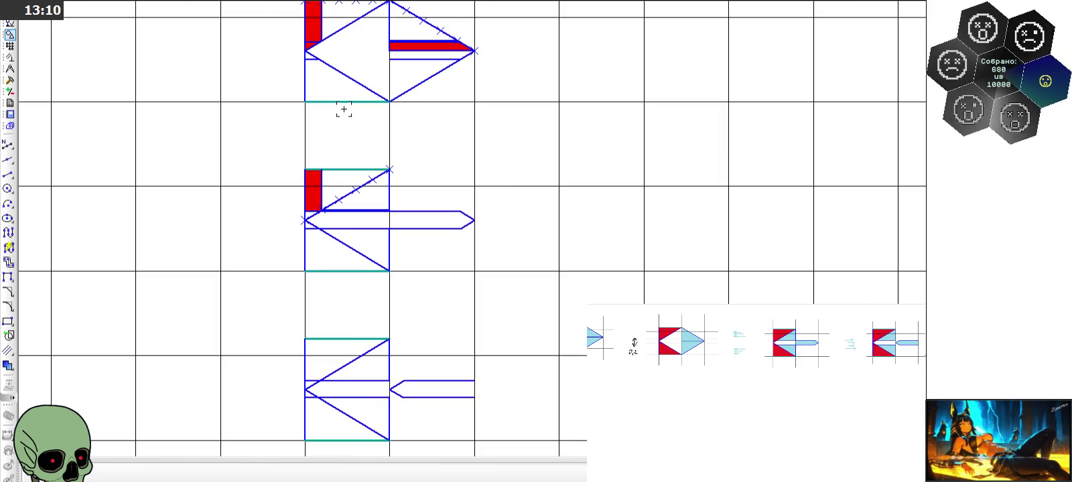
pyautogui.scroll(4, 343, 109)
pyautogui.scroll(-2, 396, 229)
pyautogui.scroll(3, 415, 31)
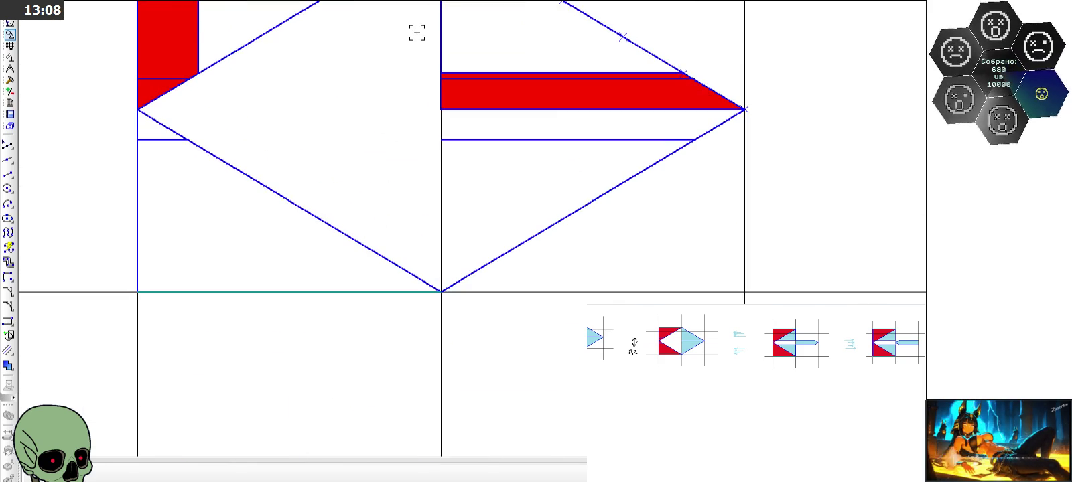
pyautogui.scroll(-3, 418, 34)
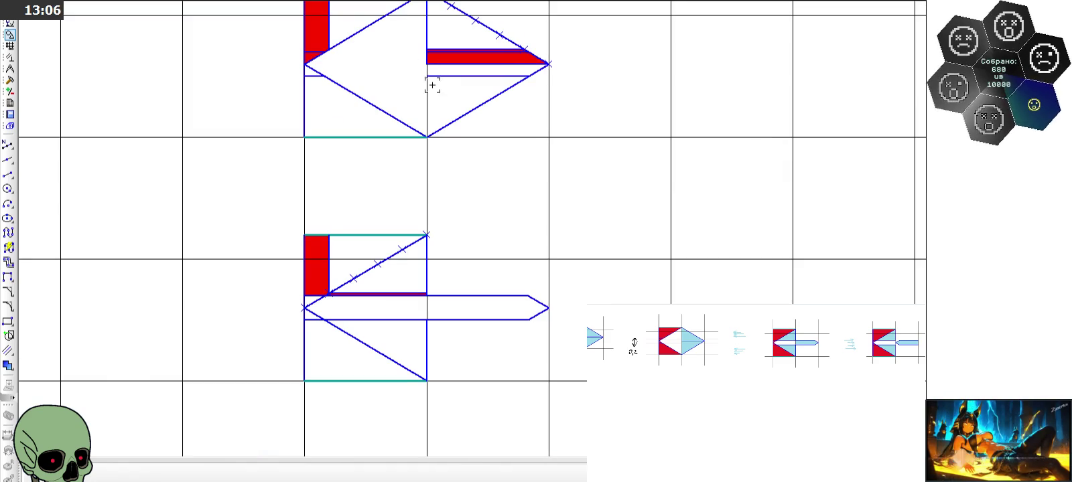
pyautogui.scroll(3, 441, 324)
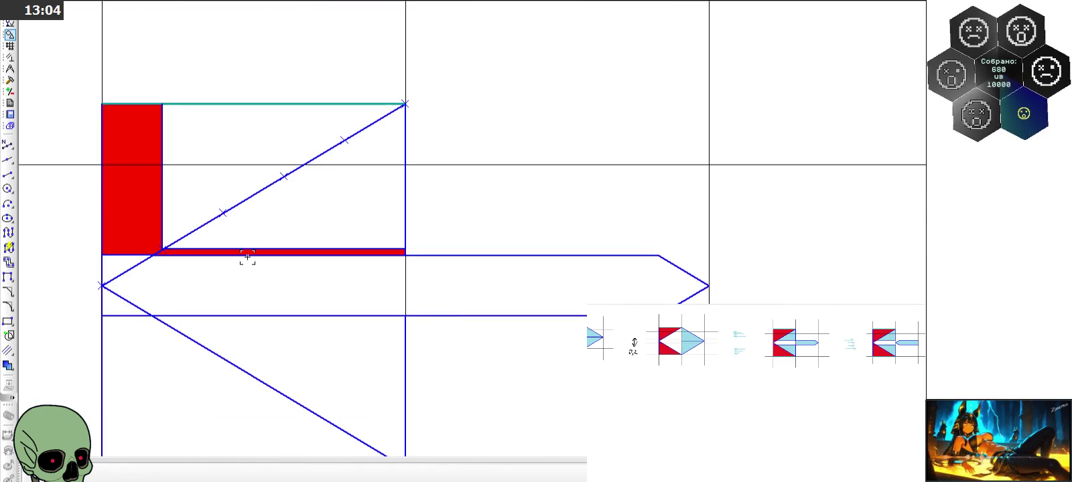
pyautogui.click(8, 174)
pyautogui.click(708, 286)
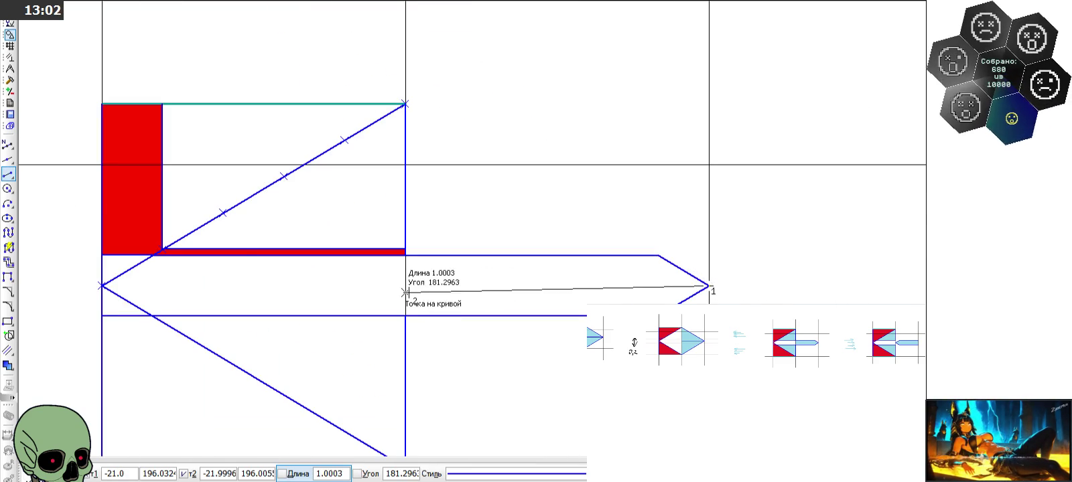
pyautogui.click(405, 288)
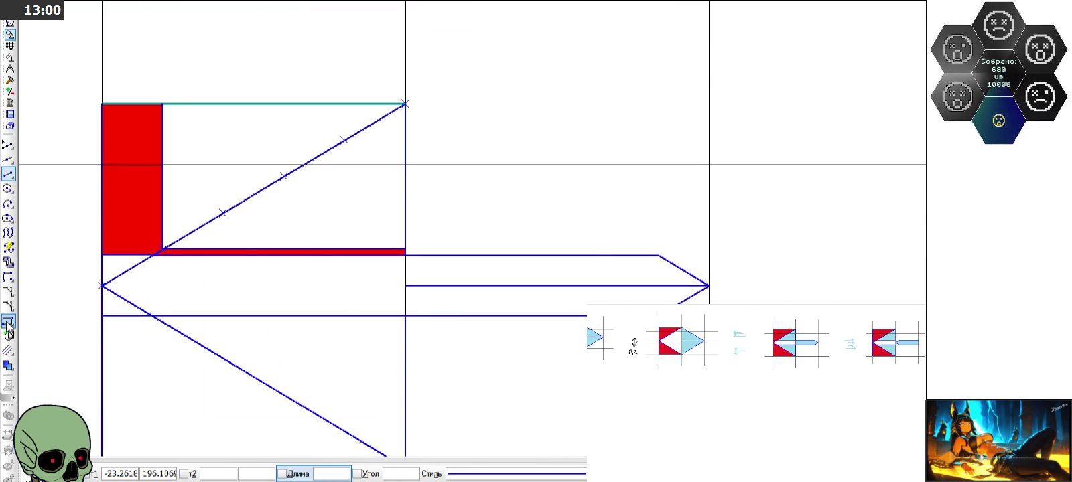
# Fill the shaft band above the new line red
pyautogui.click(8, 365)
pyautogui.click(432, 265)
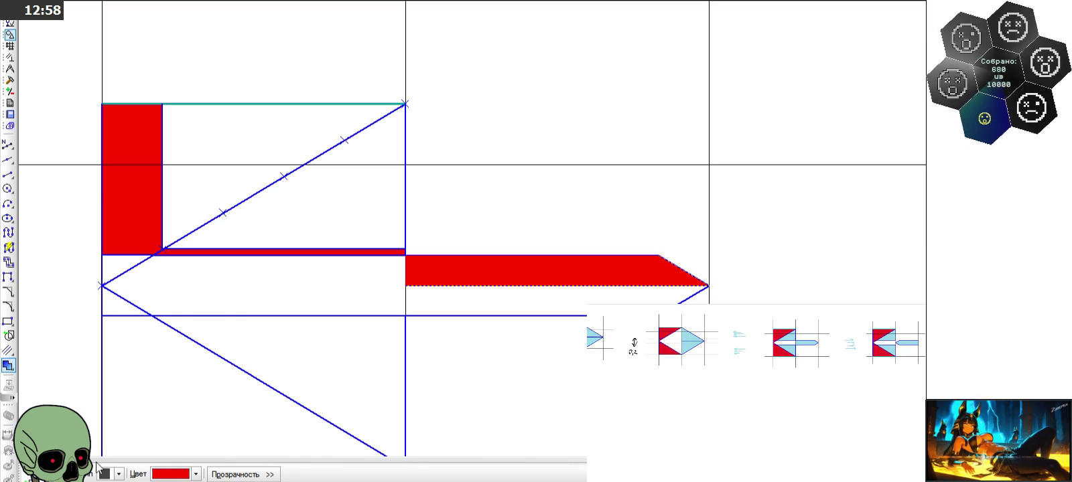
pyautogui.press('Escape')
pyautogui.scroll(-2, 484, 300)
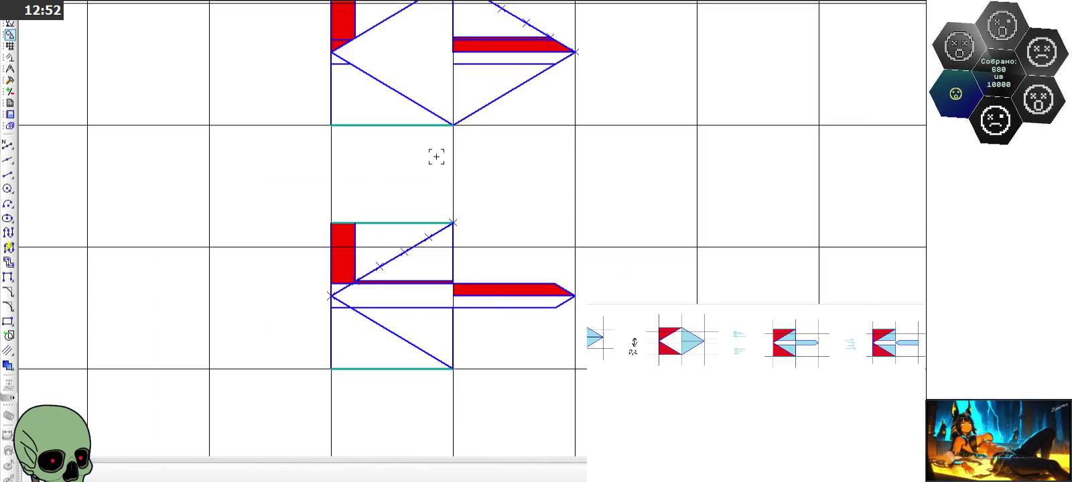
# Select the red strip's edge and column's left edge, then paste the dividing lines into the lower tile
pyautogui.scroll(-3, 418, 133)
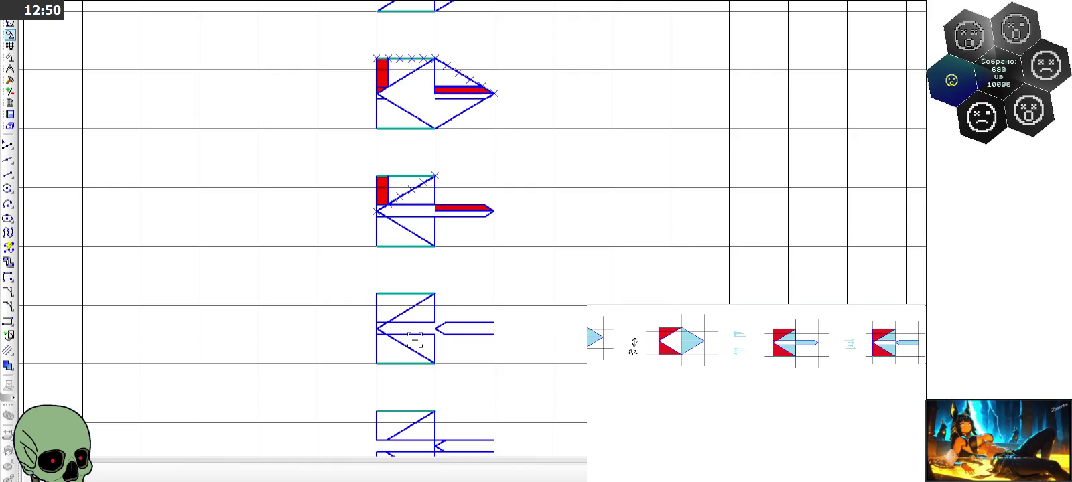
pyautogui.scroll(3, 441, 343)
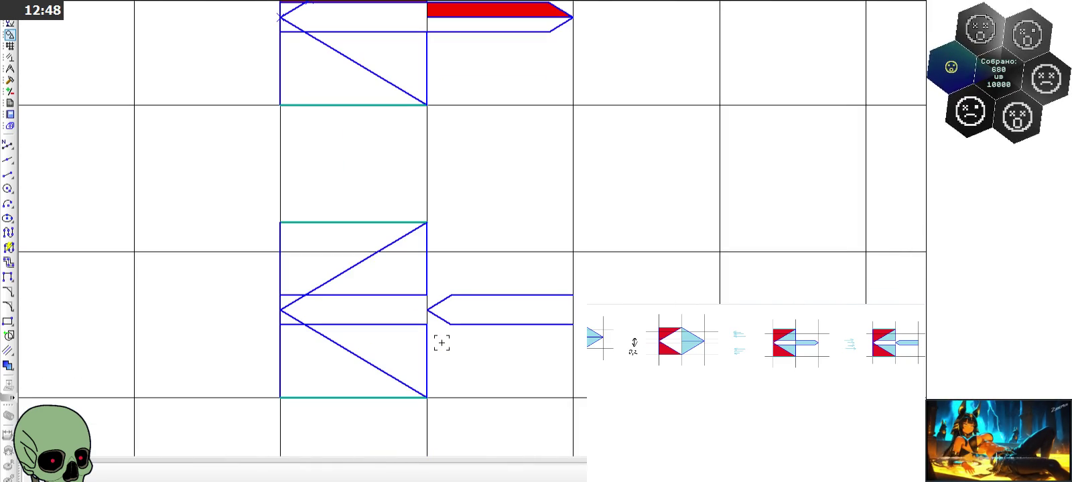
pyautogui.scroll(-2, 441, 343)
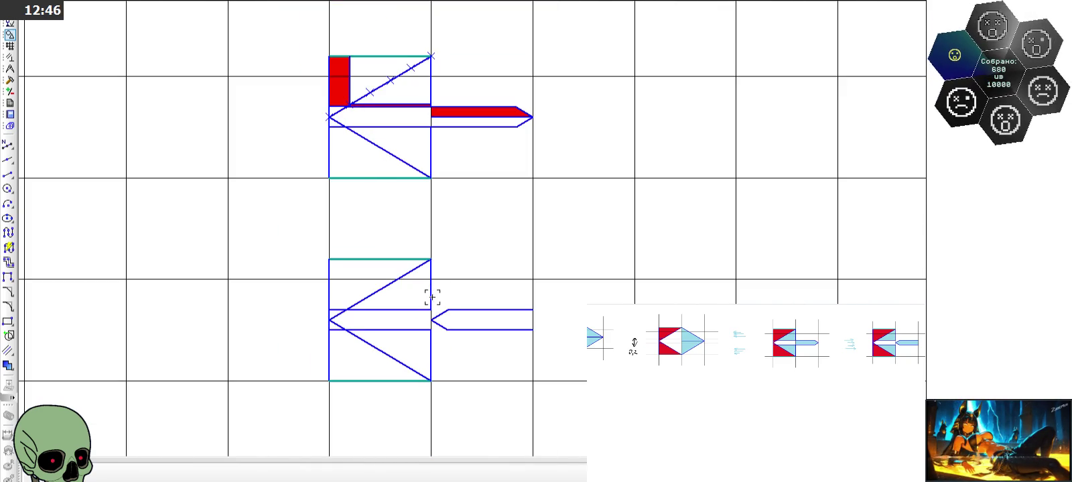
pyautogui.scroll(1, 404, 227)
pyautogui.scroll(2, 410, 287)
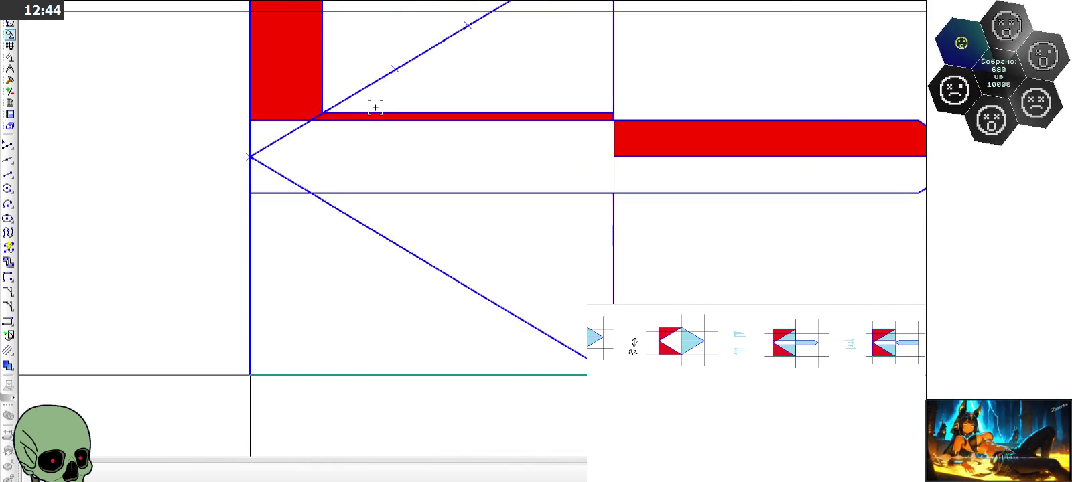
pyautogui.click(376, 107)
pyautogui.keyDown('shift'); pyautogui.click(322, 80); pyautogui.keyUp('shift')
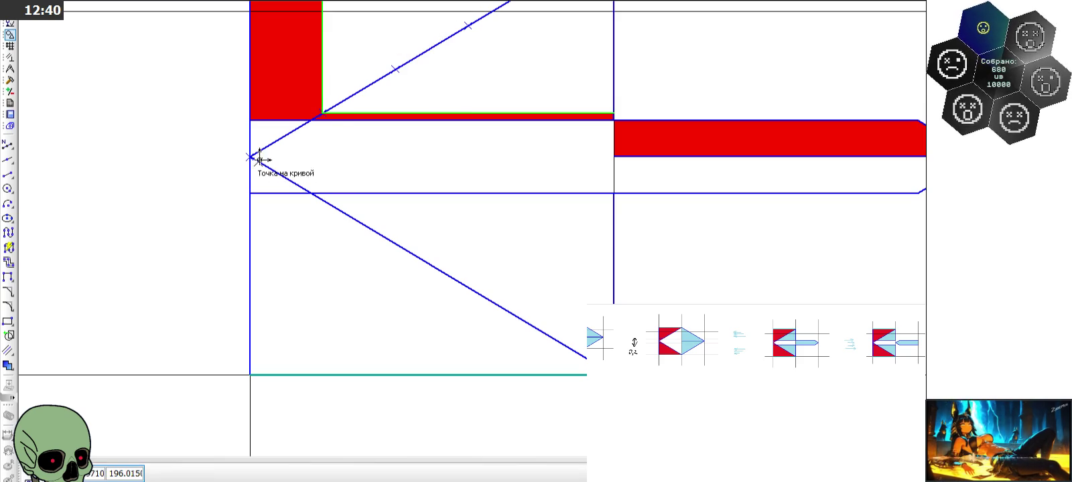
pyautogui.scroll(-3, 279, 87)
pyautogui.scroll(2, 270, 309)
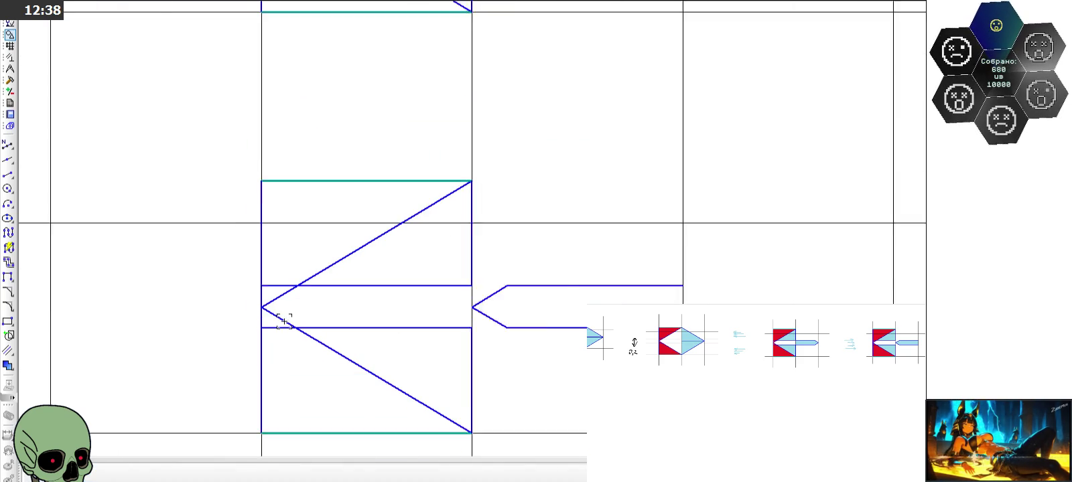
pyautogui.hotkey('ctrl', 'v')
pyautogui.click(257, 303)
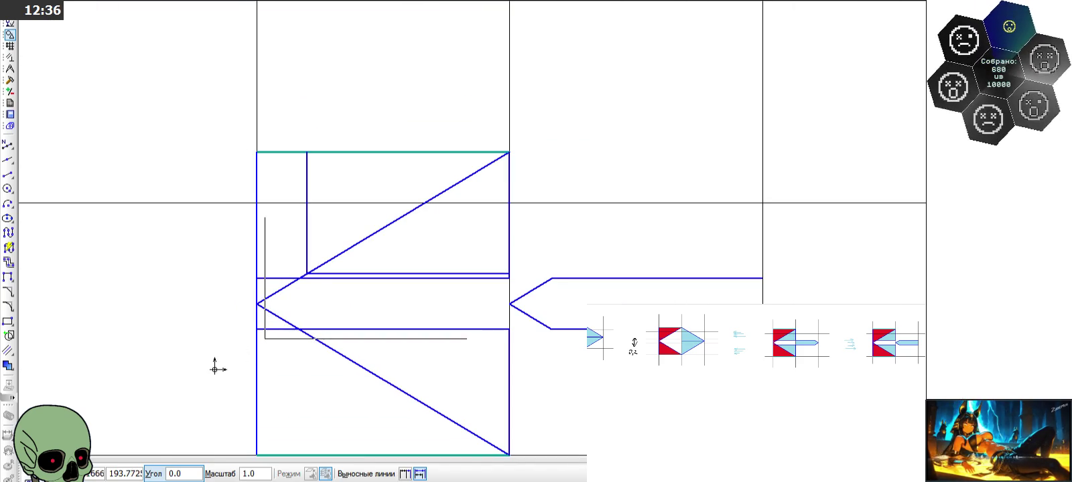
pyautogui.press('Escape')
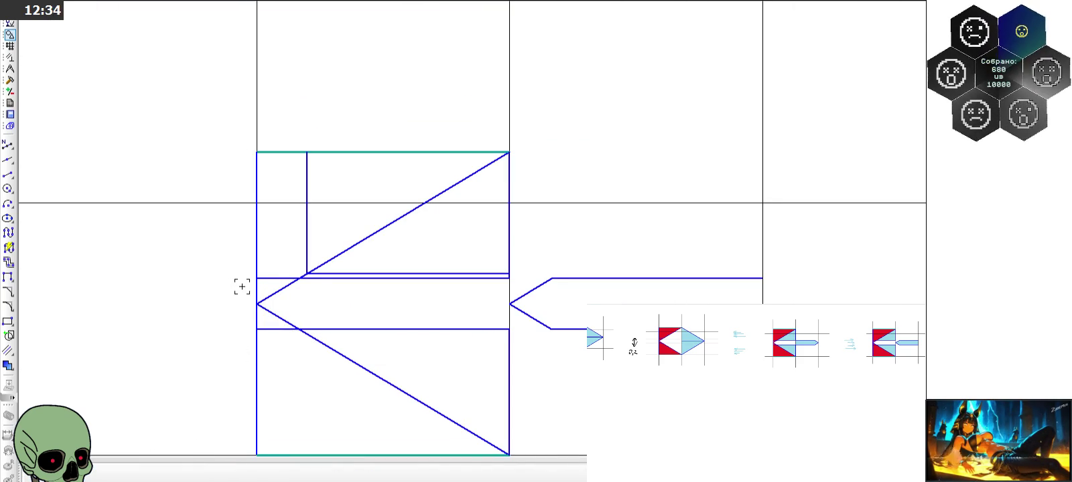
# Fill the left rectangle cell, the triangle below it, the cell above and the thin strip red
pyautogui.click(8, 365)
pyautogui.scroll(2, 264, 269)
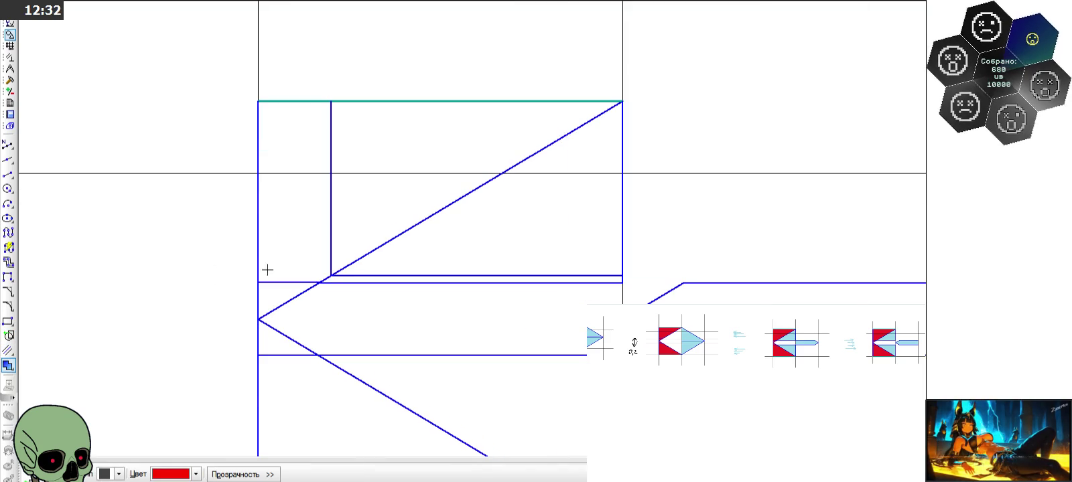
pyautogui.click(288, 266)
pyautogui.click(276, 297)
pyautogui.click(286, 156)
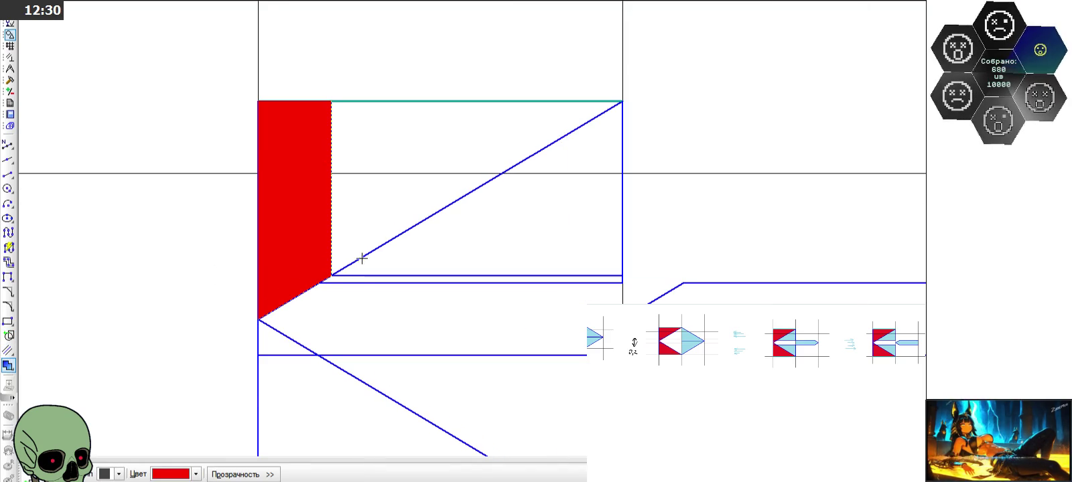
pyautogui.click(352, 279)
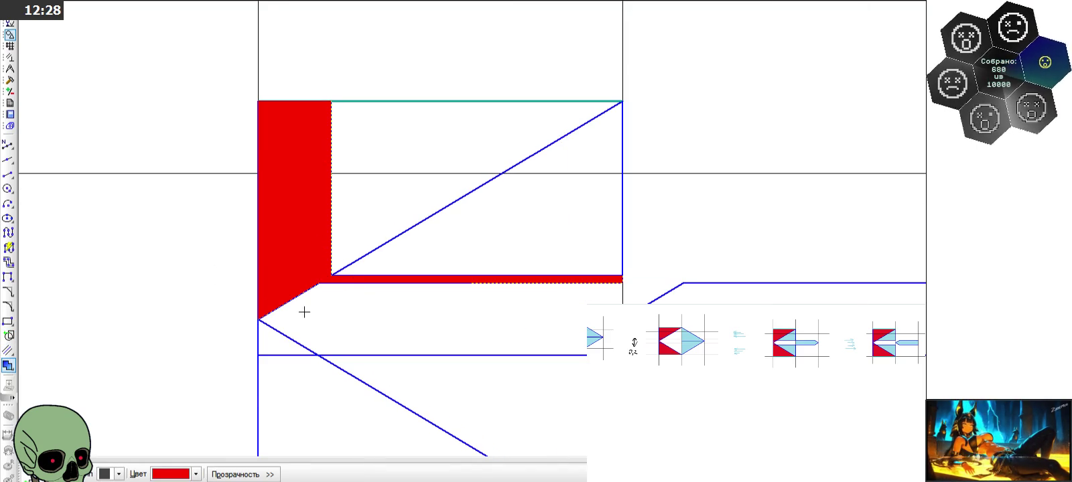
pyautogui.press('Escape')
pyautogui.scroll(-6, 342, 258)
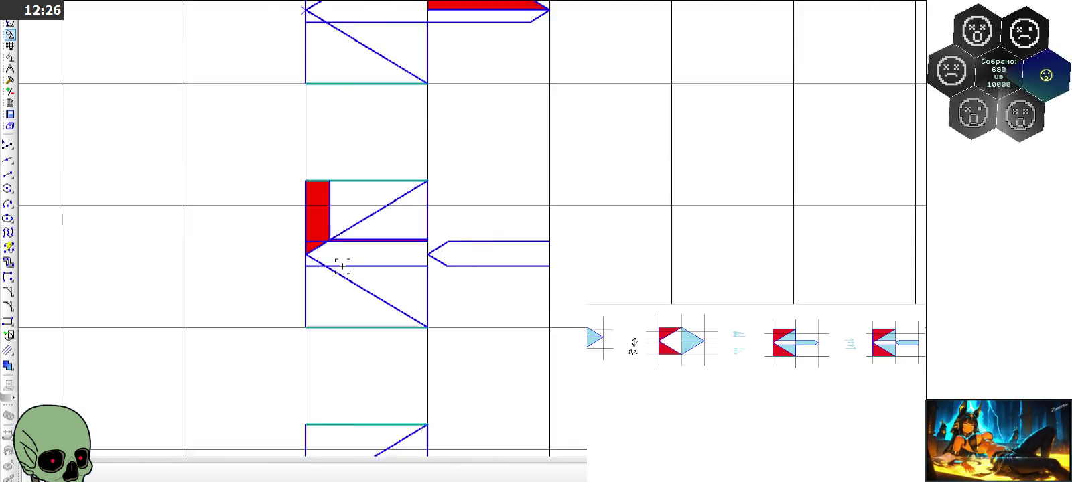
pyautogui.scroll(-2, 341, 259)
pyautogui.scroll(-3, 342, 221)
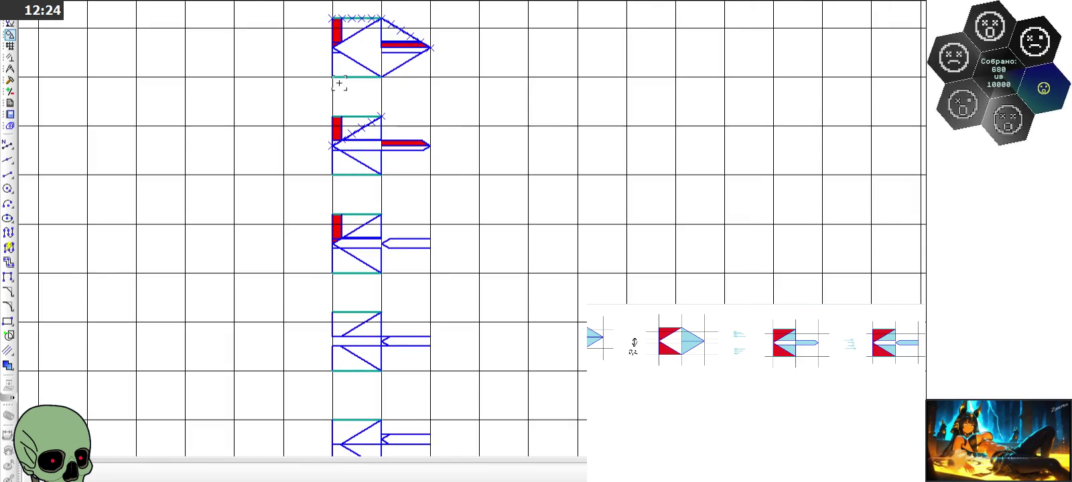
pyautogui.scroll(4, 325, 28)
pyautogui.scroll(3, 359, 132)
pyautogui.scroll(-2, 306, 134)
pyautogui.scroll(-2, 323, 210)
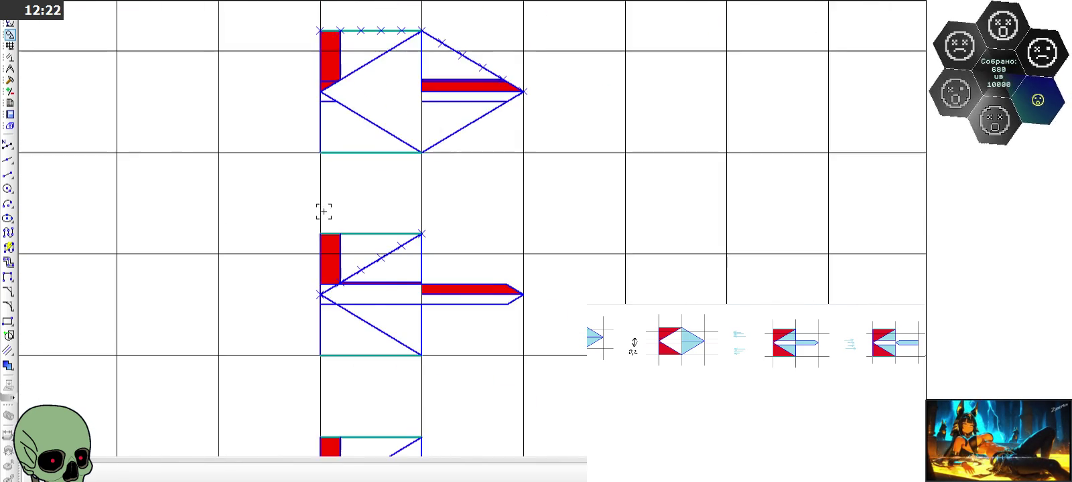
pyautogui.scroll(3, 191, 270)
# Fill the remaining small triangle red
pyautogui.click(8, 365)
pyautogui.click(427, 295)
pyautogui.press('Escape')
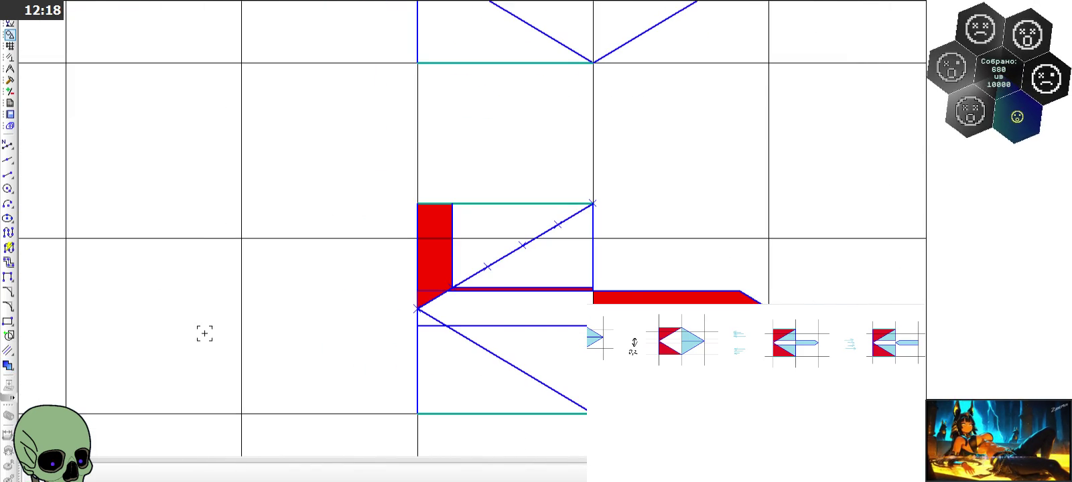
pyautogui.scroll(-3, 215, 328)
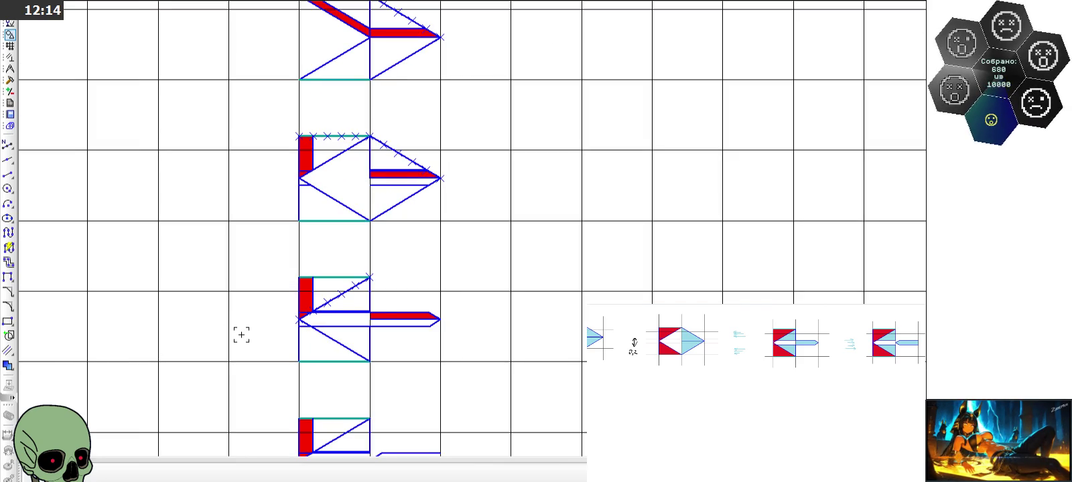
# Draw a horizontal line from the shaft's arrow point to its far end
pyautogui.scroll(-1, 304, 298)
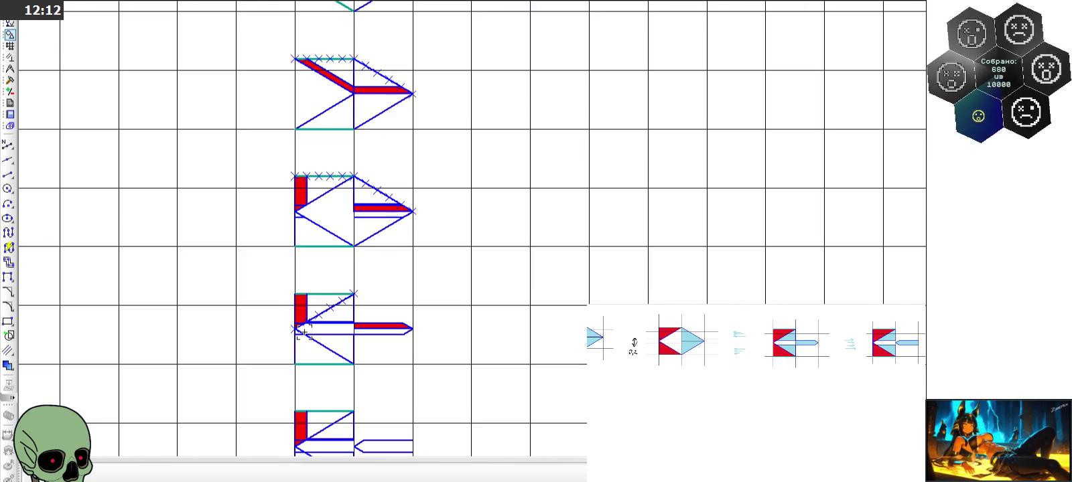
pyautogui.scroll(-3, 303, 331)
pyautogui.scroll(5, 328, 361)
pyautogui.scroll(1, 323, 342)
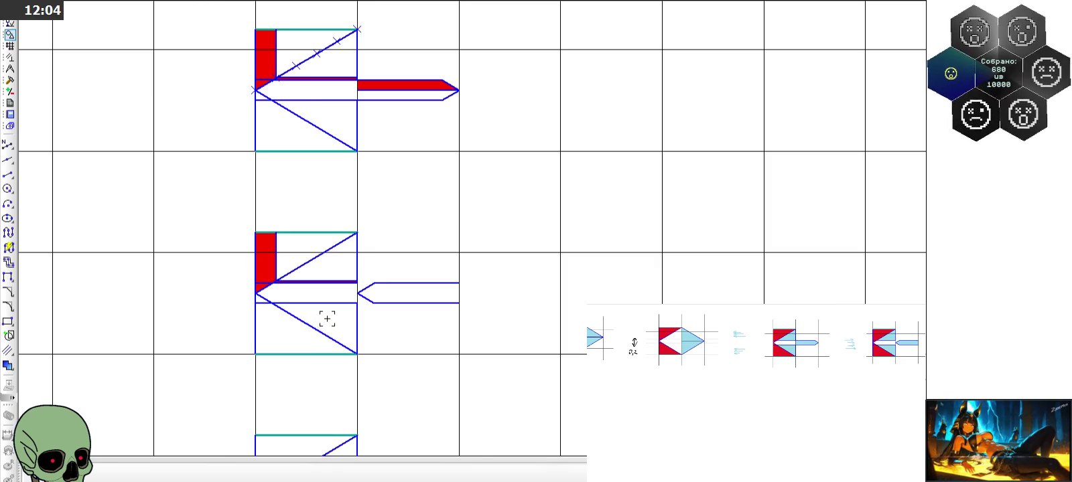
pyautogui.scroll(4, 325, 319)
pyautogui.click(391, 265)
pyautogui.click(600, 265)
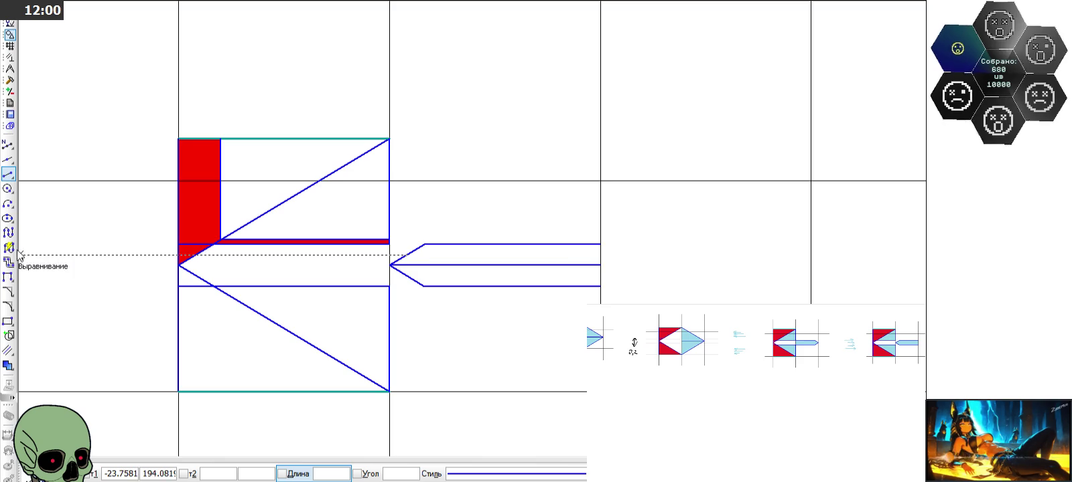
# Fill the upper half of the shaft red
pyautogui.click(8, 366)
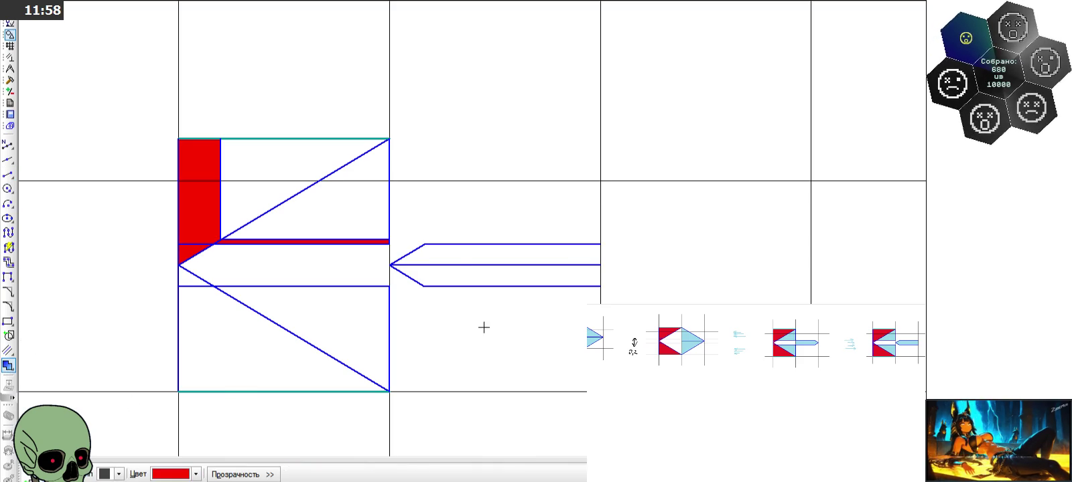
pyautogui.click(447, 255)
pyautogui.click(27, 473)
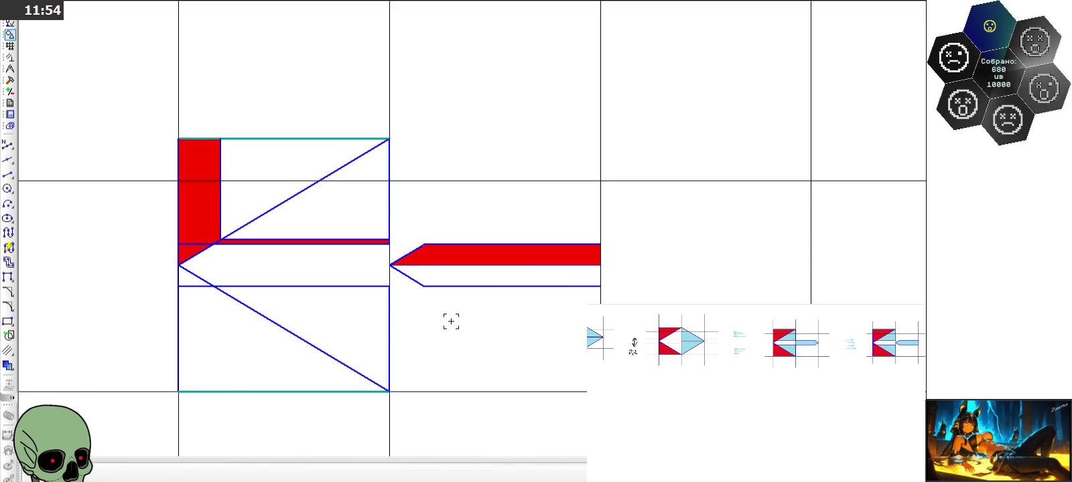
pyautogui.scroll(-3, 451, 321)
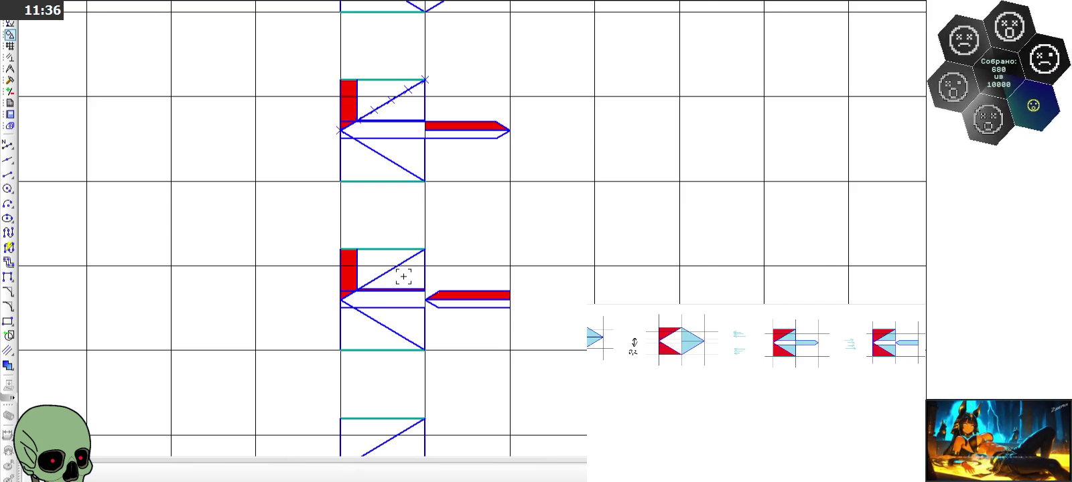
# Paste the copied dividing lines into the lower arrow tile
pyautogui.scroll(-3, 403, 276)
pyautogui.scroll(5, 384, 337)
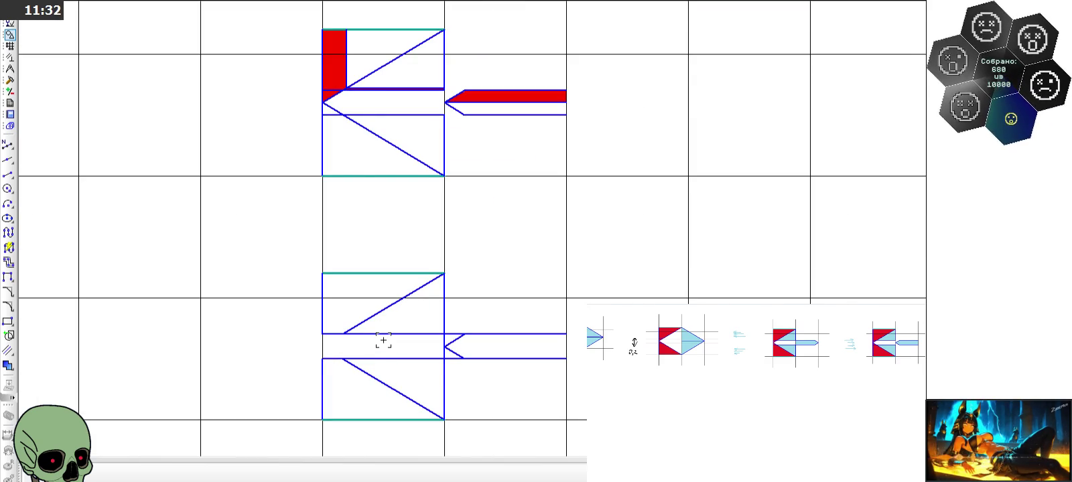
pyautogui.scroll(3, 342, 90)
pyautogui.scroll(-2, 348, 80)
pyautogui.scroll(-2, 355, 73)
pyautogui.scroll(3, 363, 72)
pyautogui.click(370, 104)
pyautogui.scroll(-3, 346, 70)
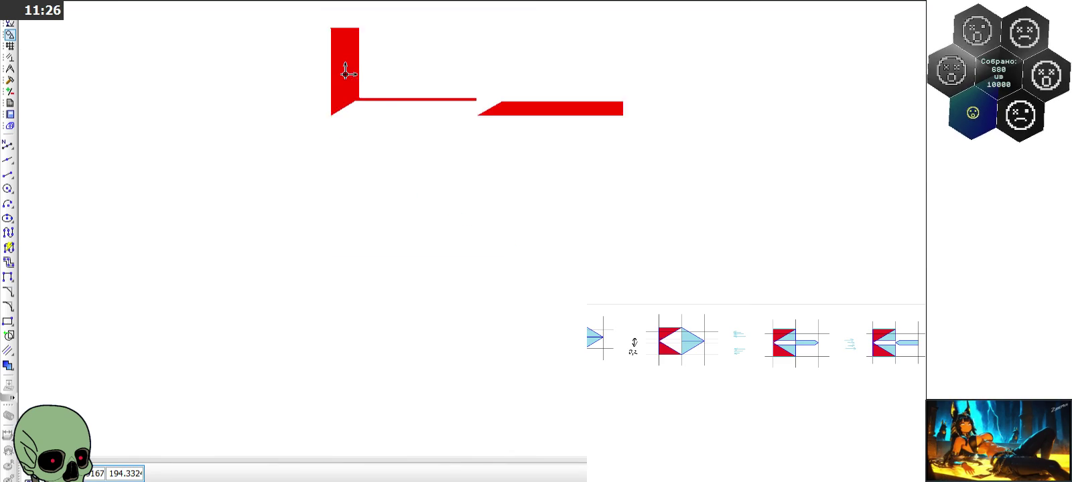
pyautogui.click(330, 34)
pyautogui.scroll(2, 338, 272)
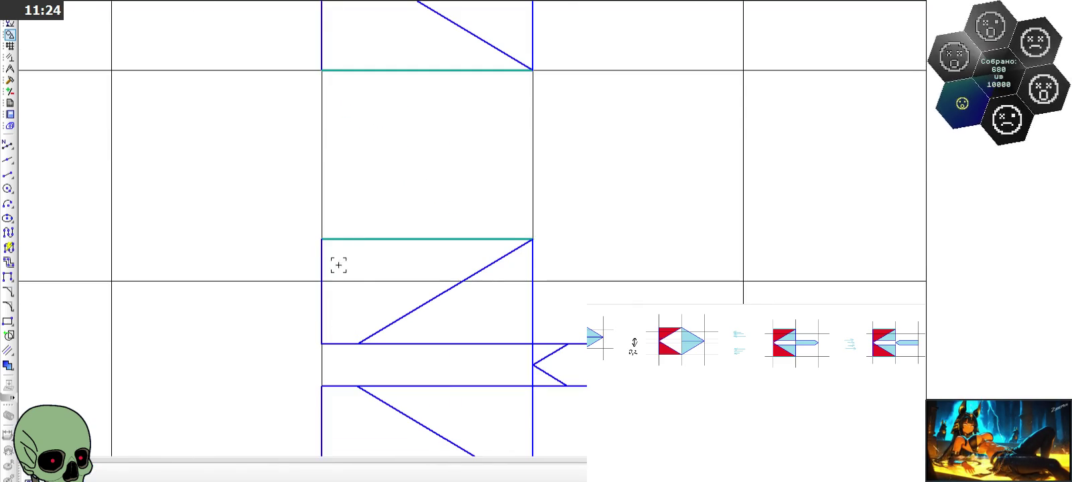
pyautogui.click(318, 238)
pyautogui.scroll(-1, 290, 240)
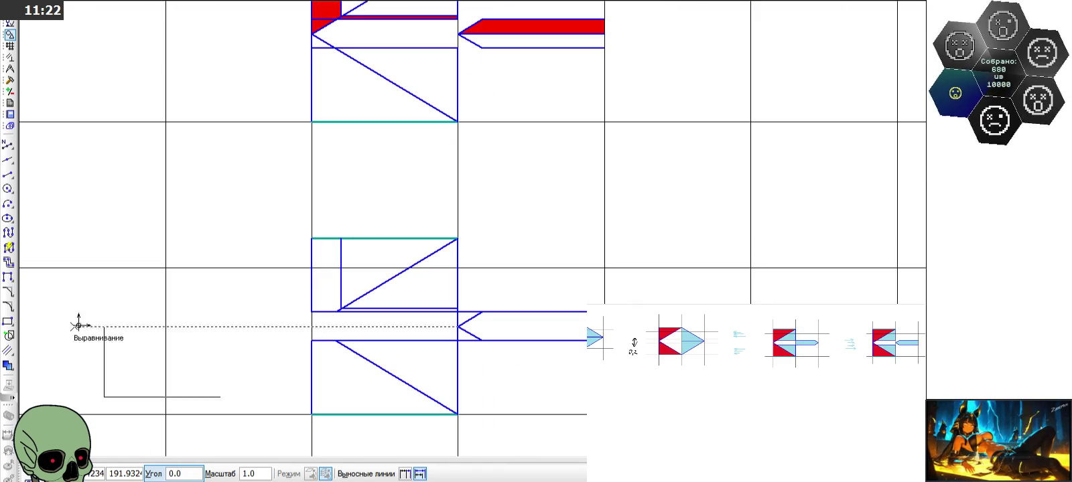
# Draw a horizontal line, length 1 and angle 0, from the lower tile's shaft arrow point
pyautogui.click(8, 174)
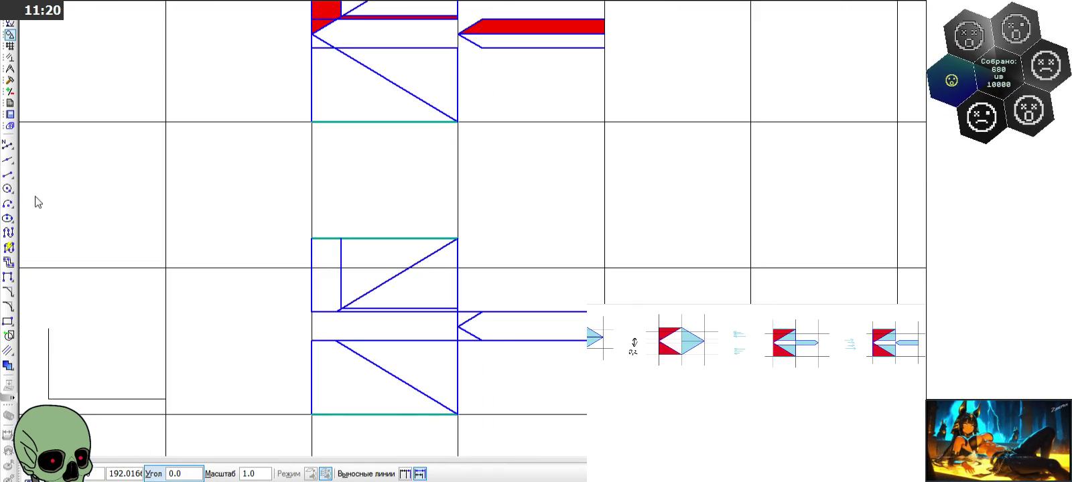
pyautogui.click(456, 326)
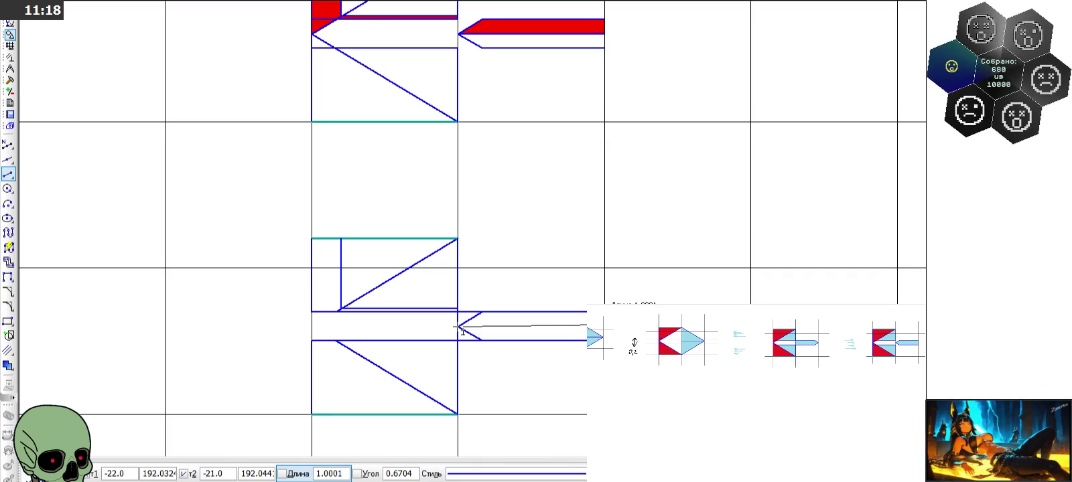
pyautogui.scroll(1, 649, 327)
pyautogui.scroll(1, 650, 327)
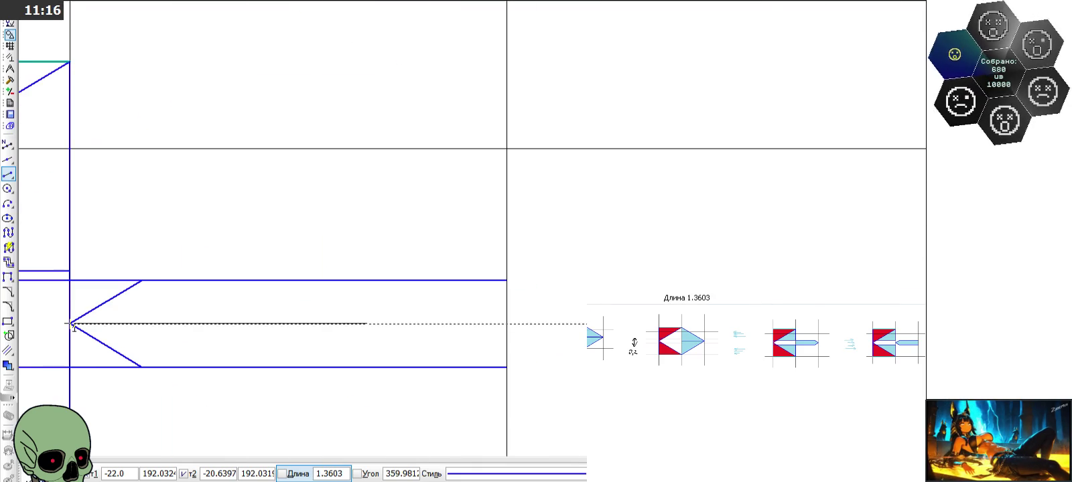
pyautogui.write('1')
pyautogui.click(401, 474)
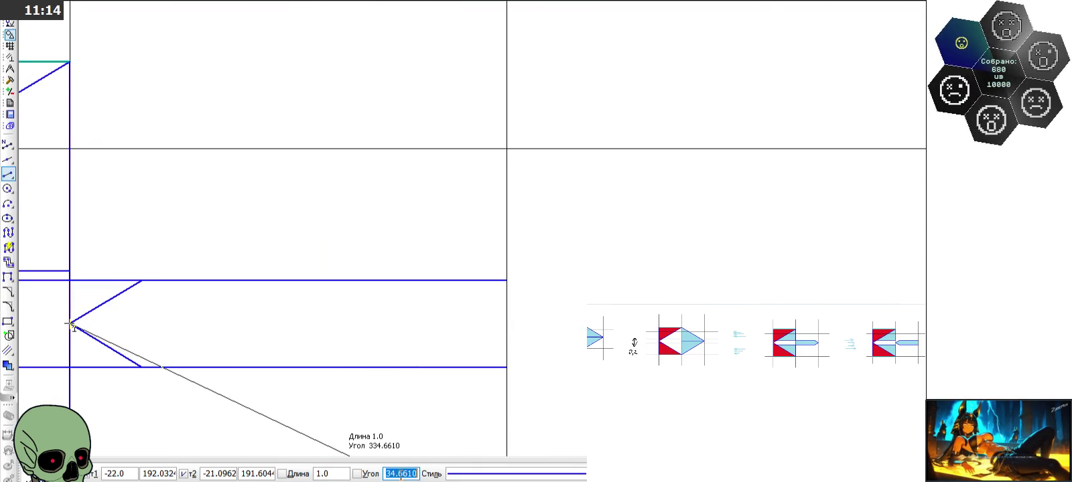
pyautogui.write('0')
pyautogui.press('Return')
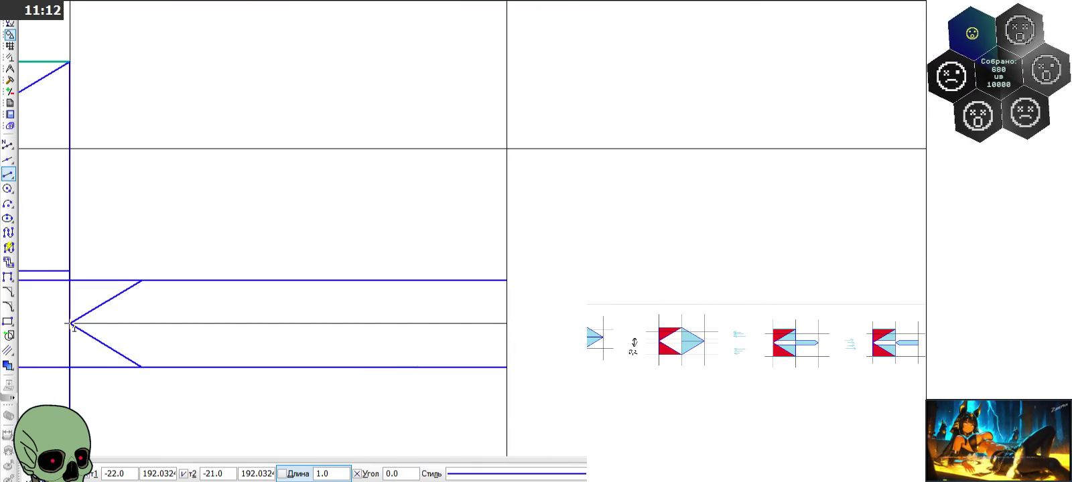
# Select the tile's upper diagonal line
pyautogui.scroll(-3, 673, 307)
pyautogui.scroll(-1, 428, 134)
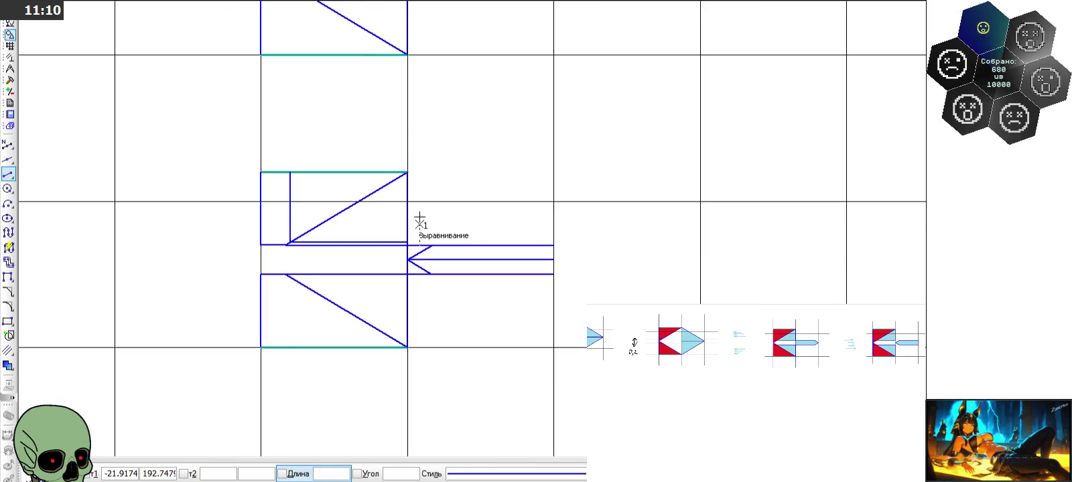
pyautogui.scroll(2, 270, 230)
pyautogui.scroll(2, 306, 189)
pyautogui.scroll(3, 348, 234)
pyautogui.scroll(2, 353, 274)
pyautogui.scroll(2, 326, 296)
pyautogui.scroll(2, 341, 356)
pyautogui.scroll(2, 362, 360)
pyautogui.scroll(2, 397, 353)
pyautogui.scroll(-1, 416, 348)
pyautogui.scroll(-2, 432, 350)
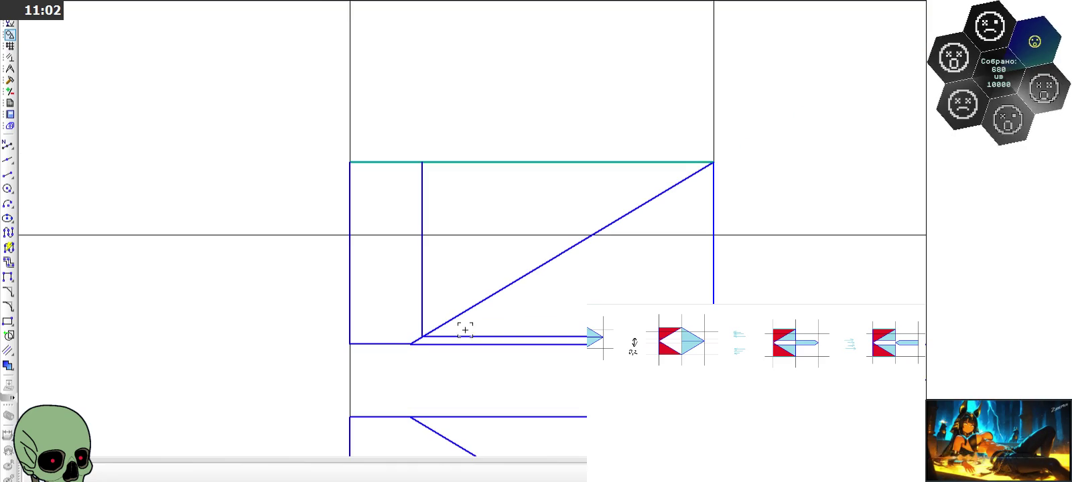
pyautogui.click(446, 323)
# Deselect the diagonal and fill the rectangle and upper part of the left column red
pyautogui.scroll(1, 439, 345)
pyautogui.scroll(1, 428, 350)
pyautogui.click(425, 349)
pyautogui.click(8, 365)
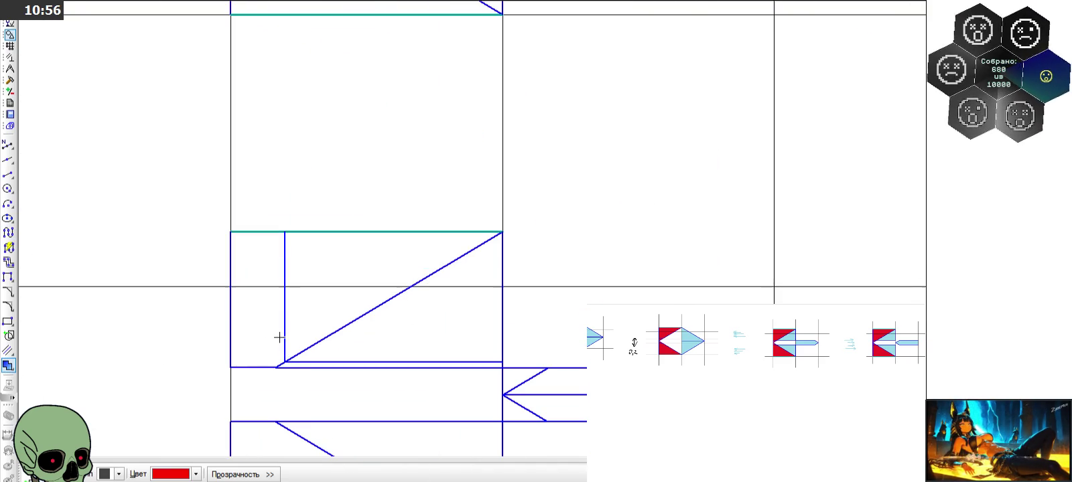
pyautogui.click(266, 325)
pyautogui.click(260, 278)
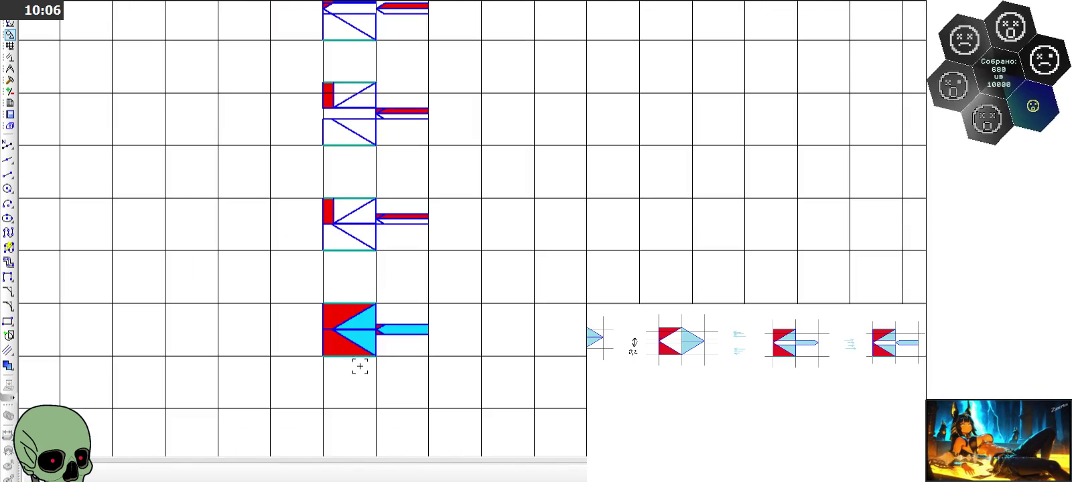
# Start a line at the tile's left vertex
pyautogui.scroll(3, 349, 351)
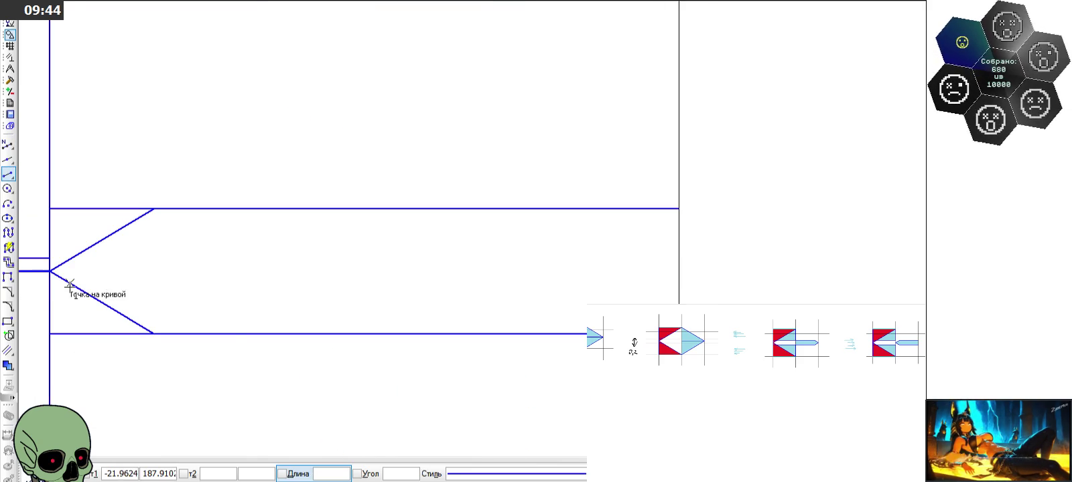
pyautogui.click(51, 272)
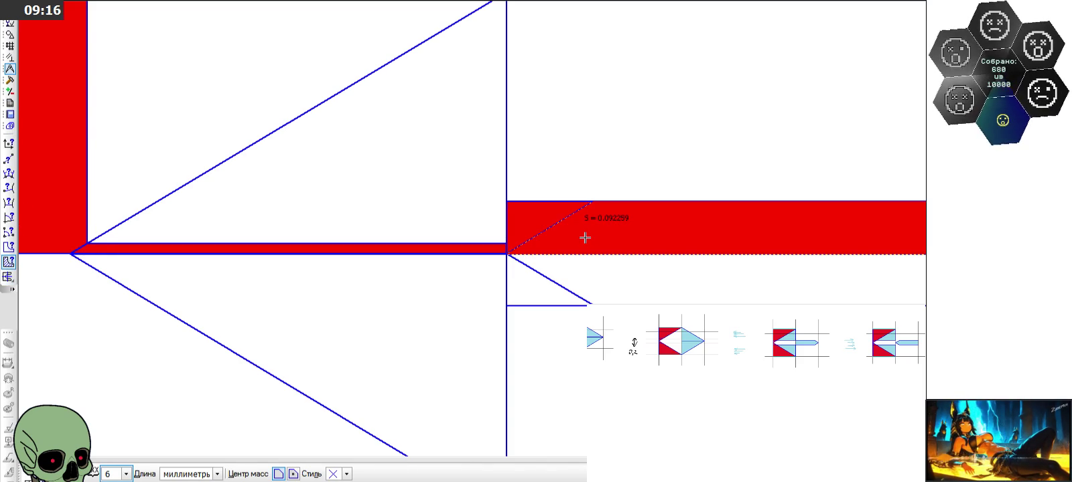
# Measure the wide band, thin strip and left rectangle for a total of 0.227880 mm²
pyautogui.click(584, 238)
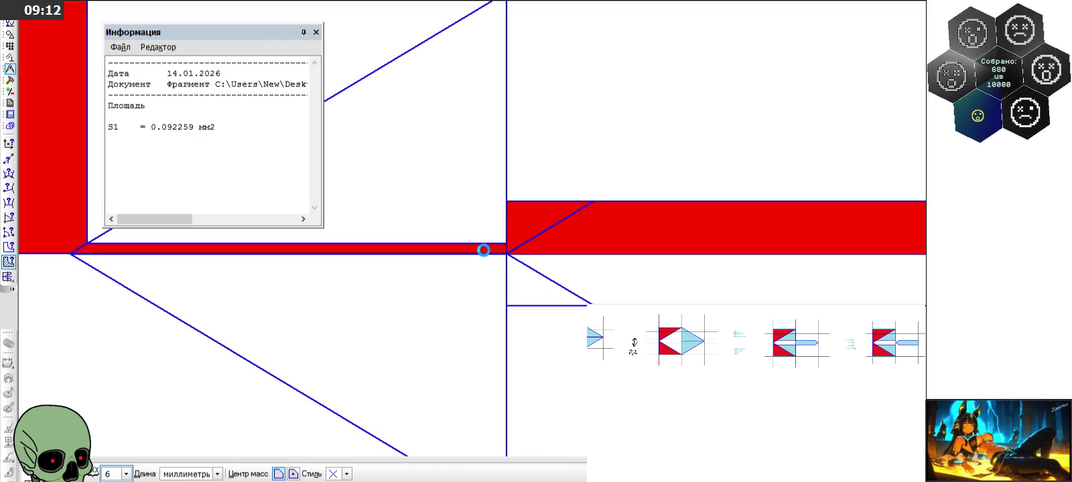
pyautogui.click(484, 249)
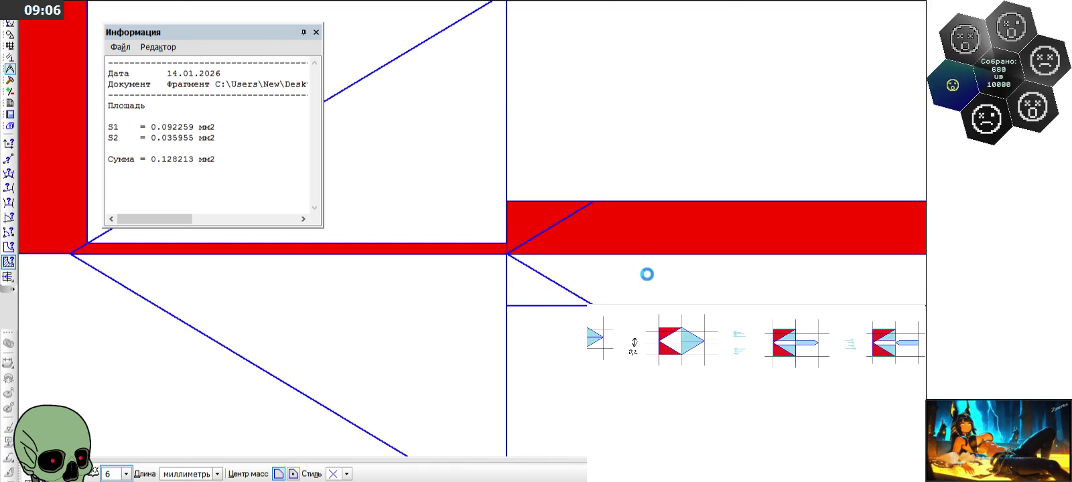
pyautogui.scroll(-5, 588, 246)
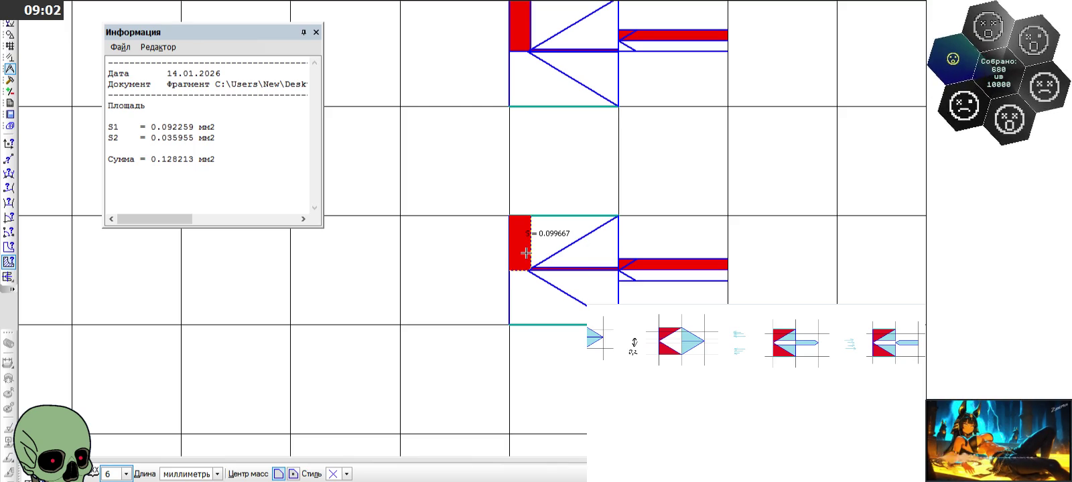
pyautogui.scroll(3, 526, 253)
pyautogui.scroll(2, 526, 253)
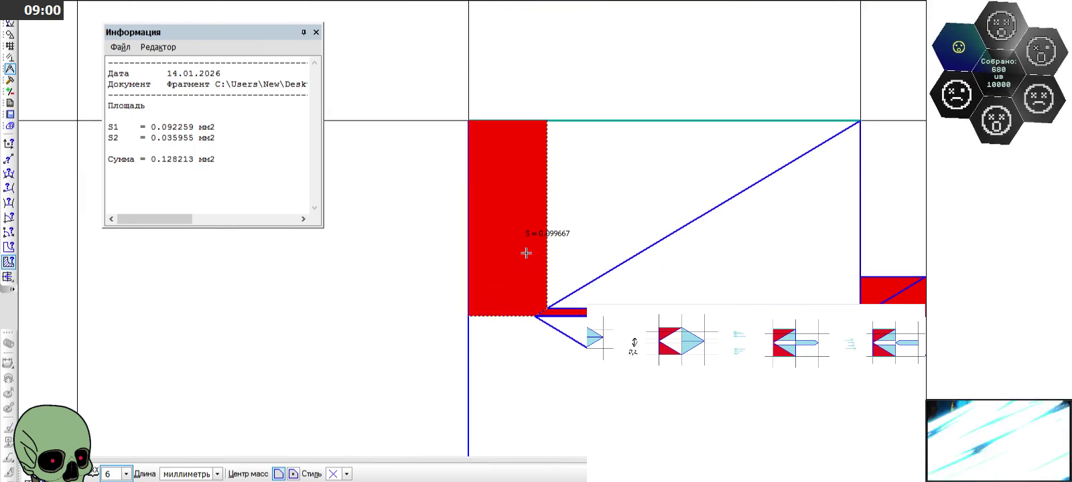
pyautogui.click(526, 253)
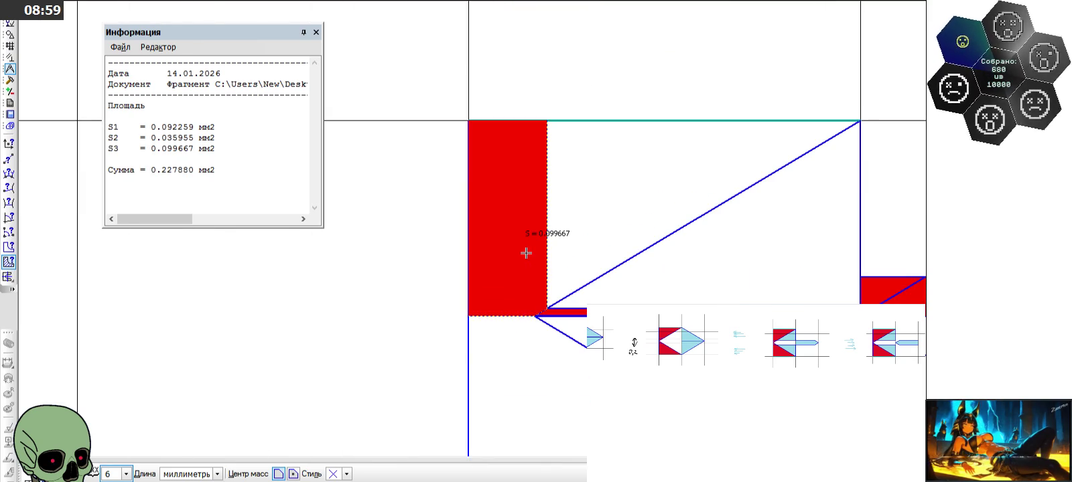
pyautogui.click(316, 32)
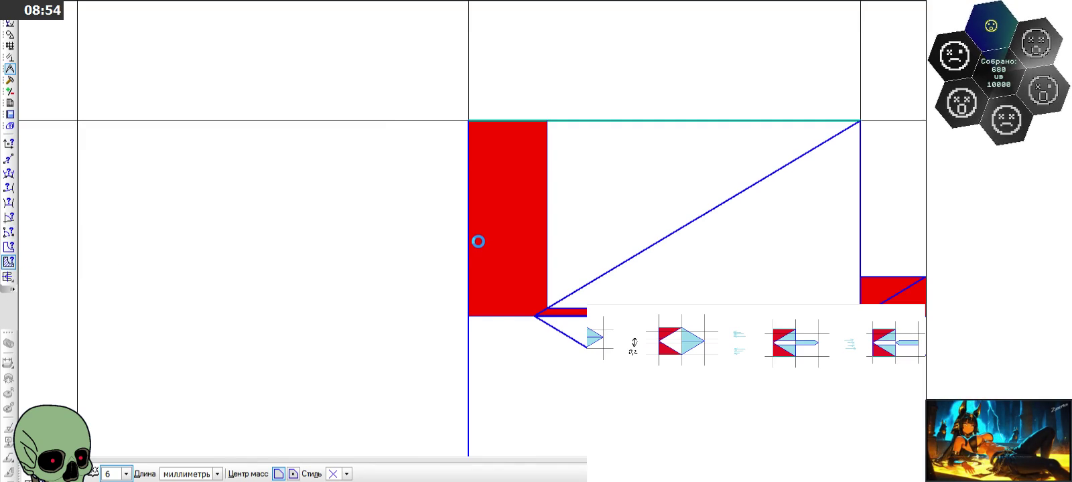
# Measure the third tile's left rectangle and small region, totalling 0.107852 mm²
pyautogui.click(478, 242)
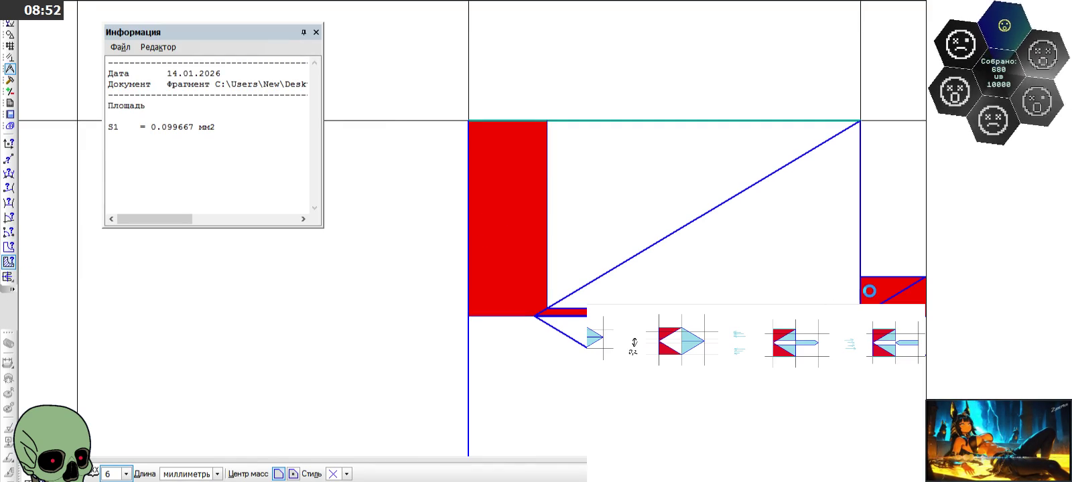
pyautogui.click(869, 291)
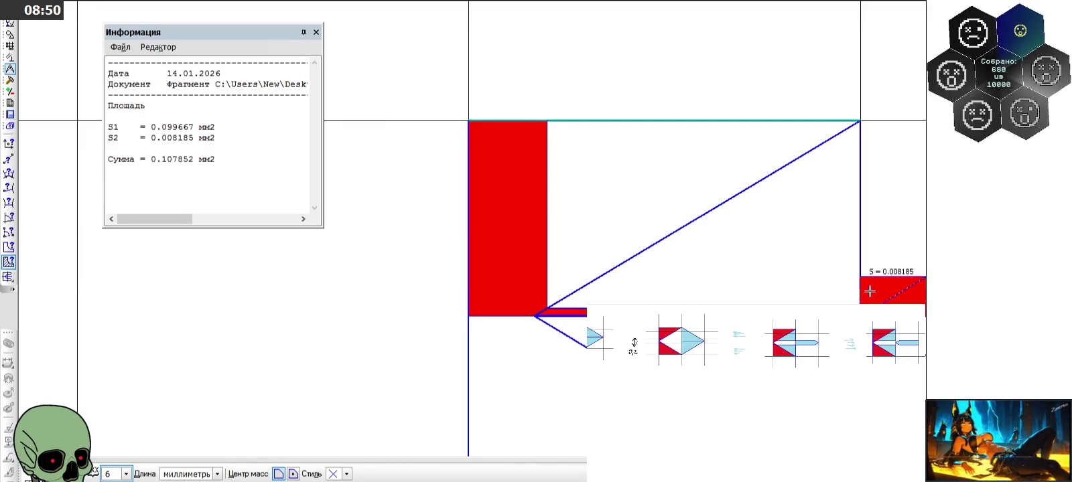
pyautogui.click(316, 32)
pyautogui.scroll(-4, 282, 298)
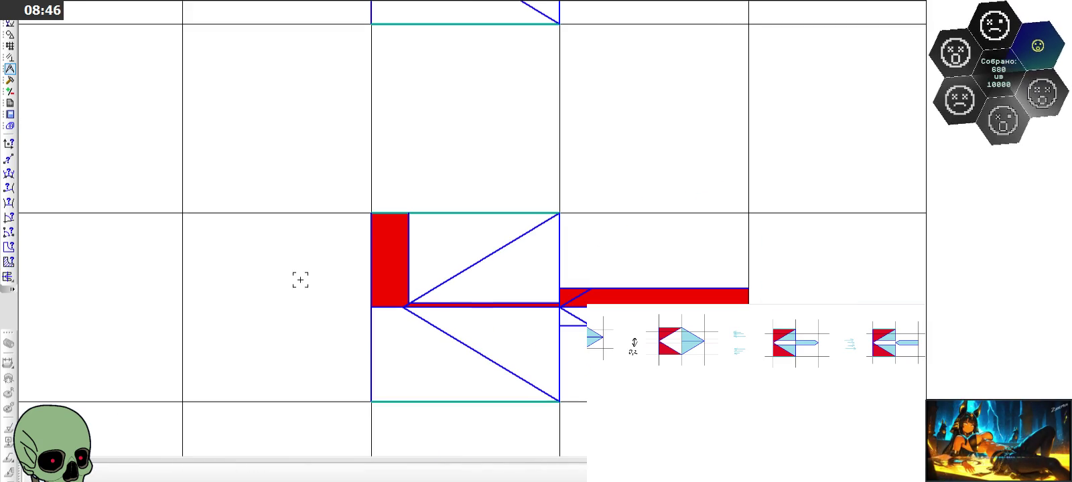
# Zoom to the right-pointing arrow tile and check its red region's area
pyautogui.scroll(3, 497, 314)
pyautogui.scroll(1, 497, 317)
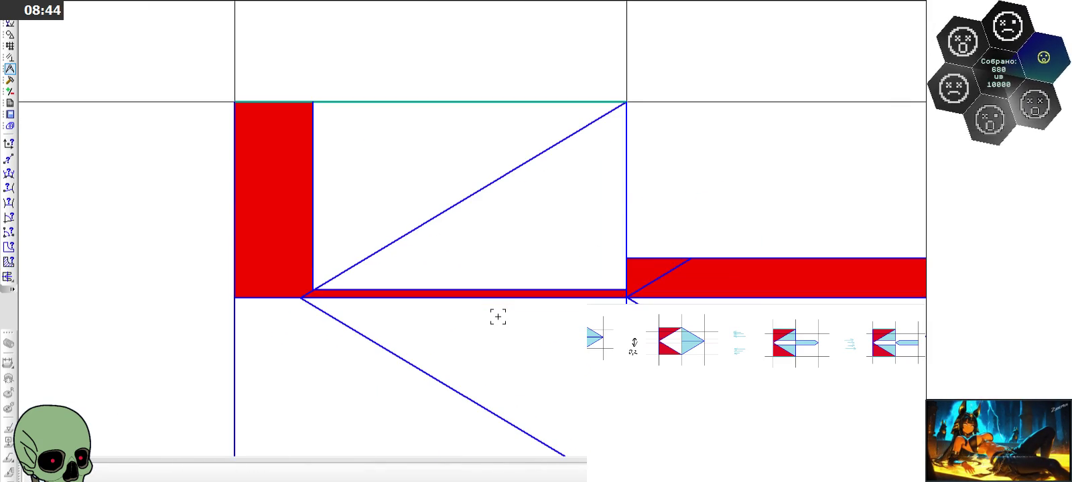
pyautogui.scroll(-2, 495, 312)
pyautogui.scroll(-2, 494, 314)
pyautogui.scroll(-2, 493, 313)
pyautogui.scroll(-2, 499, 298)
pyautogui.scroll(-1, 502, 289)
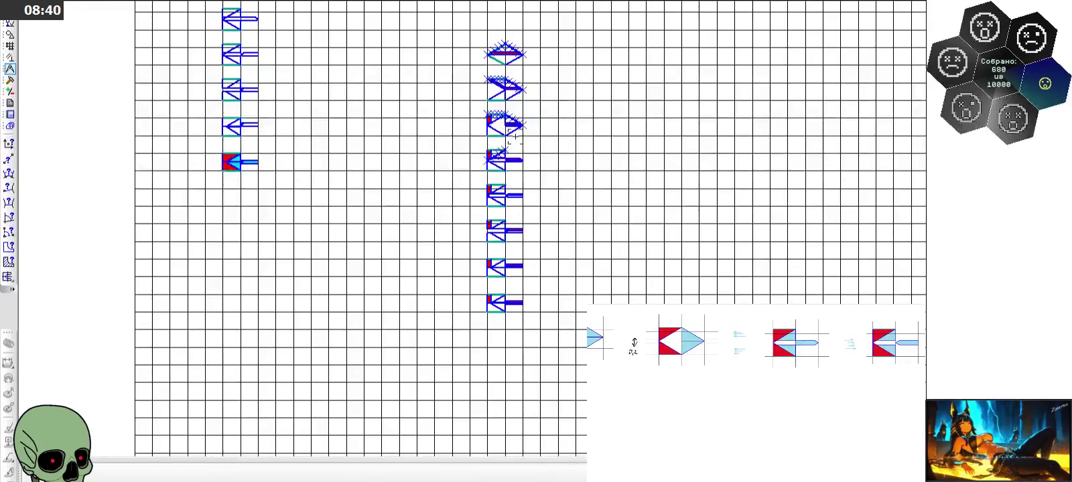
pyautogui.scroll(3, 515, 79)
pyautogui.scroll(4, 502, 86)
pyautogui.scroll(1, 387, 168)
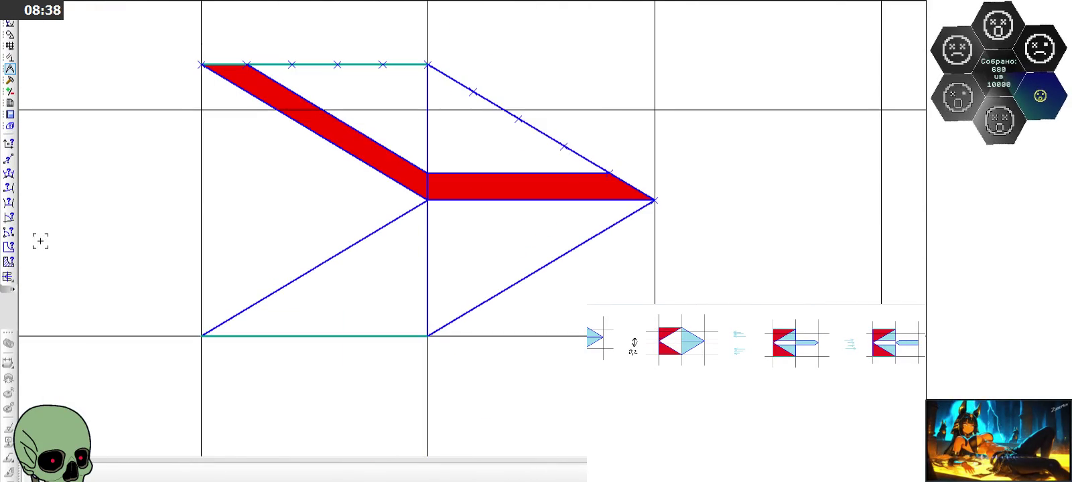
pyautogui.click(9, 261)
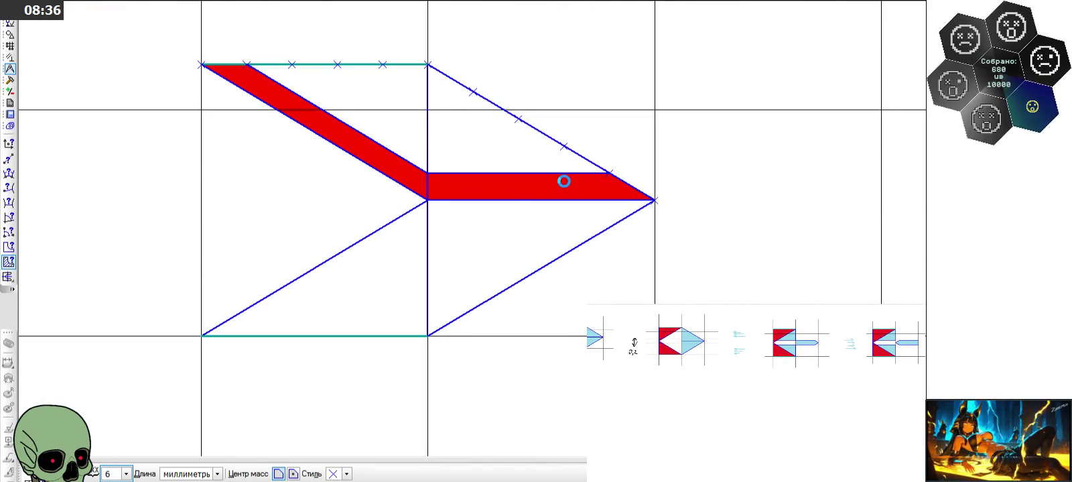
pyautogui.click(563, 181)
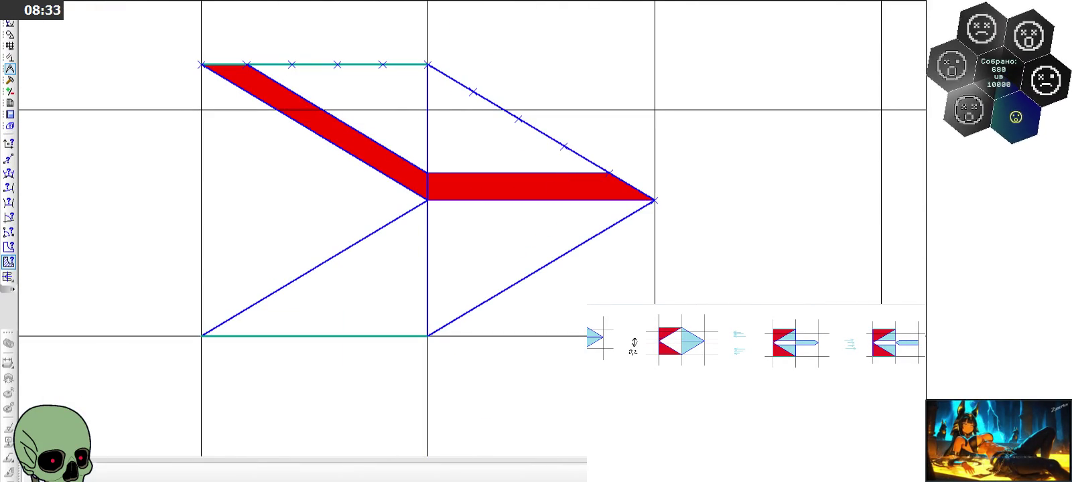
# Measure the wide red band plus thin strip, totalling 0.108000 mm², then close the report
pyautogui.scroll(-5, 446, 100)
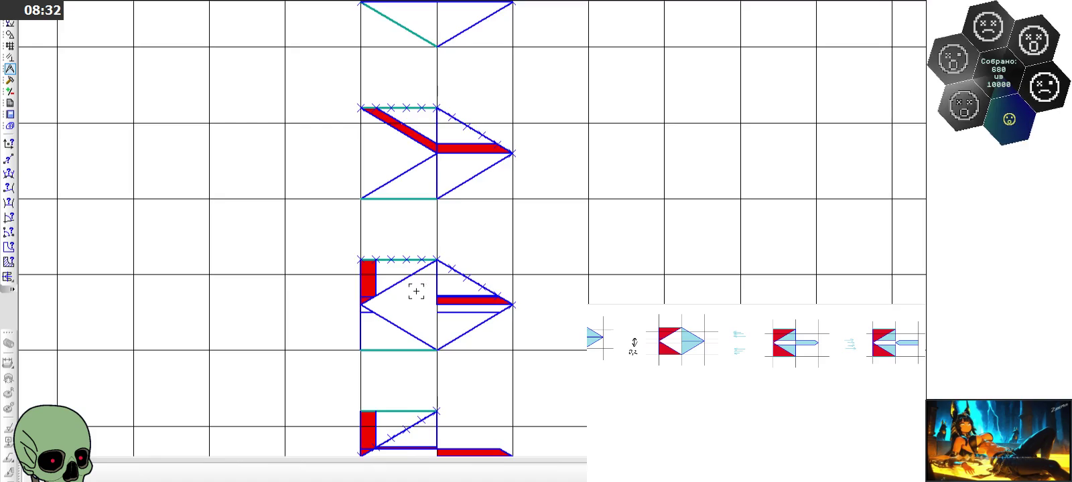
pyautogui.scroll(5, 416, 291)
pyautogui.scroll(3, 457, 305)
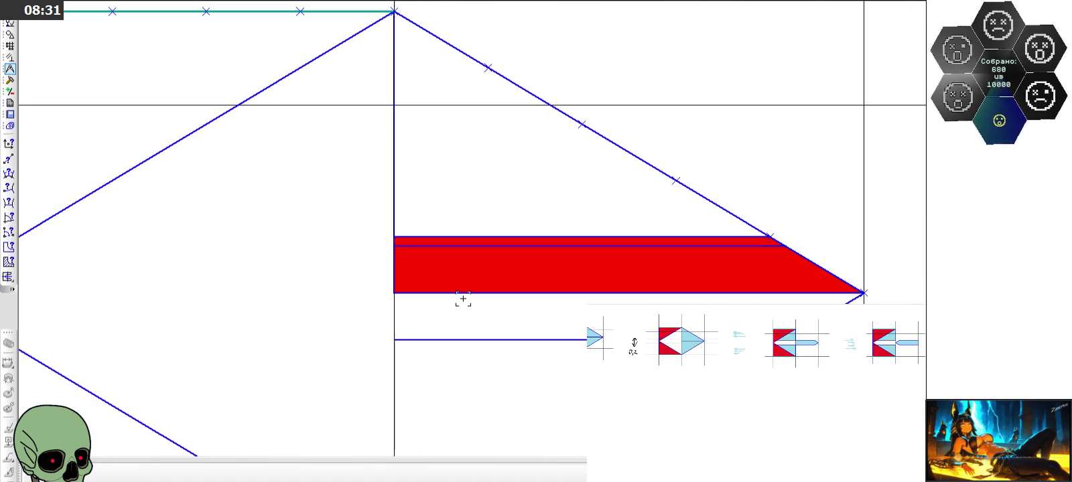
pyautogui.click(8, 262)
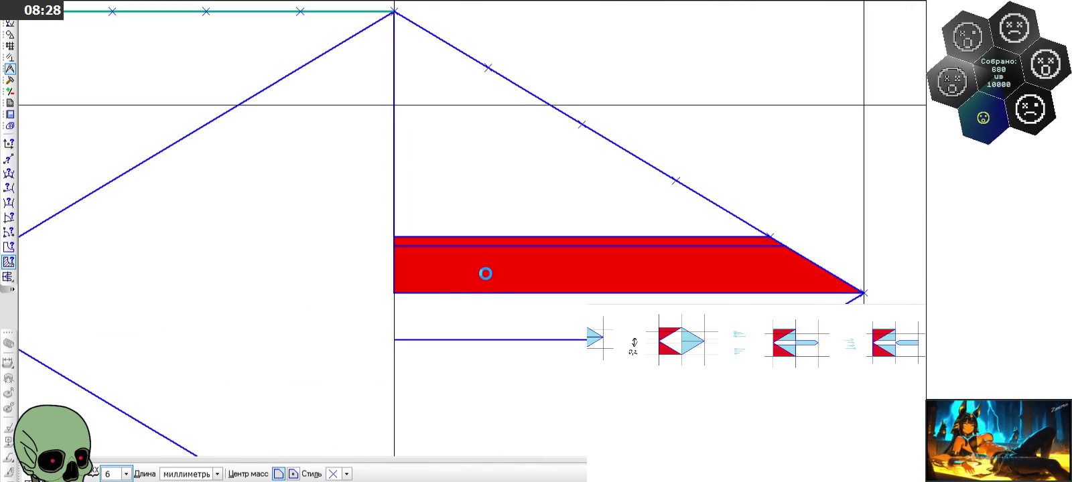
pyautogui.click(485, 273)
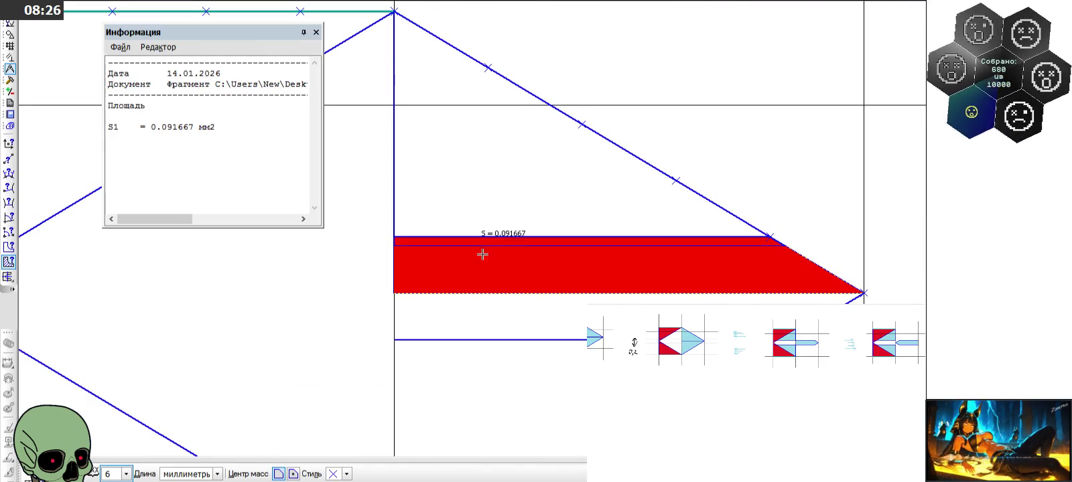
pyautogui.click(478, 242)
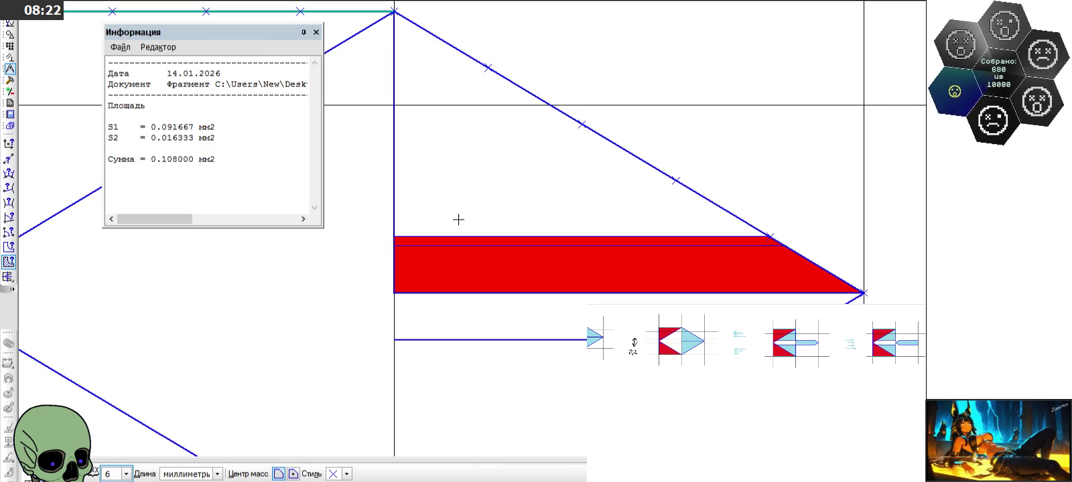
pyautogui.press('Escape')
# Measure the lower tile's thin red strip, reading 0.016705 mm²
pyautogui.scroll(-2, 502, 60)
pyautogui.scroll(-2, 502, 61)
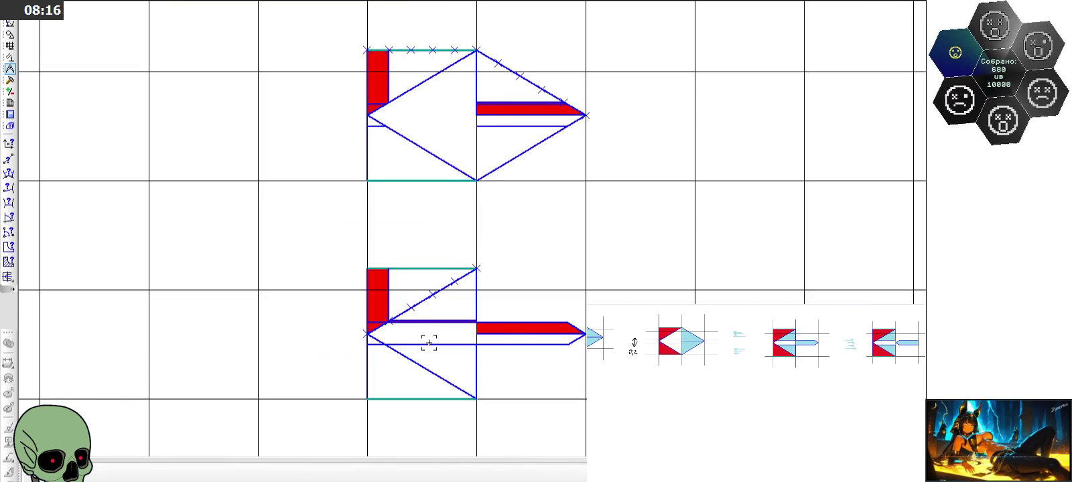
pyautogui.scroll(3, 412, 318)
pyautogui.click(8, 262)
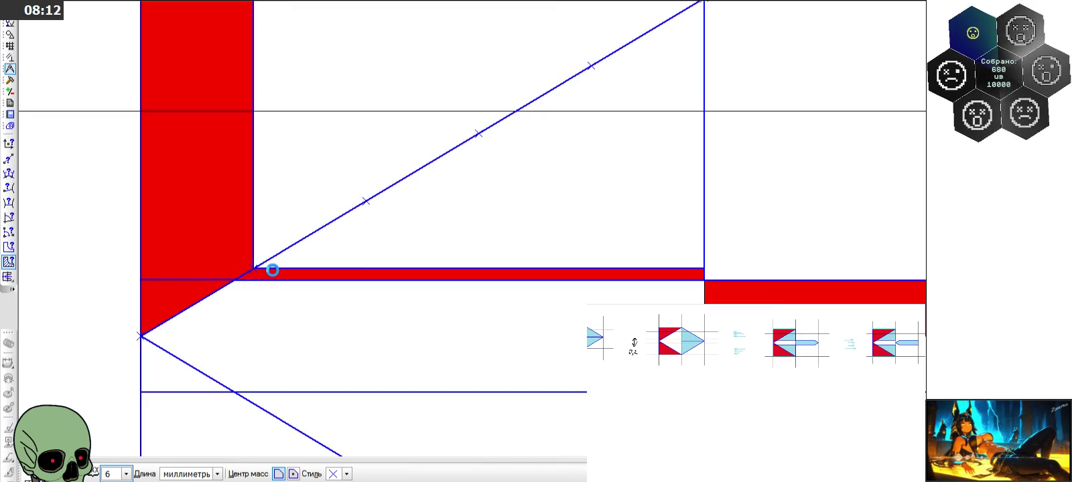
pyautogui.click(273, 270)
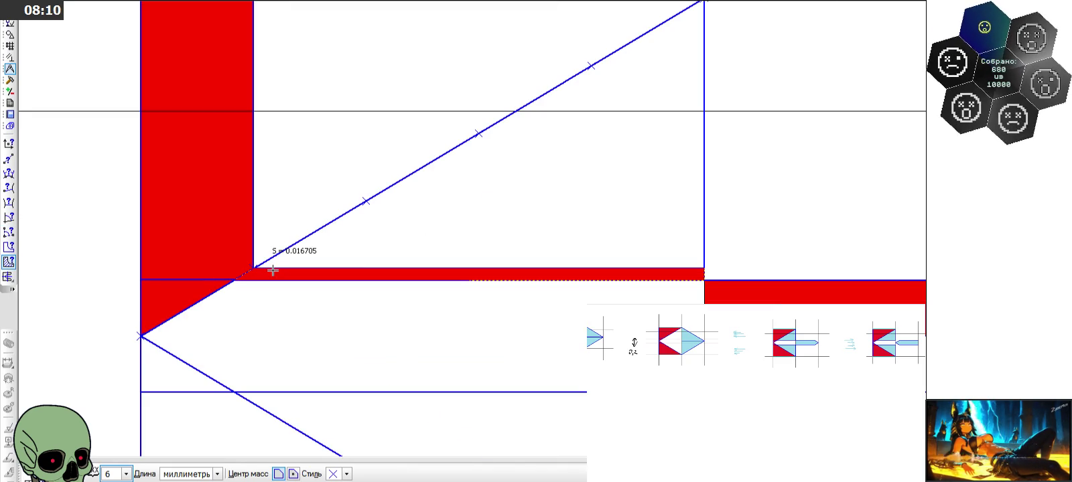
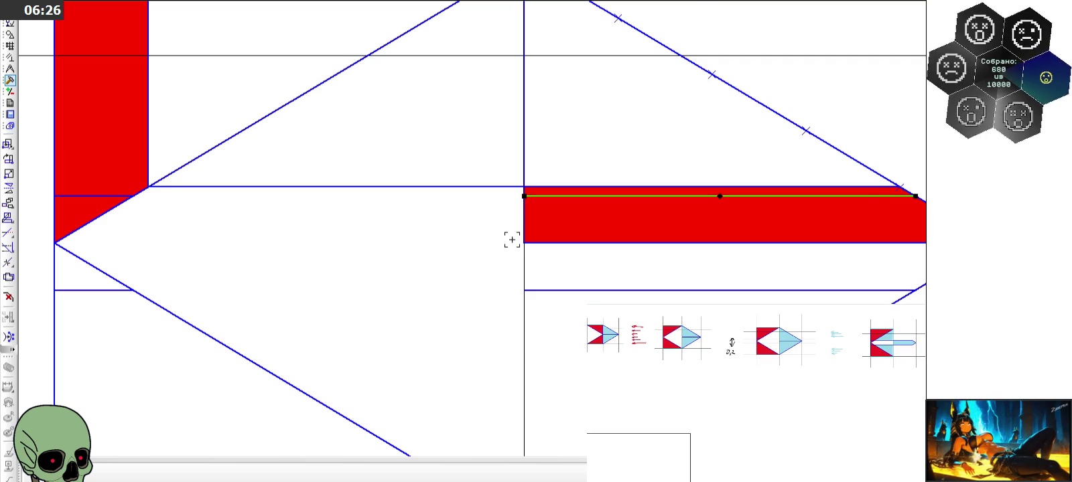
# Inspect the shape copies on the sheet and undo to strip the red fills from the arrow shape
pyautogui.scroll(-3, 510, 238)
pyautogui.scroll(-3, 510, 239)
pyautogui.scroll(3, 523, 71)
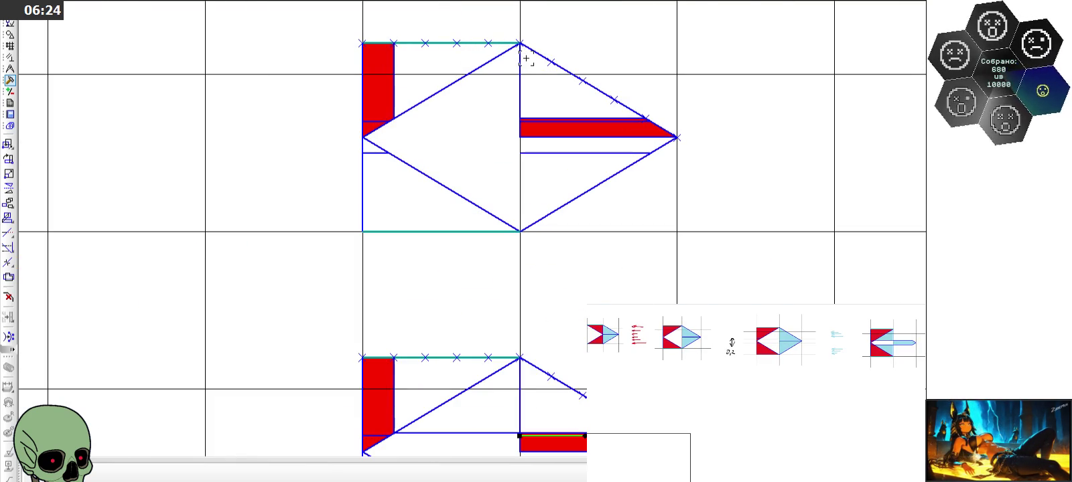
pyautogui.scroll(-1, 525, 59)
pyautogui.scroll(-1, 525, 59)
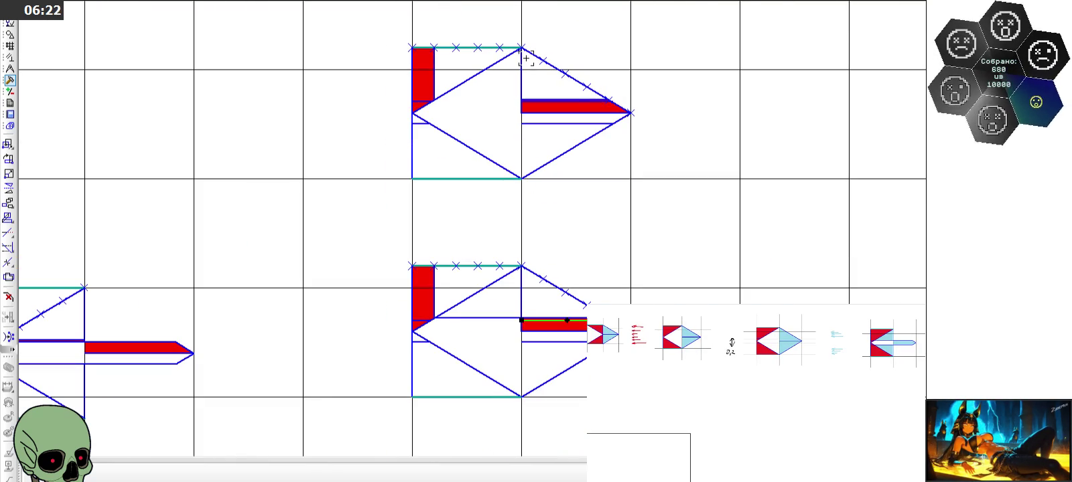
pyautogui.scroll(-2, 547, 176)
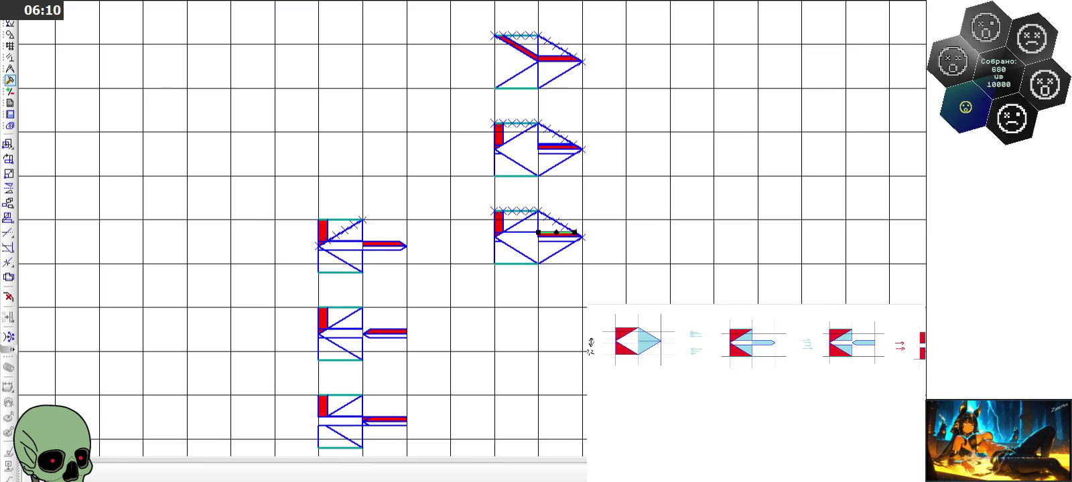
pyautogui.scroll(2, 543, 230)
pyautogui.scroll(2, 540, 232)
pyautogui.scroll(1, 526, 230)
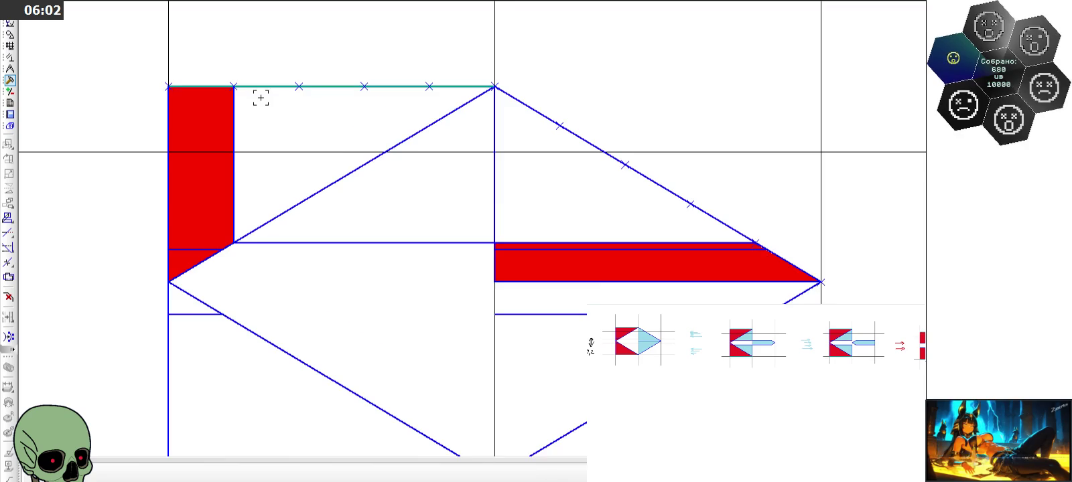
pyautogui.scroll(-1, 260, 98)
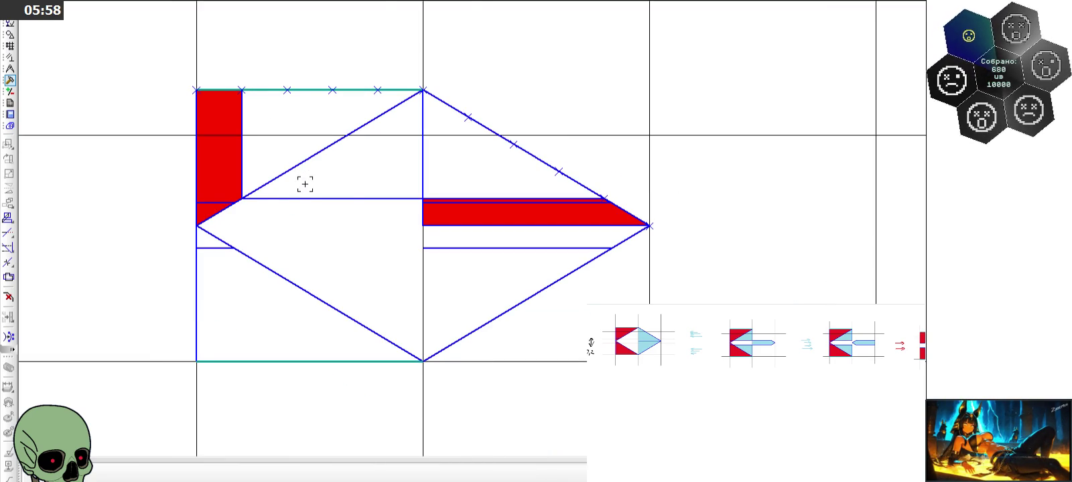
pyautogui.scroll(3, 362, 204)
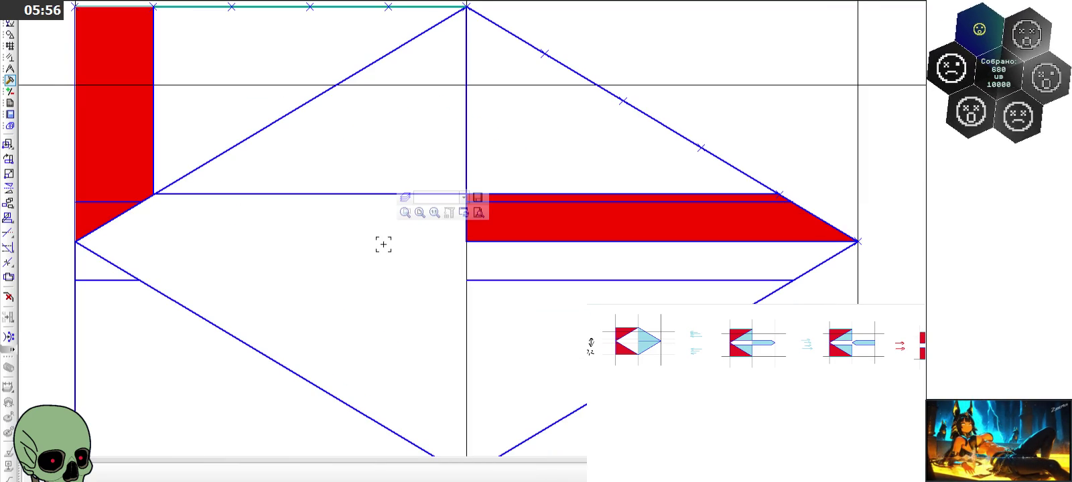
pyautogui.scroll(-4, 383, 245)
pyautogui.scroll(-2, 419, 244)
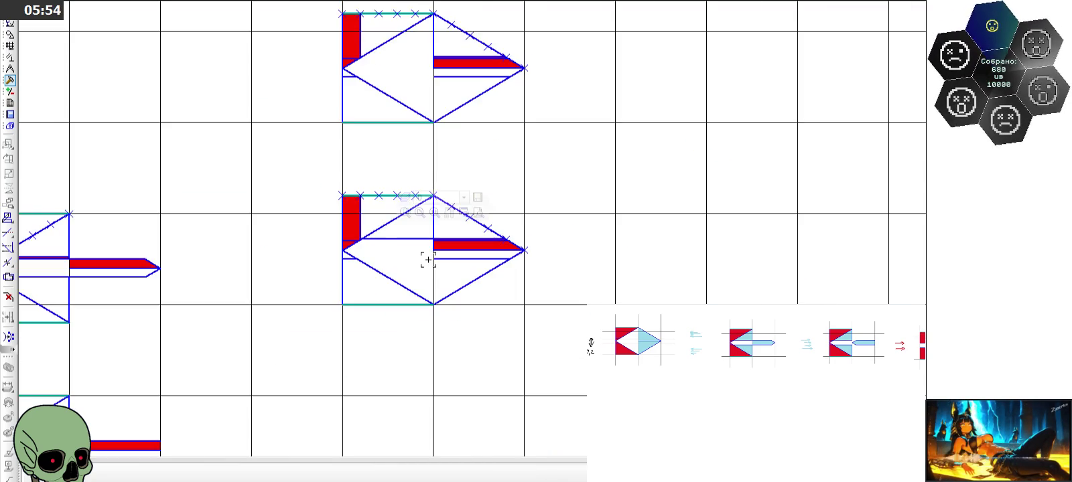
pyautogui.scroll(4, 426, 256)
pyautogui.hotkey('ctrl', 'z')
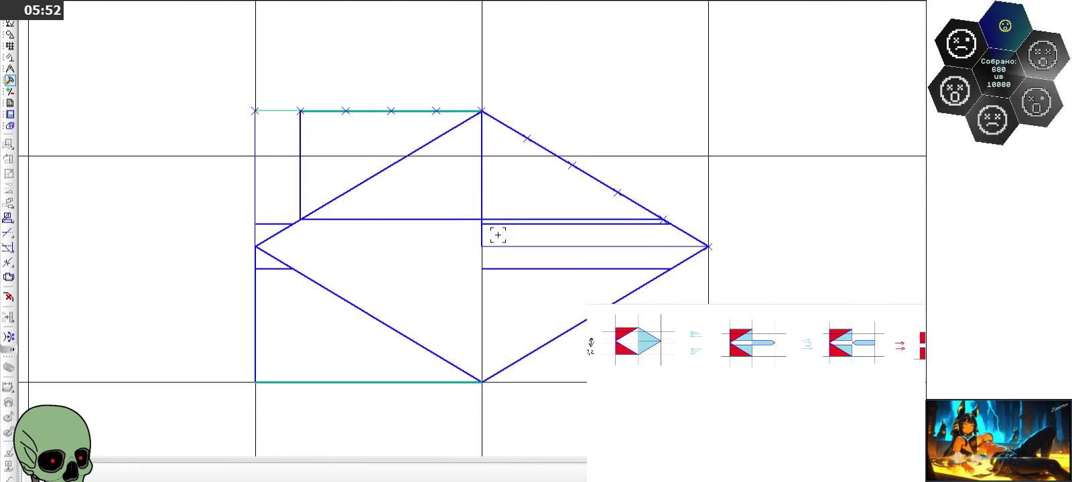
# Draw a horizontal line along the shaft's upper edge, extending across the diamond
pyautogui.scroll(-1, 479, 242)
pyautogui.scroll(1, 369, 226)
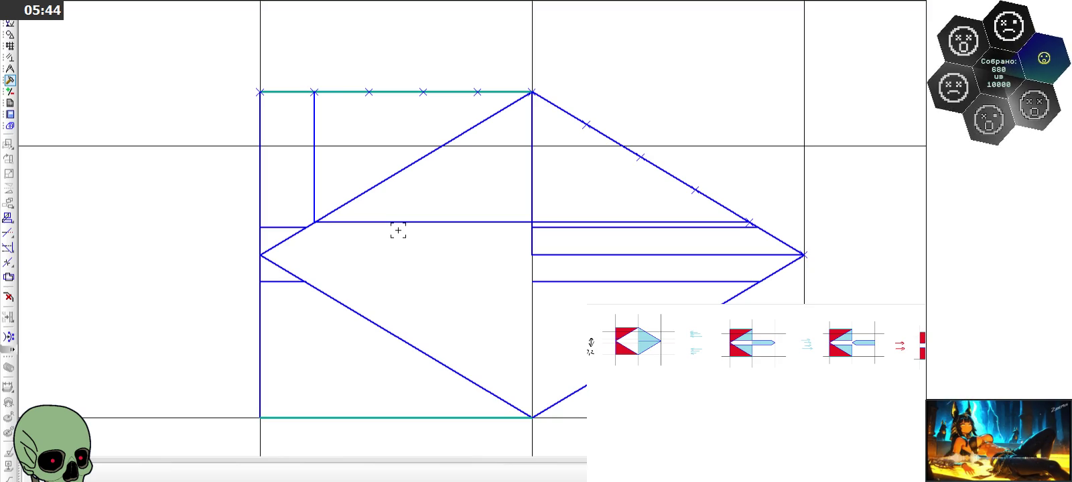
pyautogui.scroll(1, 474, 239)
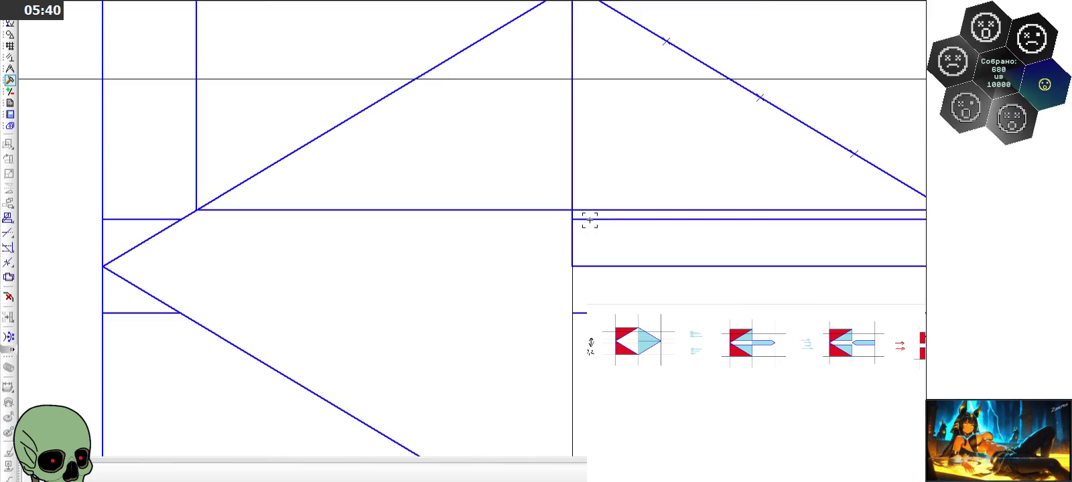
pyautogui.click(589, 219)
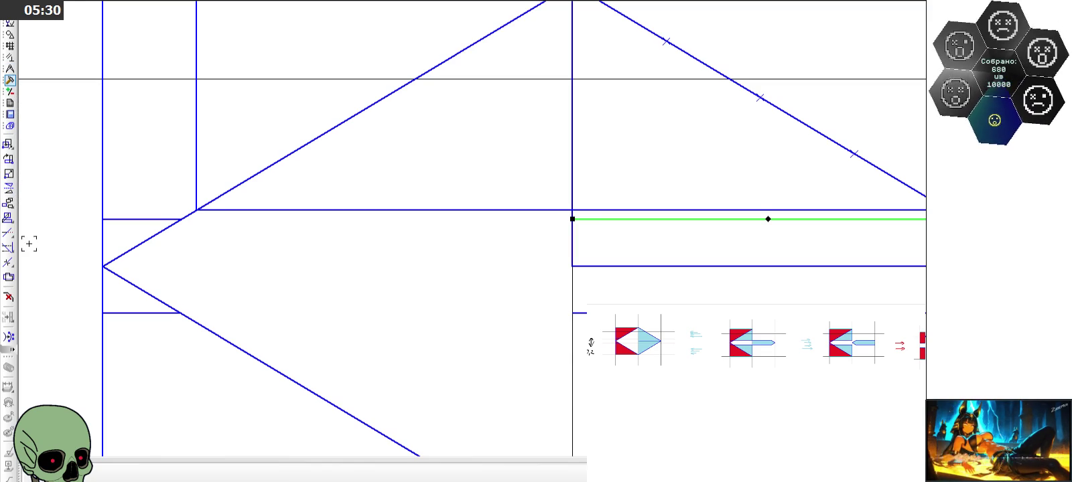
pyautogui.click(8, 189)
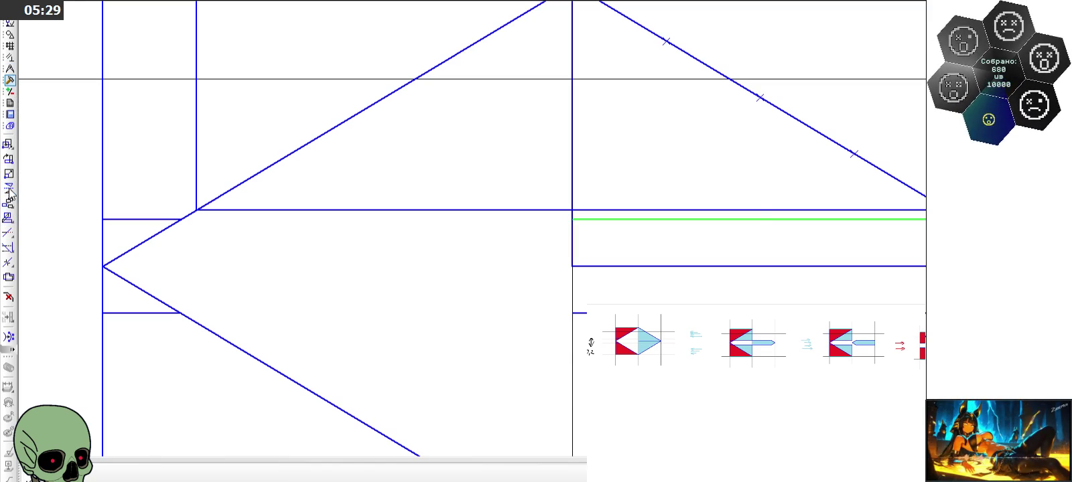
pyautogui.click(569, 249)
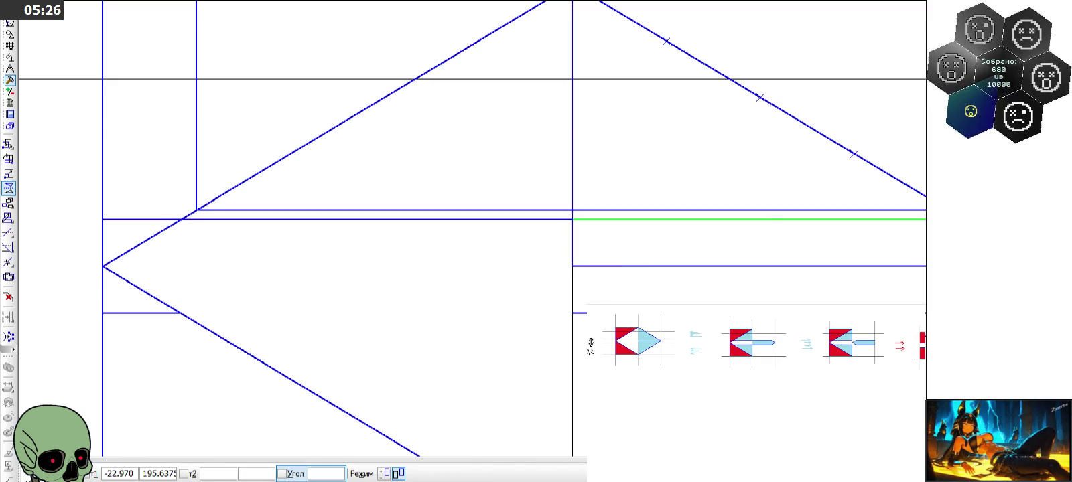
pyautogui.press('Escape')
pyautogui.click(477, 310)
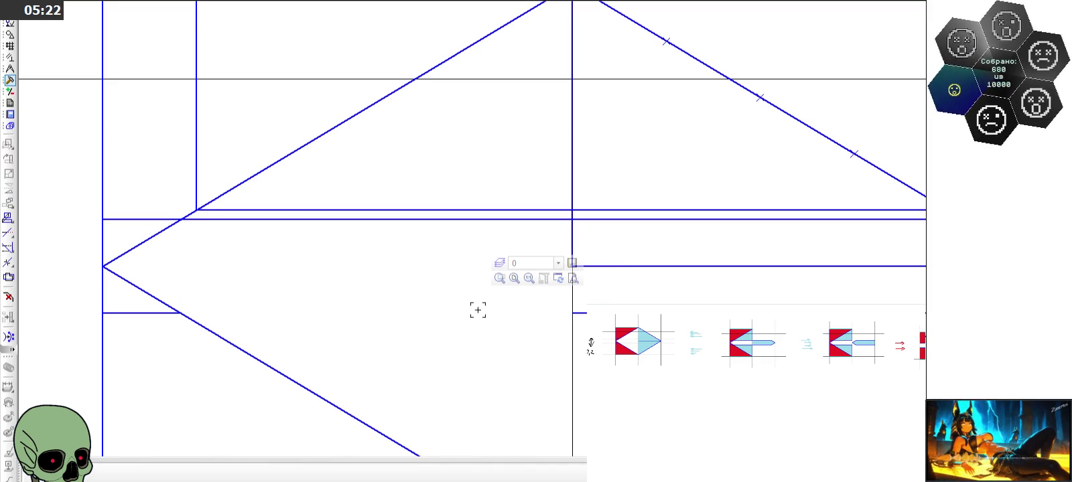
pyautogui.scroll(-1, 477, 310)
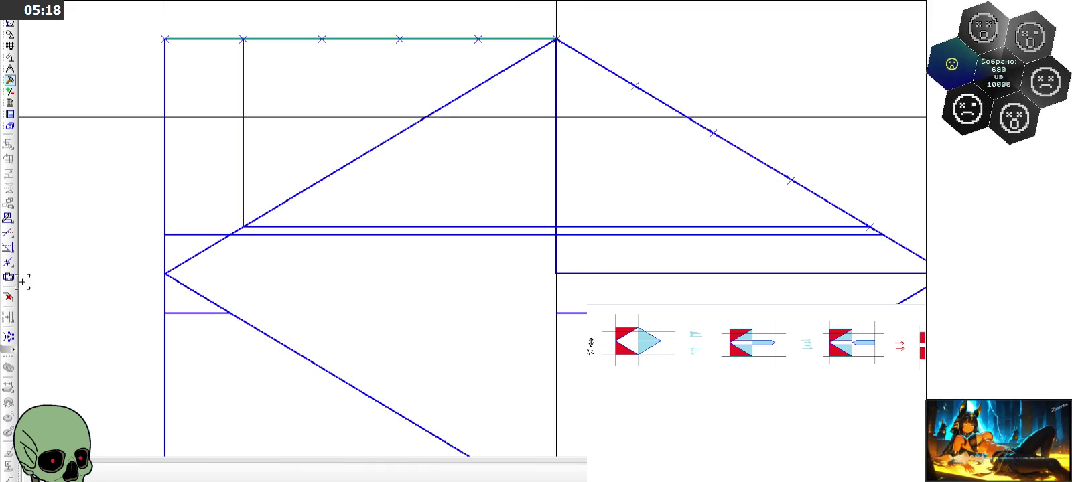
pyautogui.click(10, 39)
# Fill the top-left bar, triangle, thin strip and right shaft regions with red
pyautogui.click(8, 365)
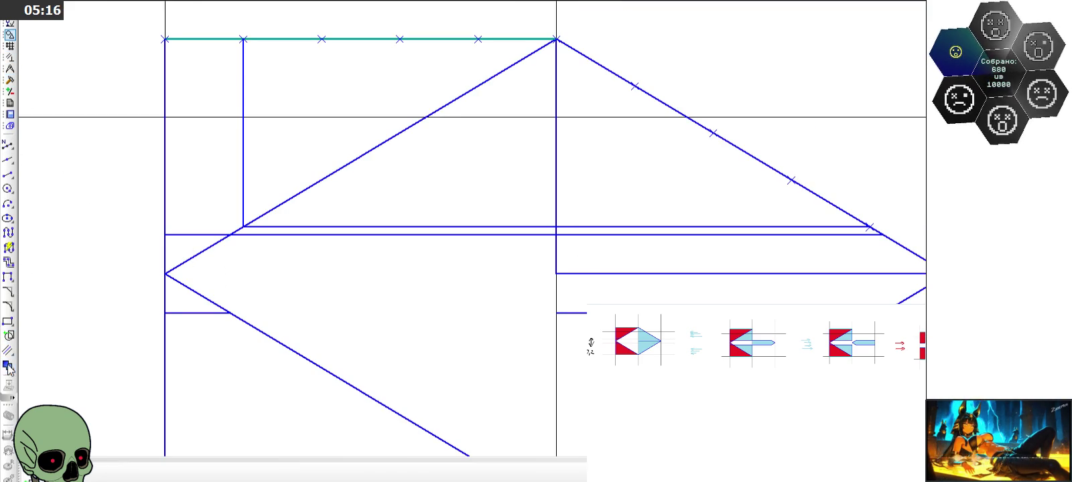
pyautogui.click(249, 230)
pyautogui.click(220, 211)
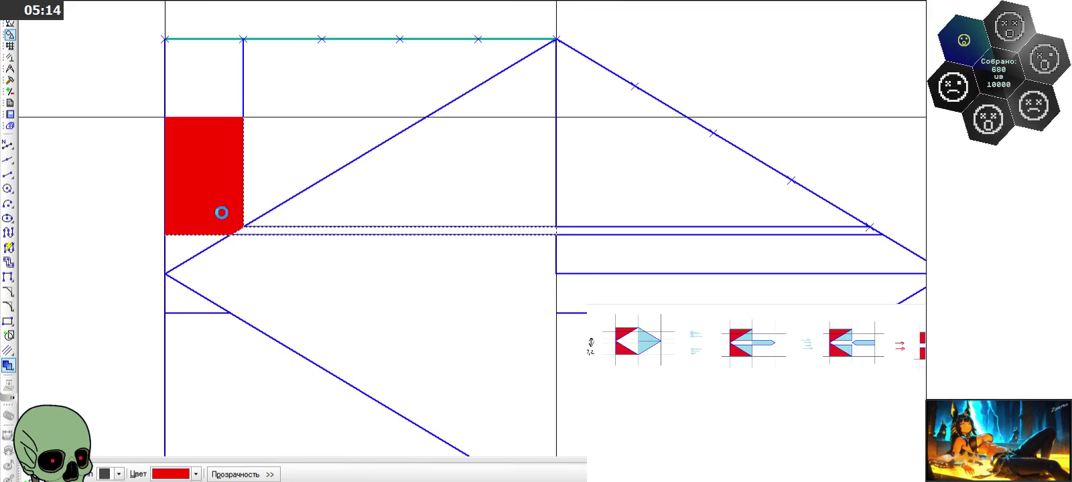
pyautogui.click(192, 242)
pyautogui.click(192, 111)
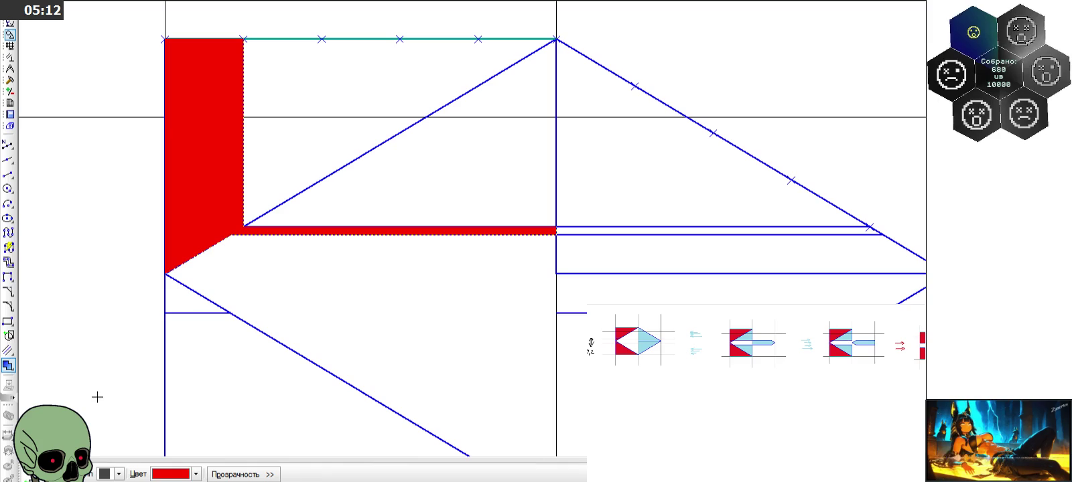
pyautogui.hotkey('ctrl', 'Return')
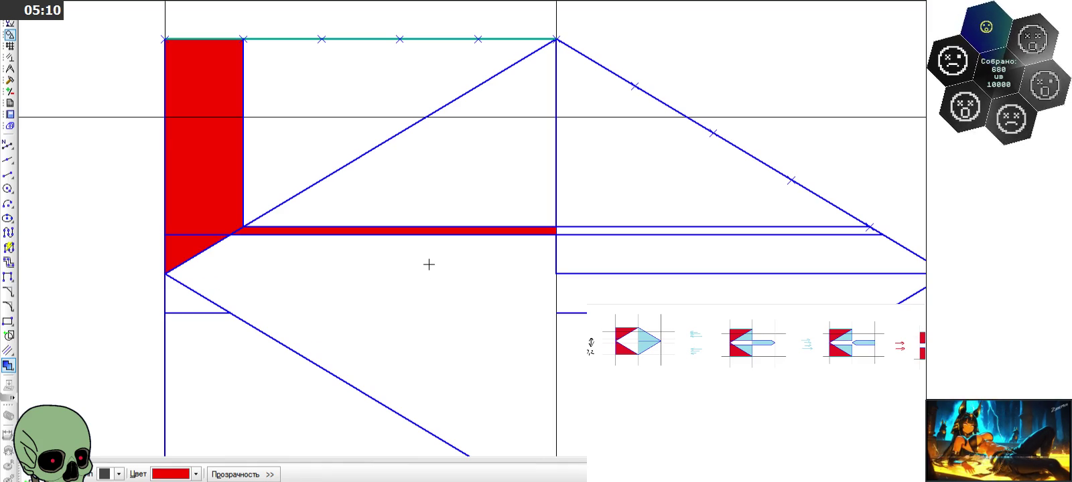
pyautogui.click(595, 259)
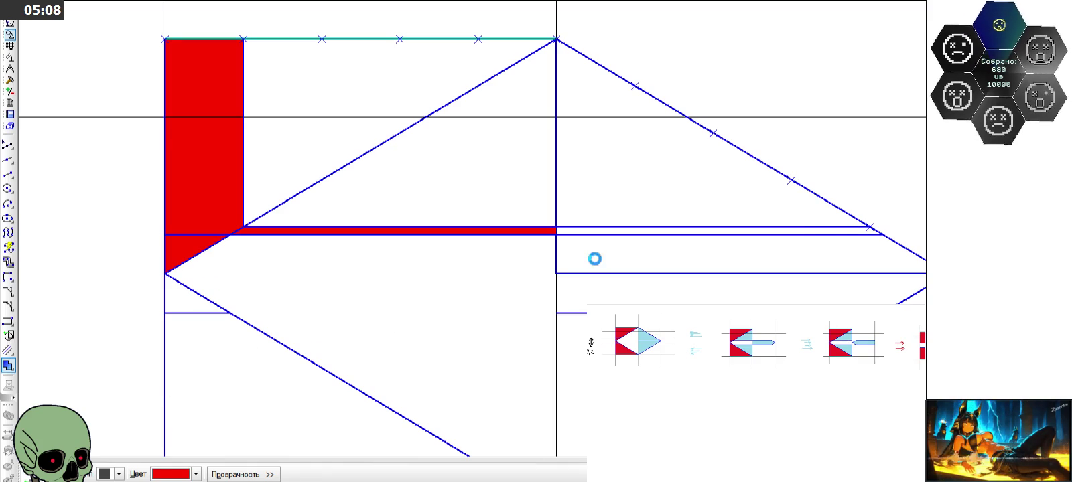
pyautogui.hotkey('ctrl', 'Return')
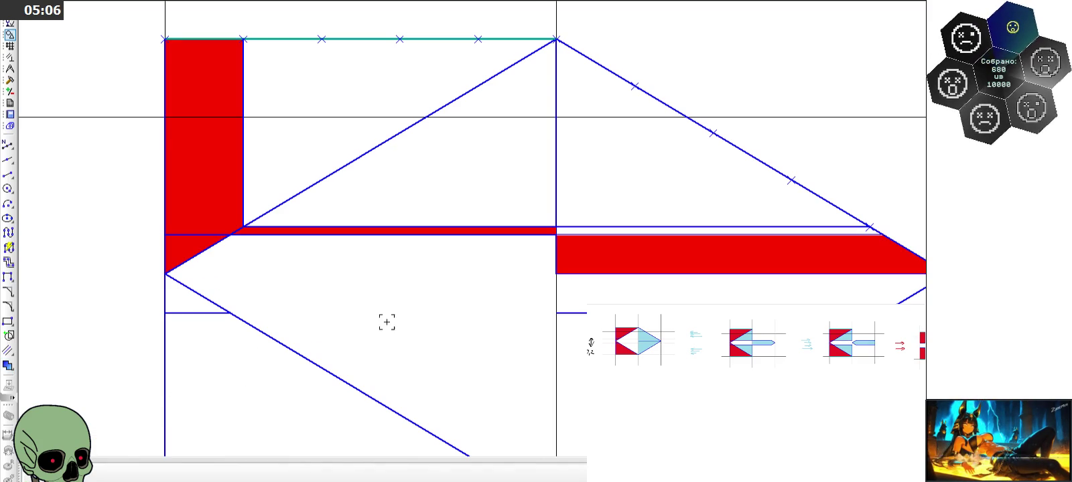
# Delete the diamond's upper-right diagonal edge and the stray point beside the shaft
pyautogui.scroll(-2, 488, 274)
pyautogui.scroll(1, 556, 238)
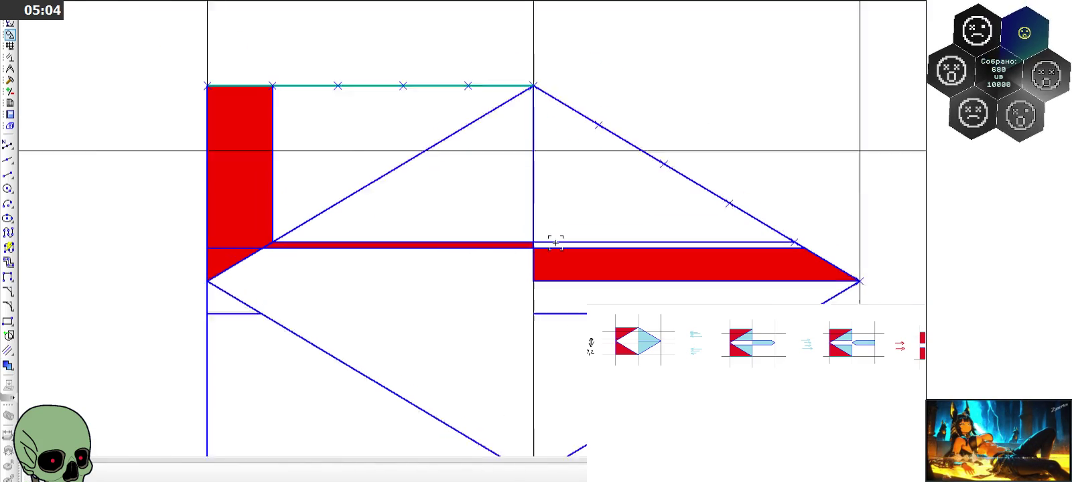
pyautogui.scroll(1, 570, 237)
pyautogui.click(574, 241)
pyautogui.press('Escape')
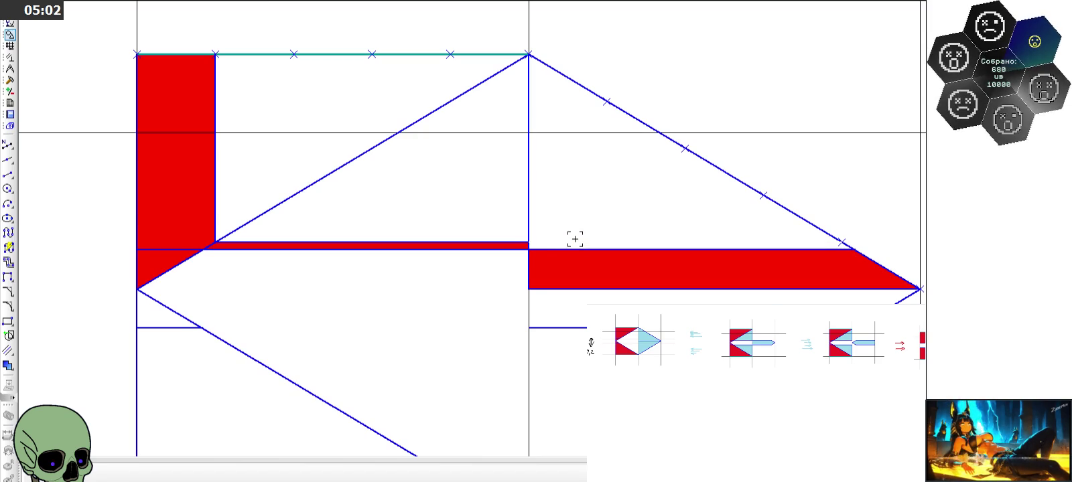
pyautogui.scroll(-1, 574, 238)
pyautogui.click(705, 207)
pyautogui.press('Delete')
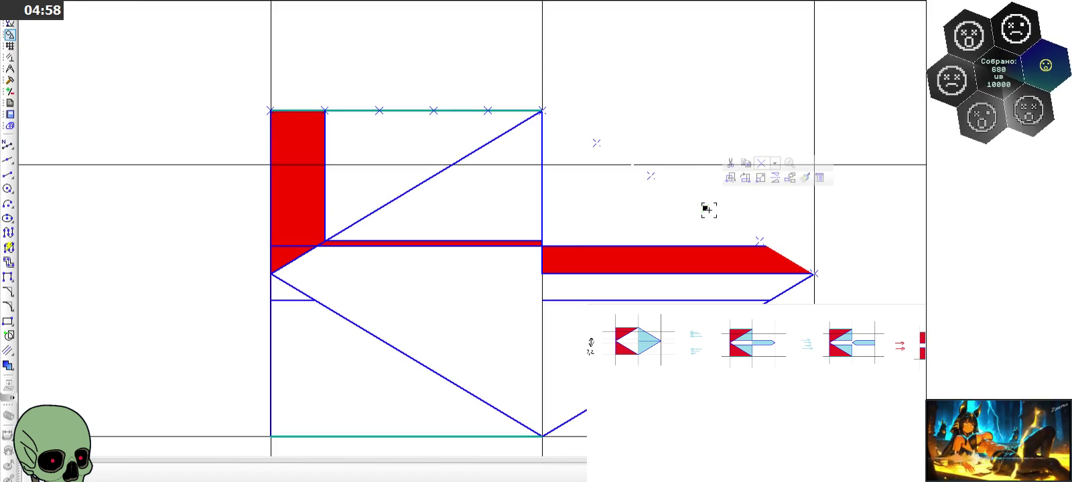
pyautogui.scroll(-1, 708, 210)
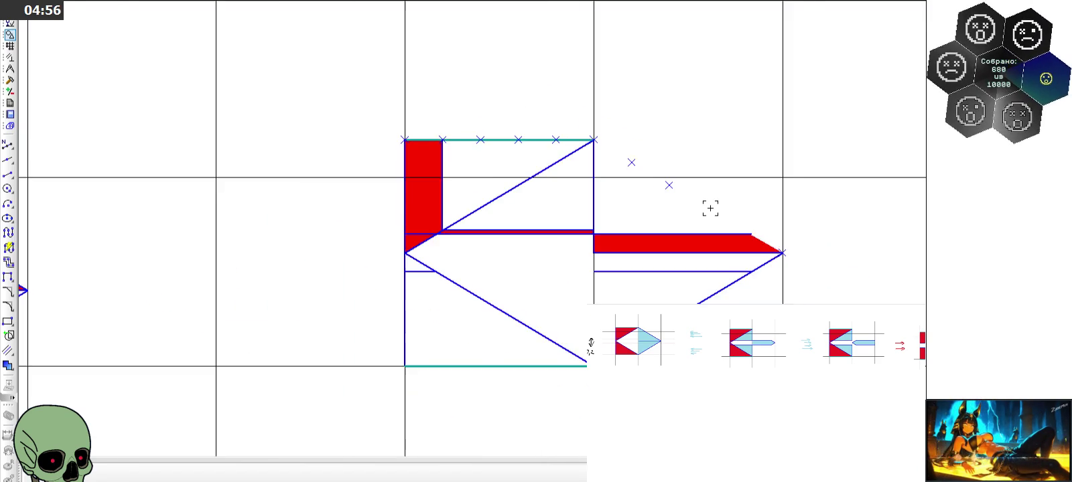
pyautogui.scroll(1, 662, 188)
pyautogui.click(609, 157)
pyautogui.press('Delete')
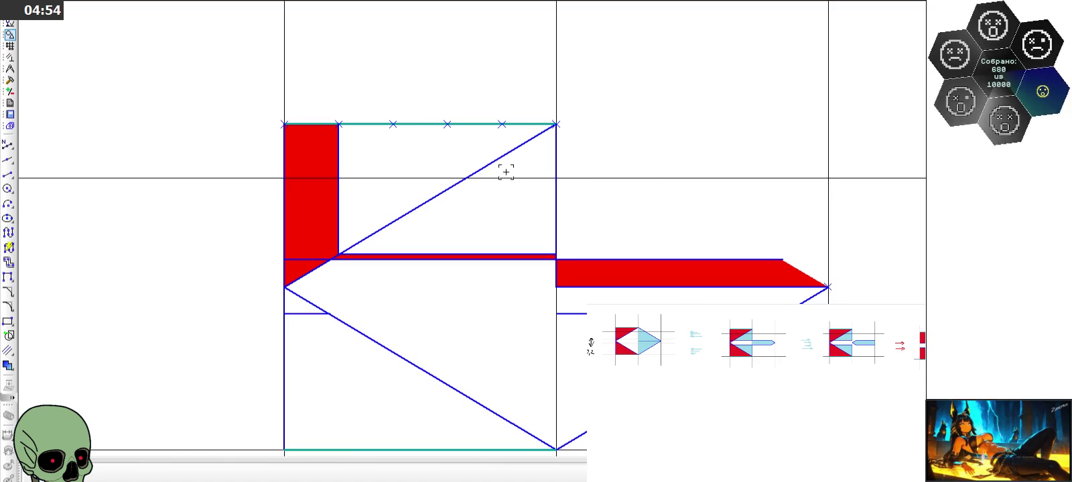
# Draw a segment along the shaft's slanted end
pyautogui.click(8, 174)
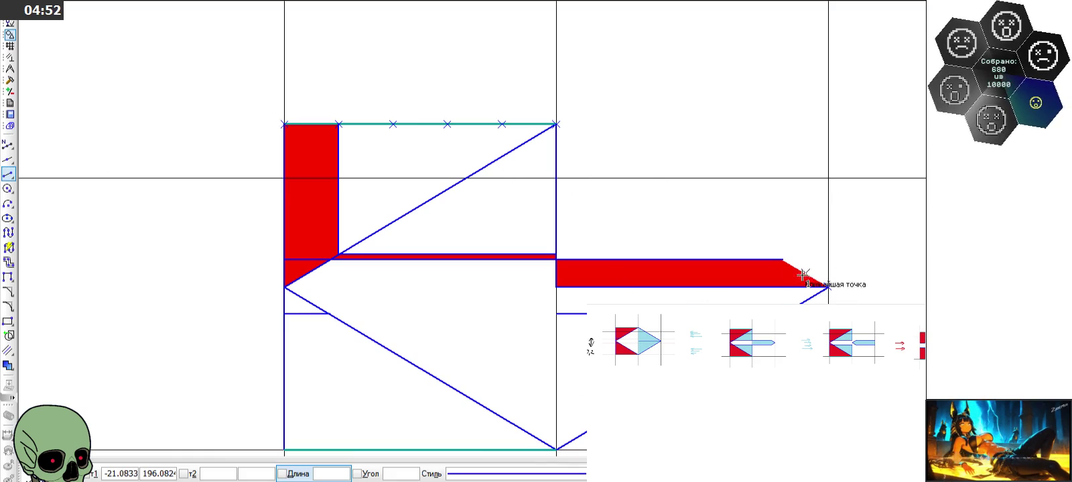
pyautogui.click(779, 255)
pyautogui.click(828, 286)
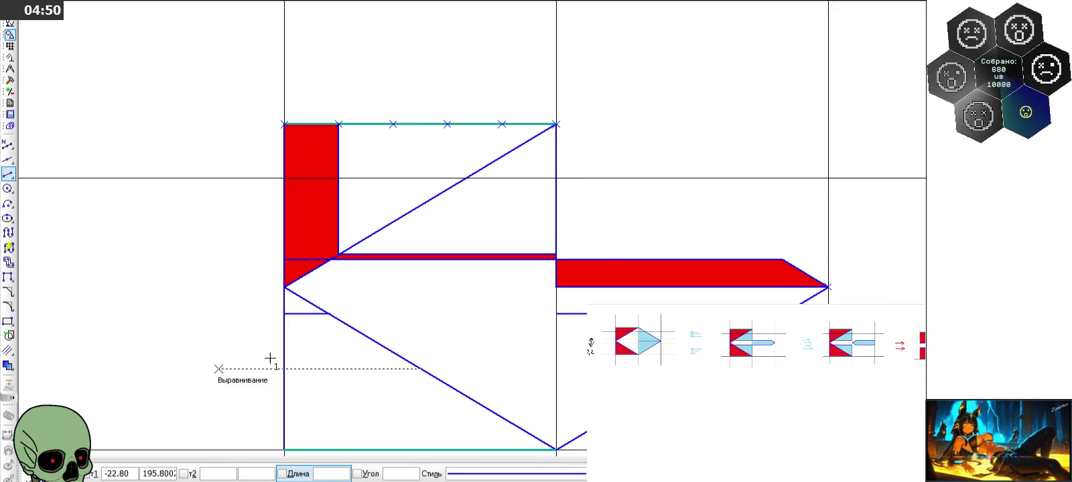
pyautogui.press('Escape')
# Remove the lower diagonals, short horizontals and vertical blue line under the red shape
pyautogui.scroll(2, 828, 286)
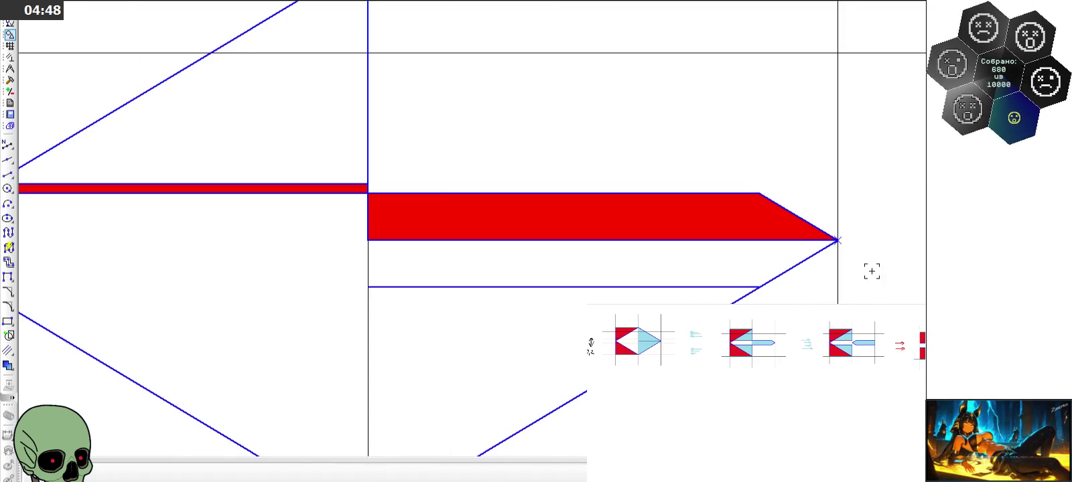
pyautogui.scroll(-2, 780, 201)
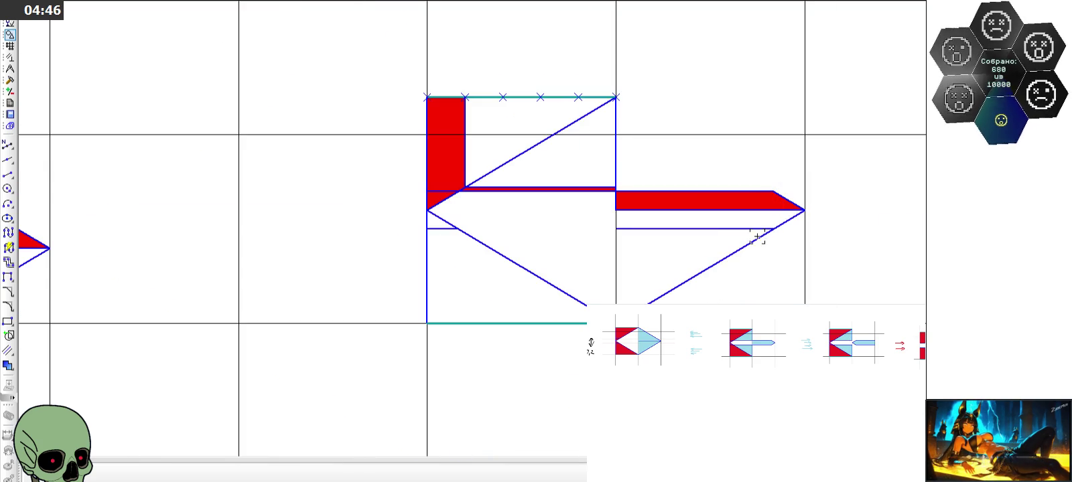
pyautogui.click(718, 266)
pyautogui.click(681, 228)
pyautogui.click(560, 292)
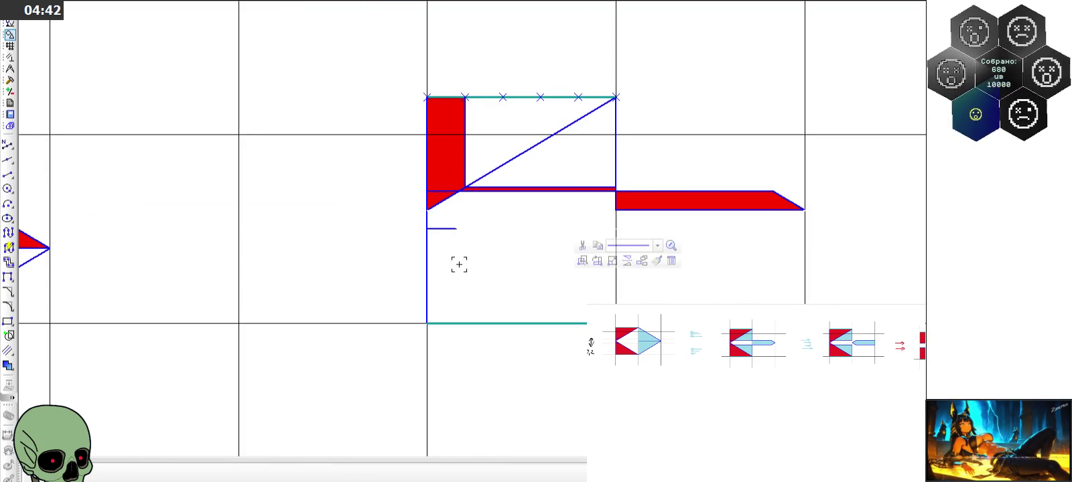
pyautogui.click(438, 229)
pyautogui.click(427, 239)
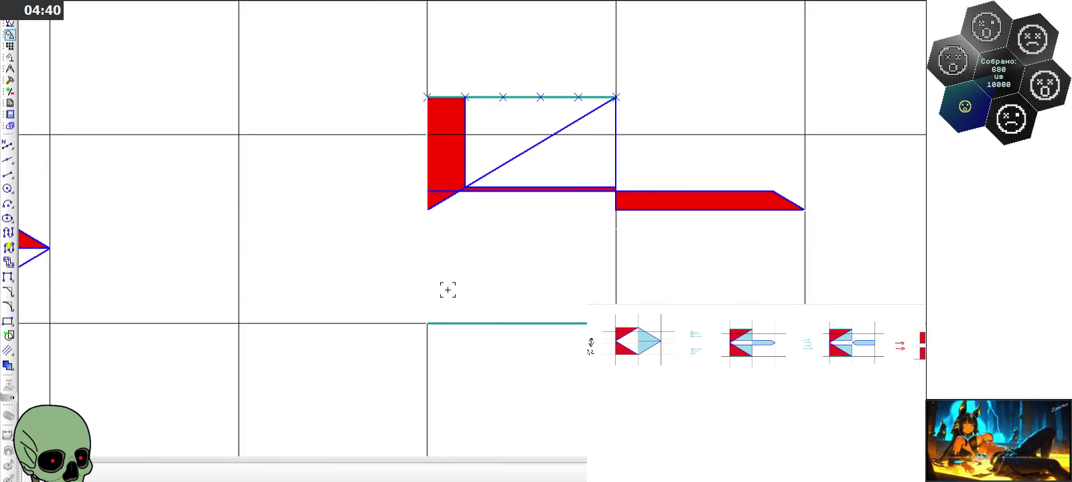
# Draw a vertical segment from the top-left corner down to the red strip
pyautogui.click(8, 174)
pyautogui.click(427, 97)
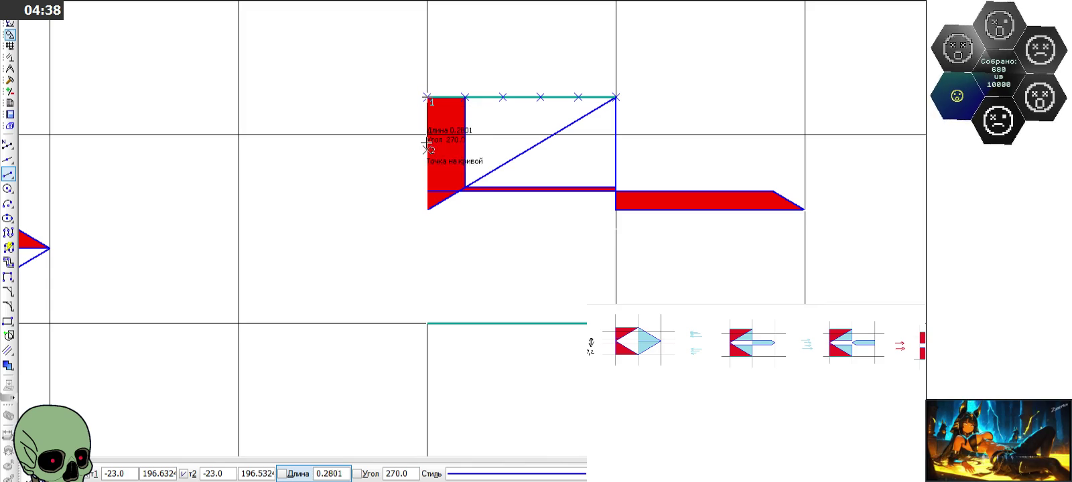
pyautogui.click(426, 209)
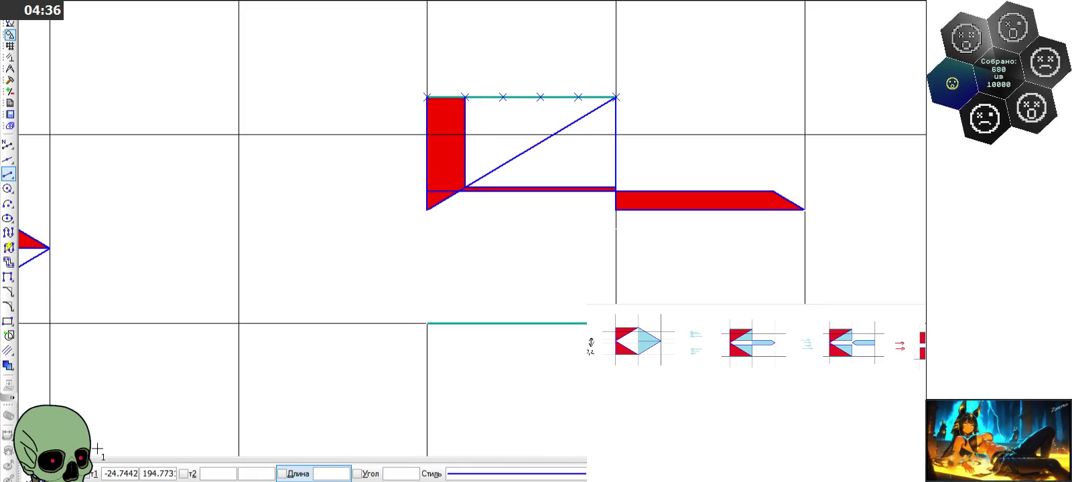
pyautogui.press('Escape')
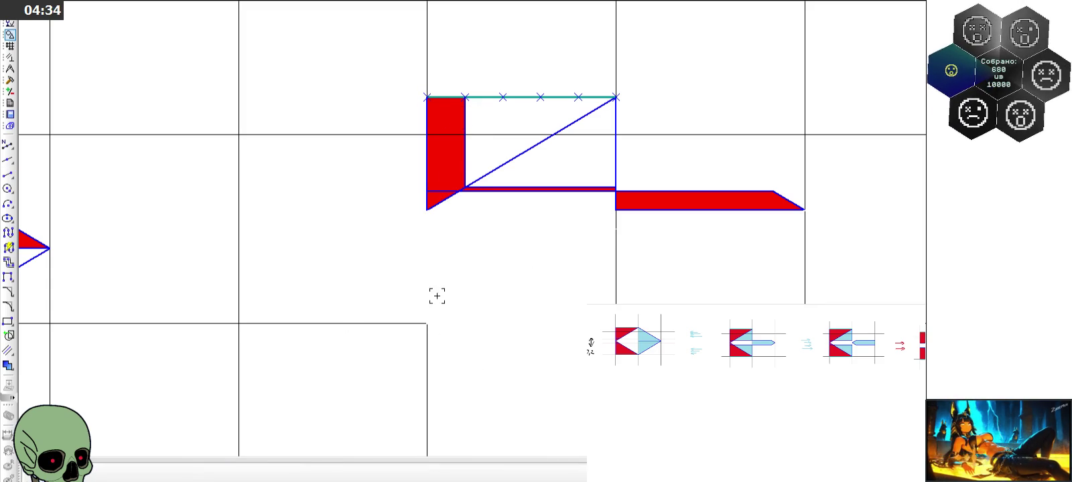
pyautogui.scroll(-3, 447, 242)
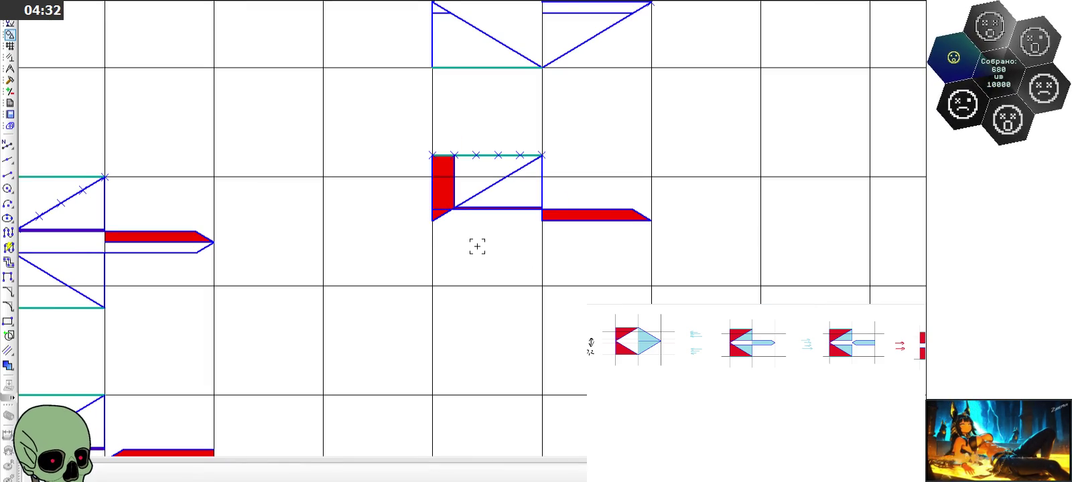
pyautogui.scroll(-2, 477, 246)
pyautogui.scroll(5, 489, 109)
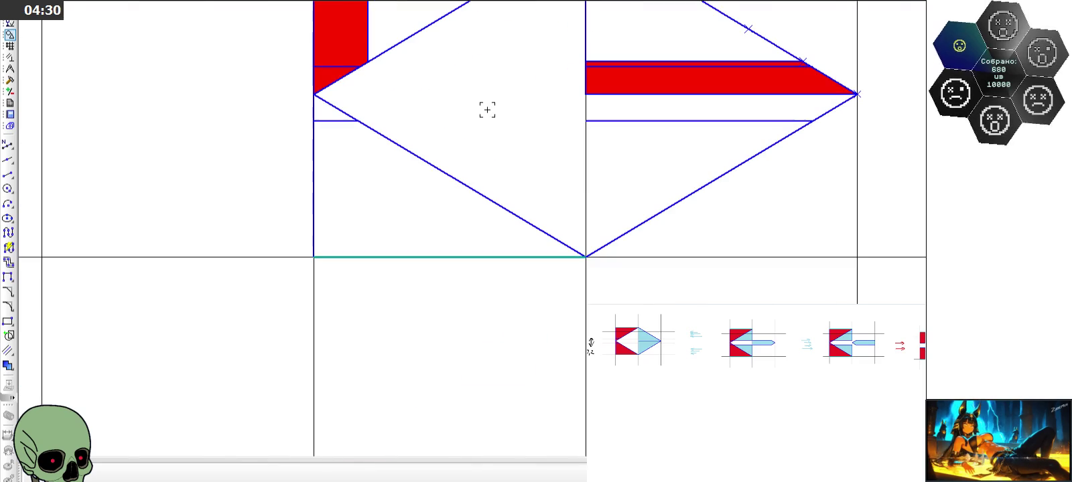
pyautogui.scroll(-3, 347, 107)
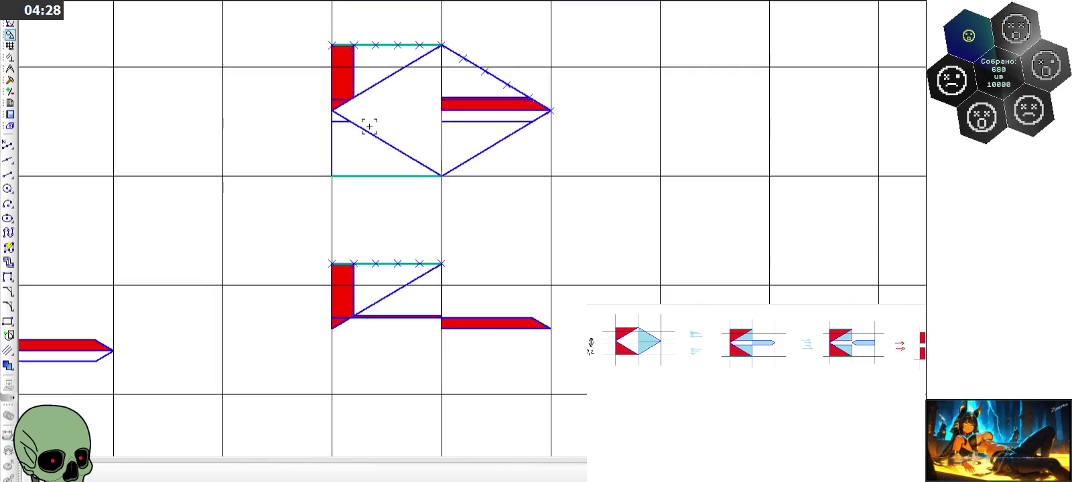
pyautogui.scroll(-2, 364, 125)
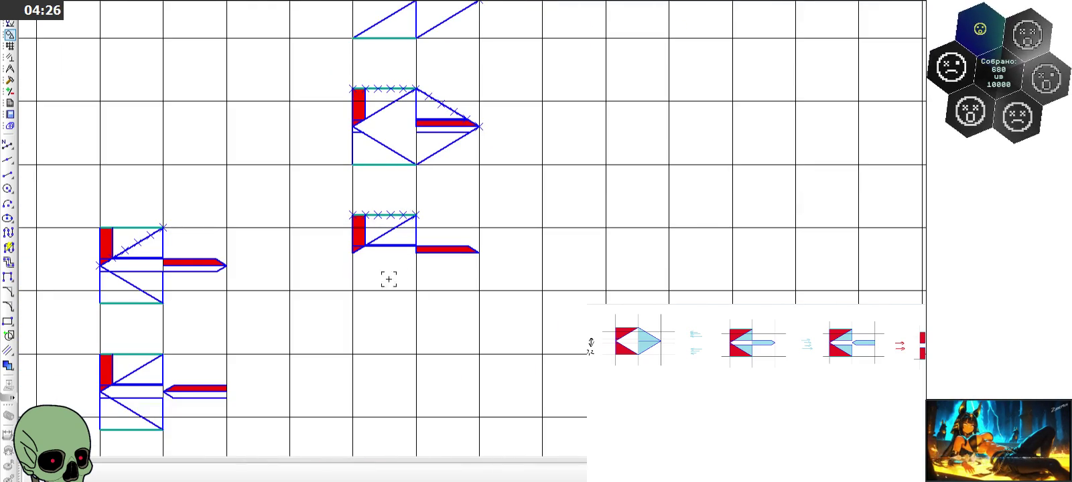
pyautogui.scroll(4, 388, 279)
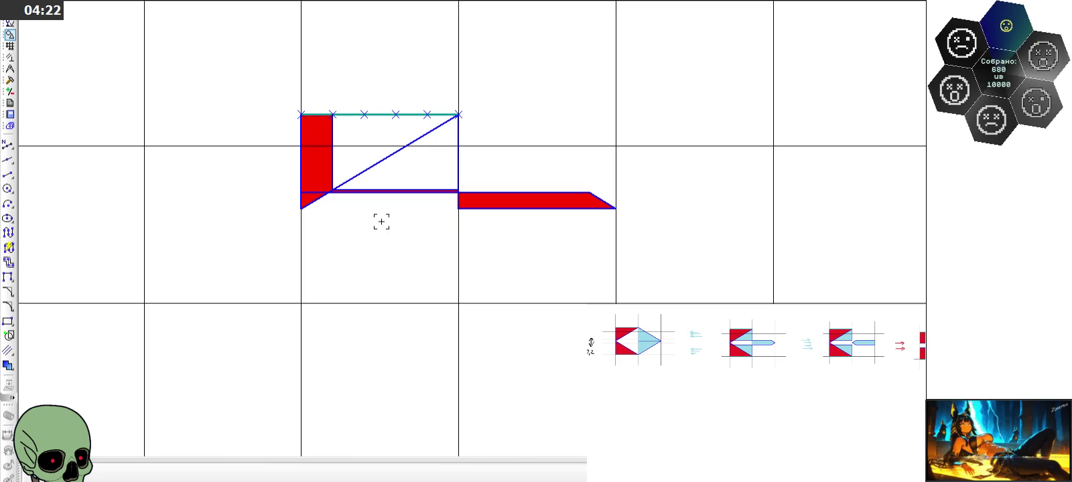
# Copy the whole half-arrow shape to a spot directly below the original
pyautogui.moveTo(271, 102); pyautogui.dragTo(651, 237)
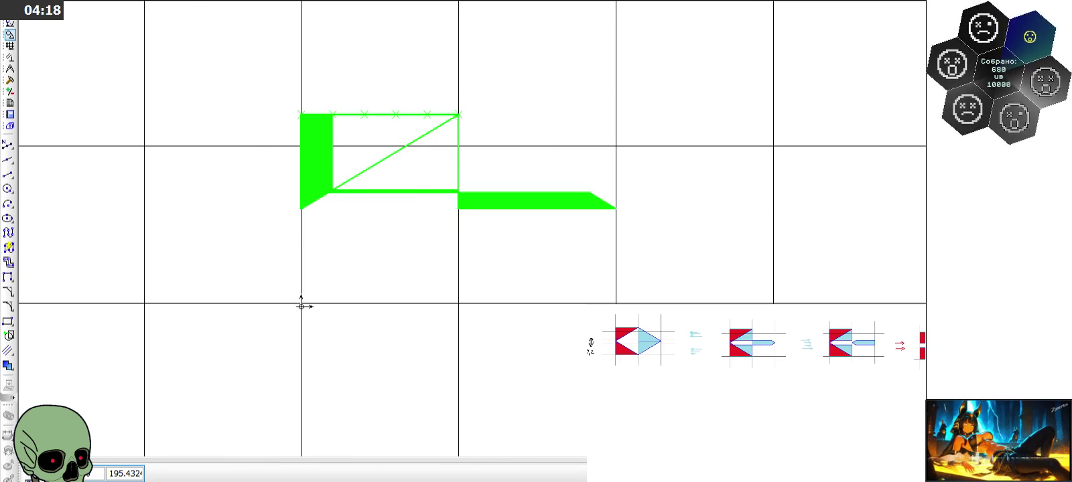
pyautogui.scroll(-3, 301, 306)
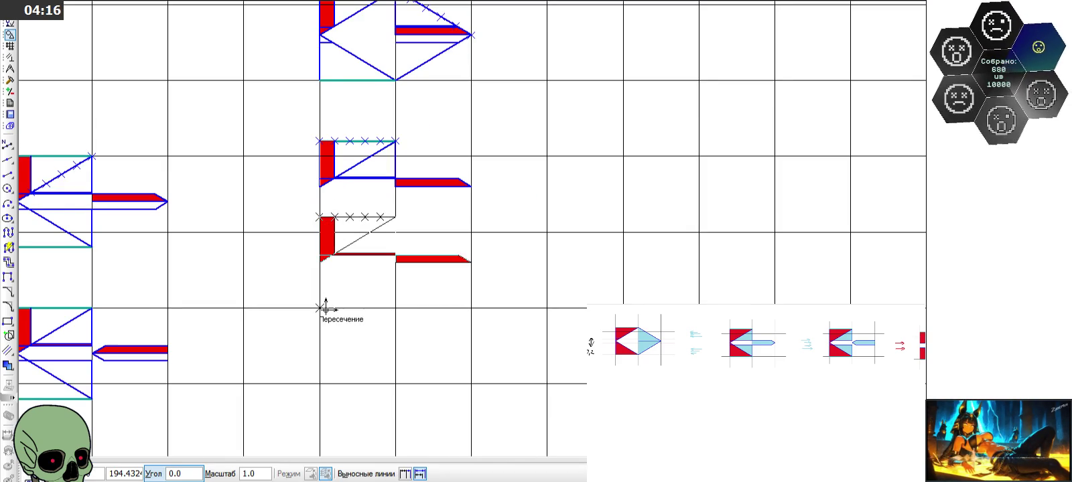
pyautogui.click(319, 381)
pyautogui.press('Escape')
# Select the red strip's slanted end edge on the copy
pyautogui.scroll(3, 360, 356)
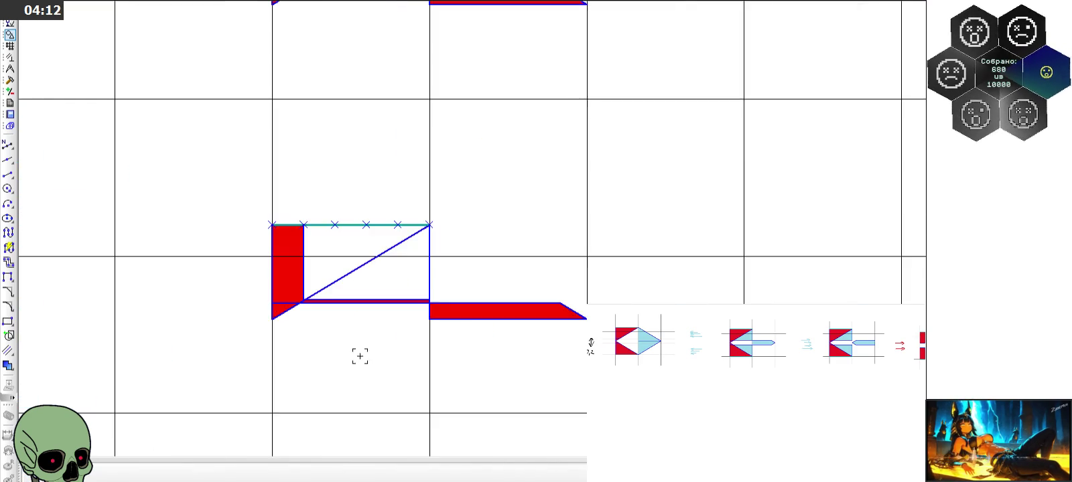
pyautogui.scroll(3, 484, 324)
pyautogui.click(512, 266)
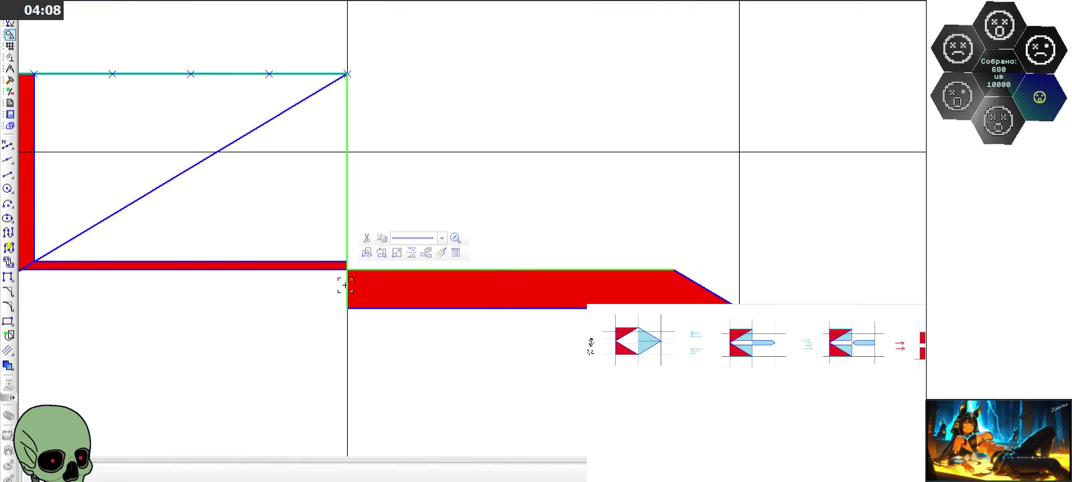
pyautogui.click(544, 363)
pyautogui.click(691, 277)
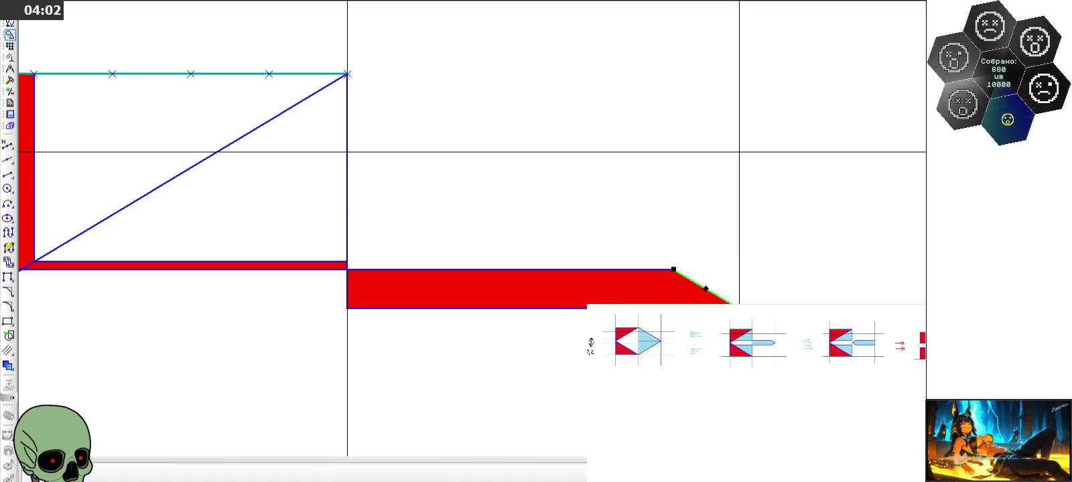
pyautogui.scroll(-3, 590, 345)
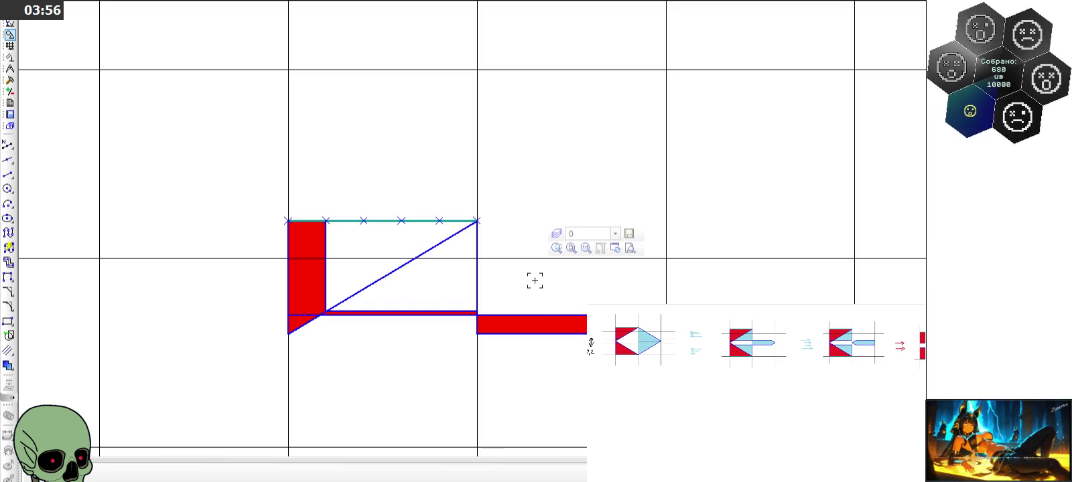
pyautogui.scroll(3, 560, 374)
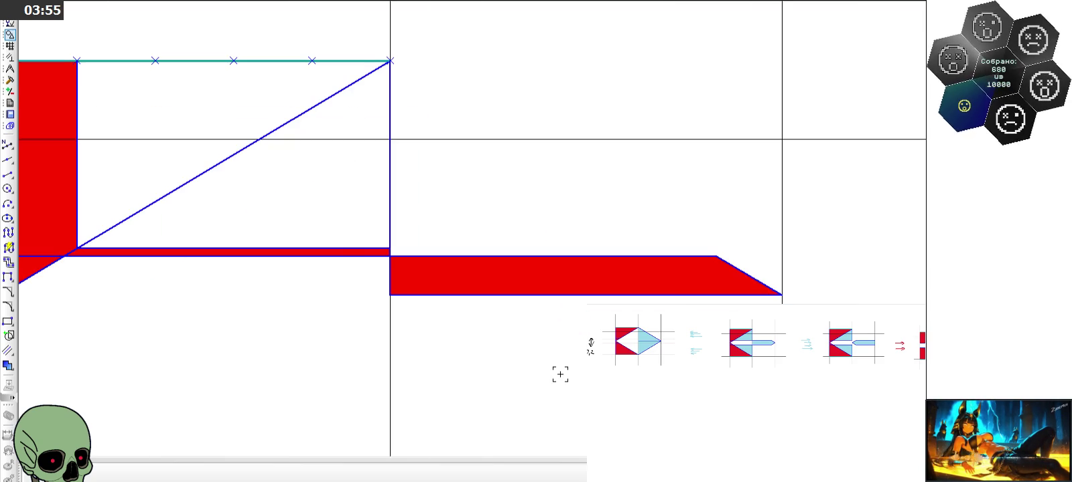
pyautogui.click(756, 275)
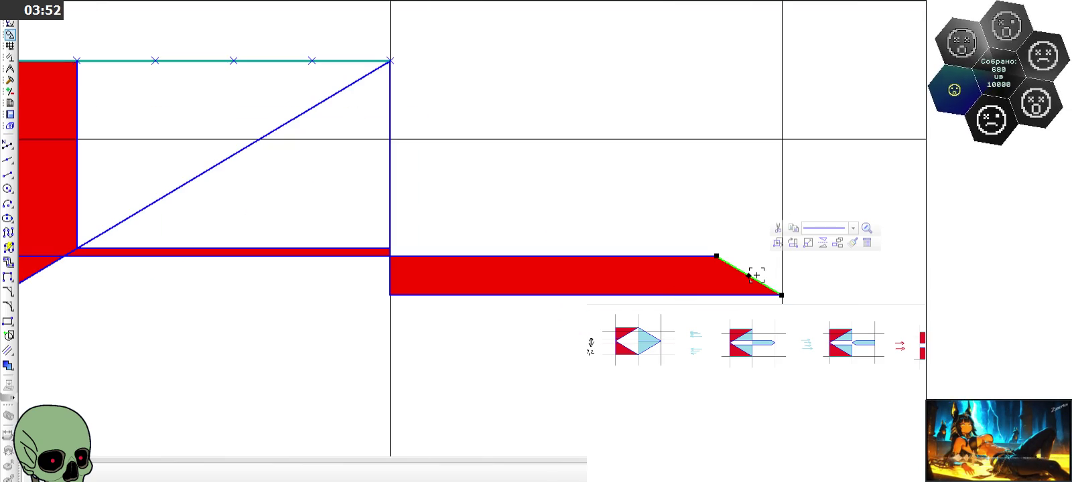
pyautogui.click(11, 81)
# Move the slanted edge so it sits at the strip's left end
pyautogui.click(8, 188)
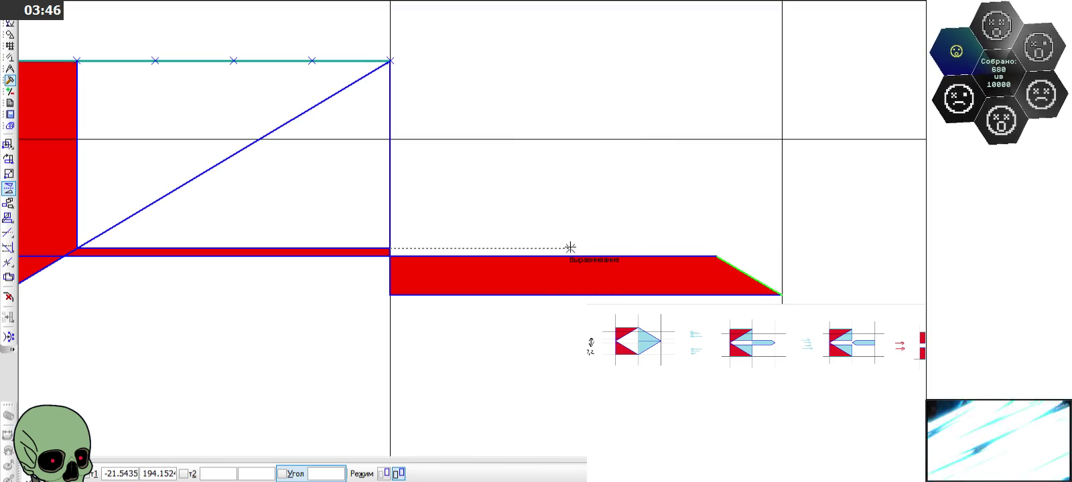
pyautogui.scroll(-3, 579, 200)
pyautogui.scroll(-2, 567, 241)
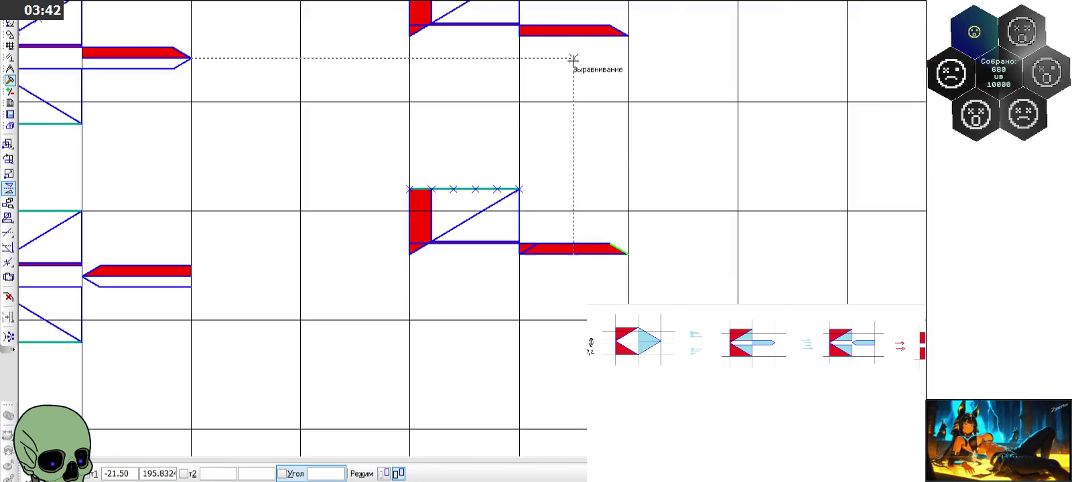
pyautogui.scroll(4, 609, 244)
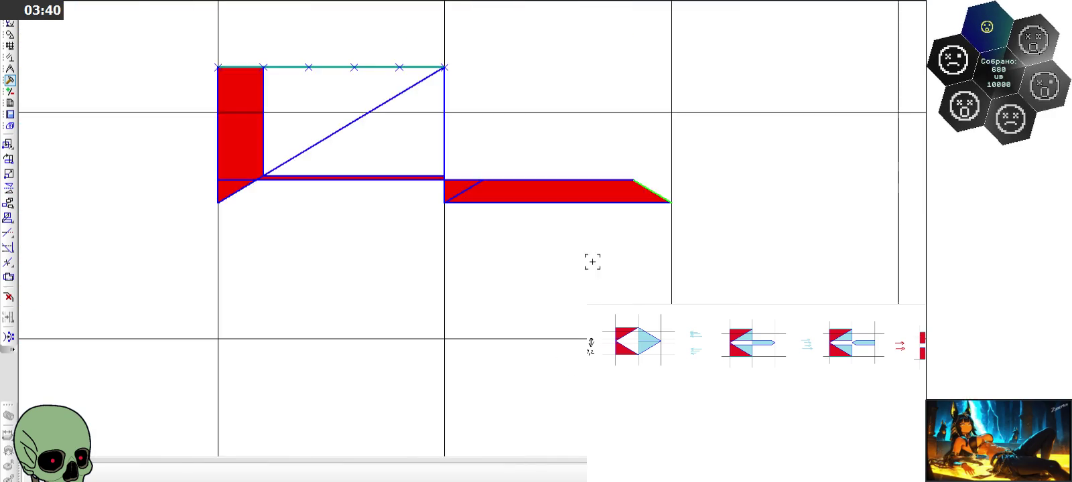
pyautogui.scroll(3, 591, 258)
pyautogui.press('Escape')
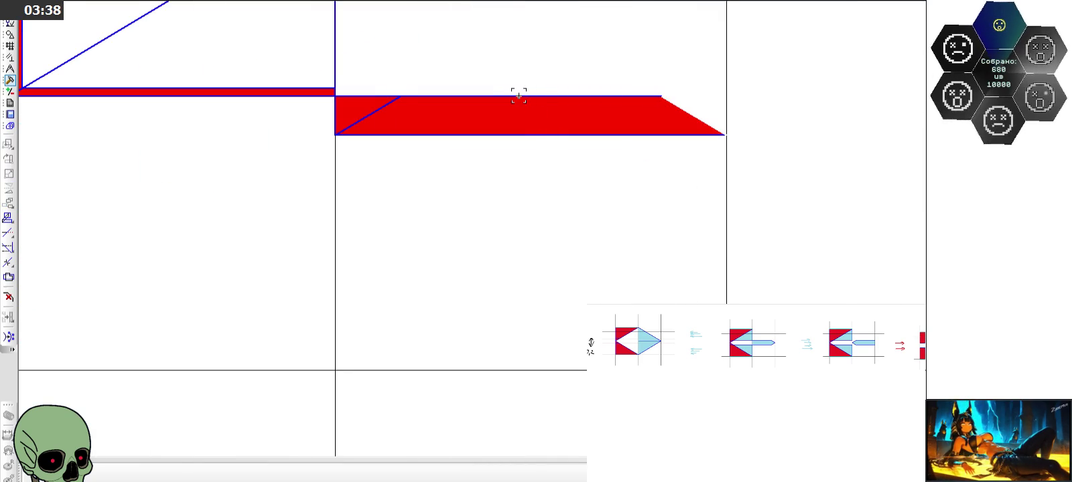
pyautogui.click(518, 96)
pyautogui.doubleClick(518, 96)
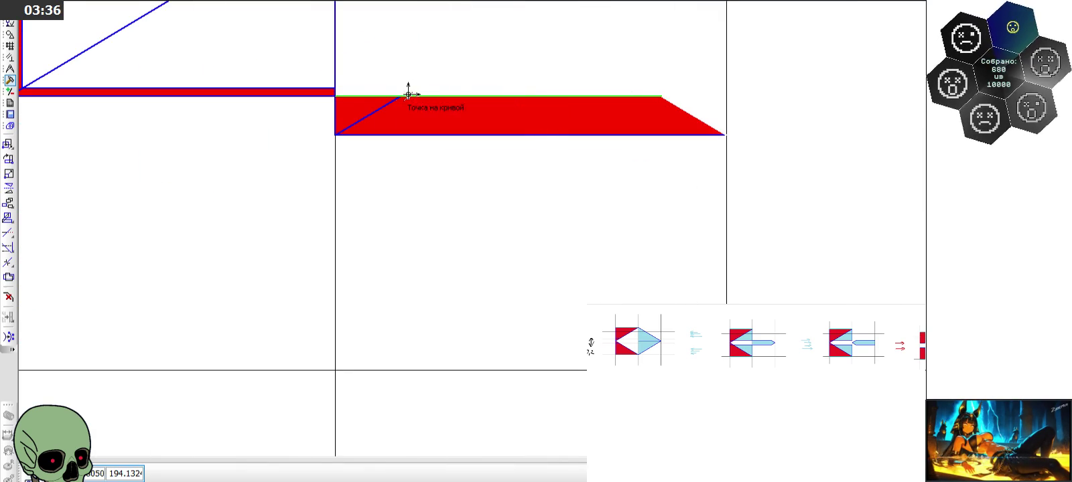
pyautogui.click(336, 95)
pyautogui.click(393, 96)
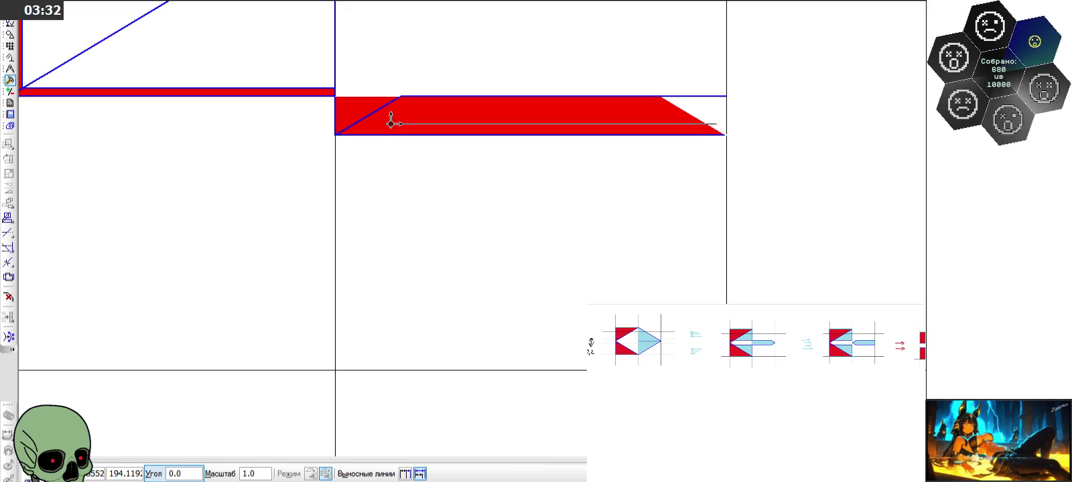
pyautogui.press('Escape')
pyautogui.scroll(-2, 394, 137)
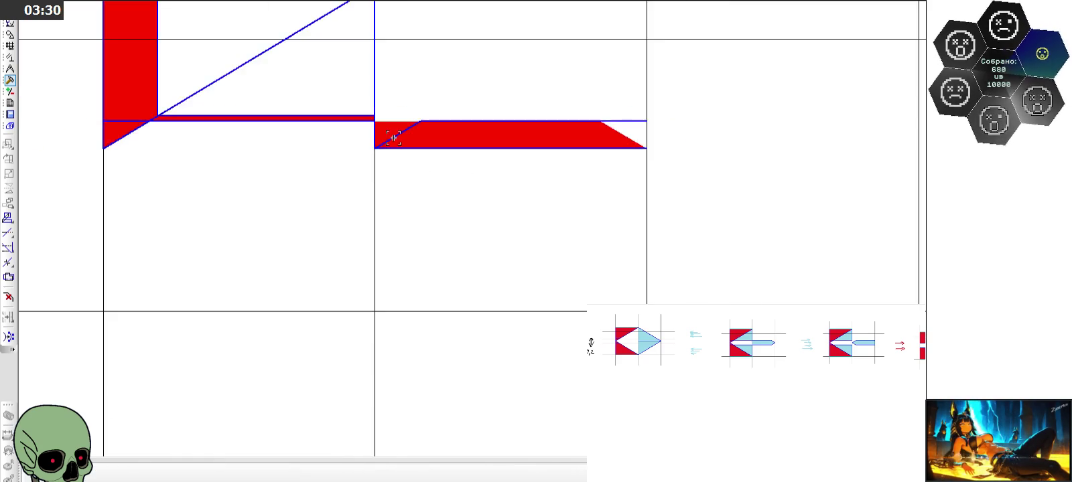
pyautogui.scroll(4, 388, 124)
pyautogui.scroll(-1, 431, 172)
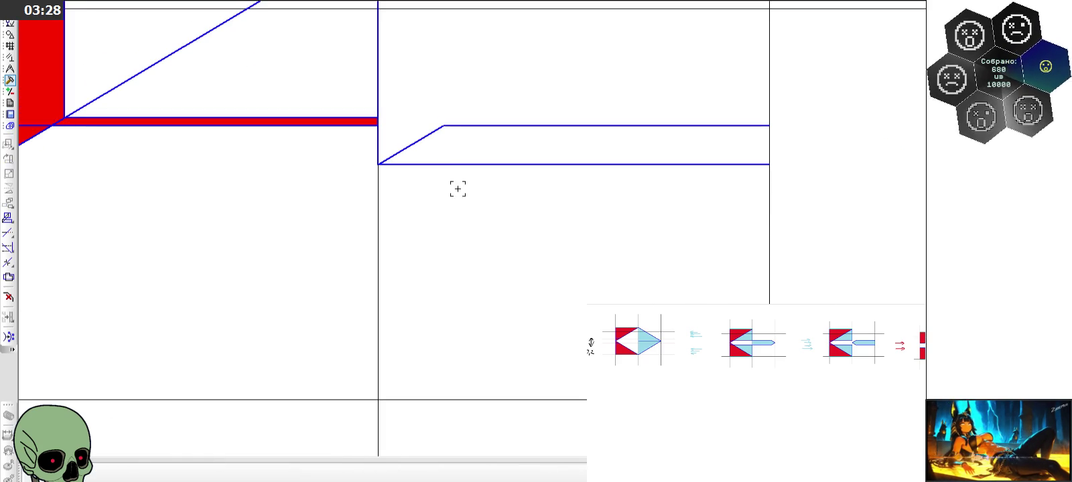
# Draw a vertical segment closing the strip's right end
pyautogui.click(9, 34)
pyautogui.click(8, 174)
pyautogui.click(769, 125)
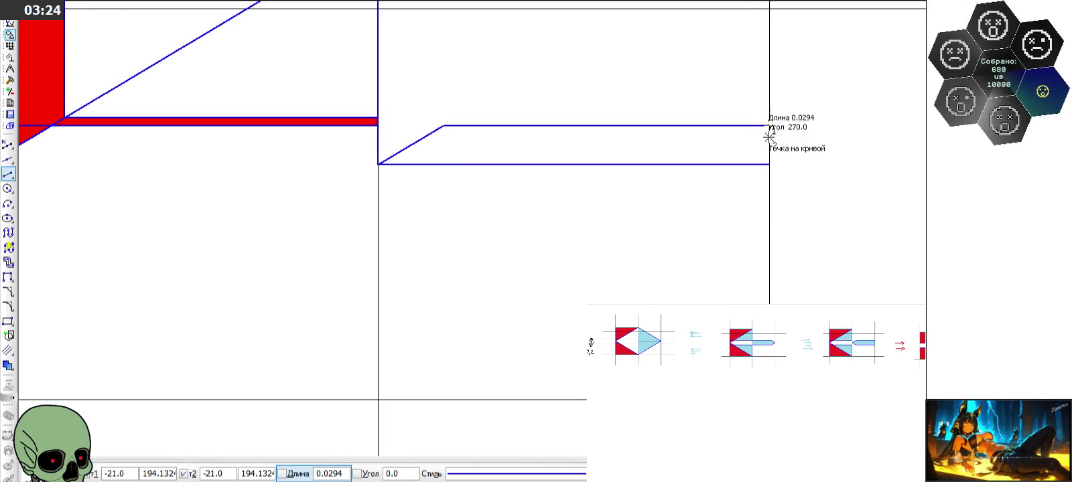
pyautogui.click(768, 164)
# Fill the long slanted bar outline with solid red and commit it
pyautogui.click(8, 365)
pyautogui.click(468, 148)
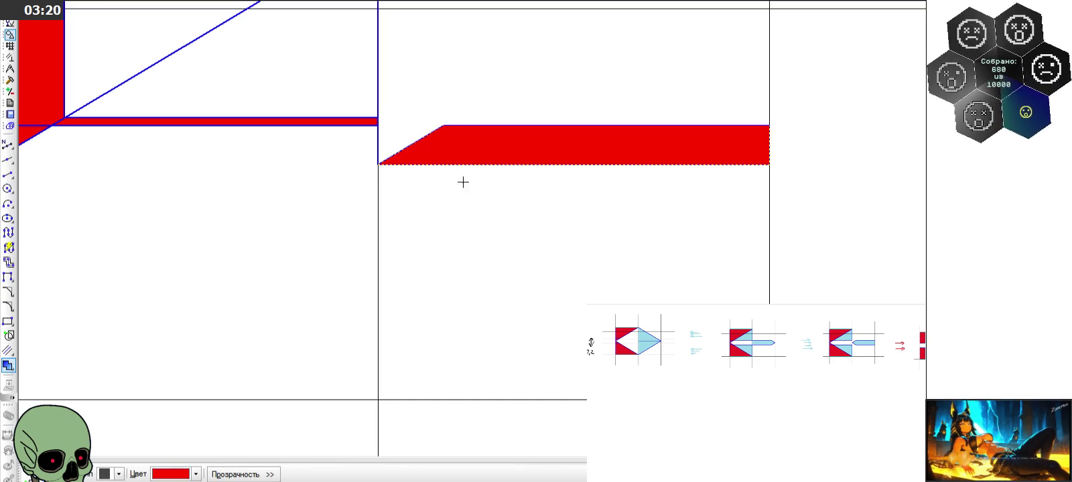
pyautogui.click(24, 474)
pyautogui.scroll(-1, 496, 319)
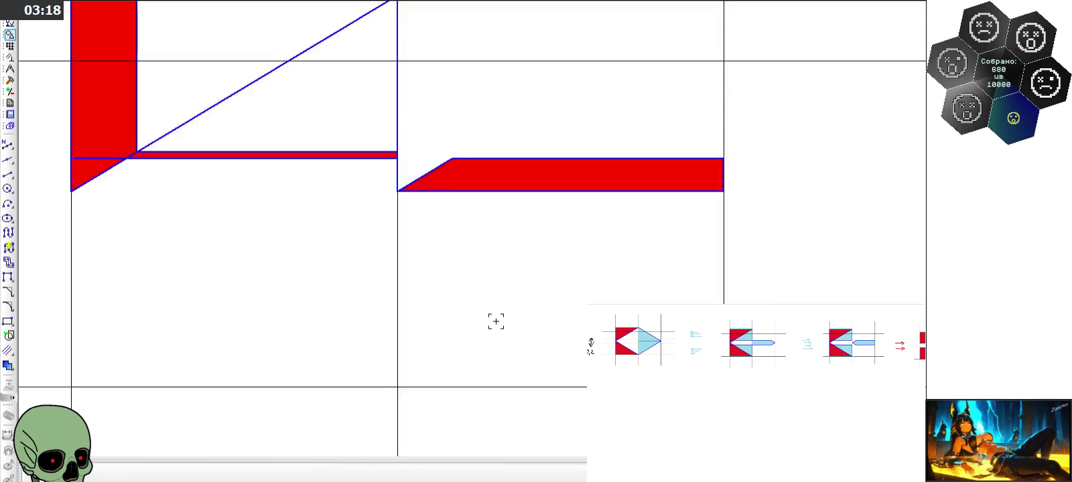
pyautogui.scroll(-1, 496, 319)
pyautogui.scroll(-1, 593, 262)
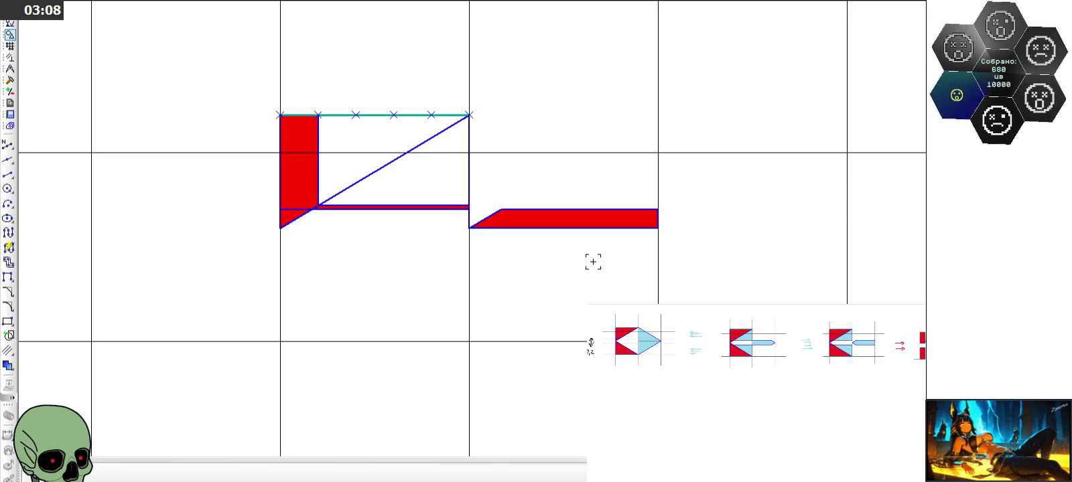
pyautogui.scroll(4, 410, 232)
pyautogui.scroll(3, 410, 232)
pyautogui.scroll(-1, 410, 232)
pyautogui.scroll(-2, 410, 232)
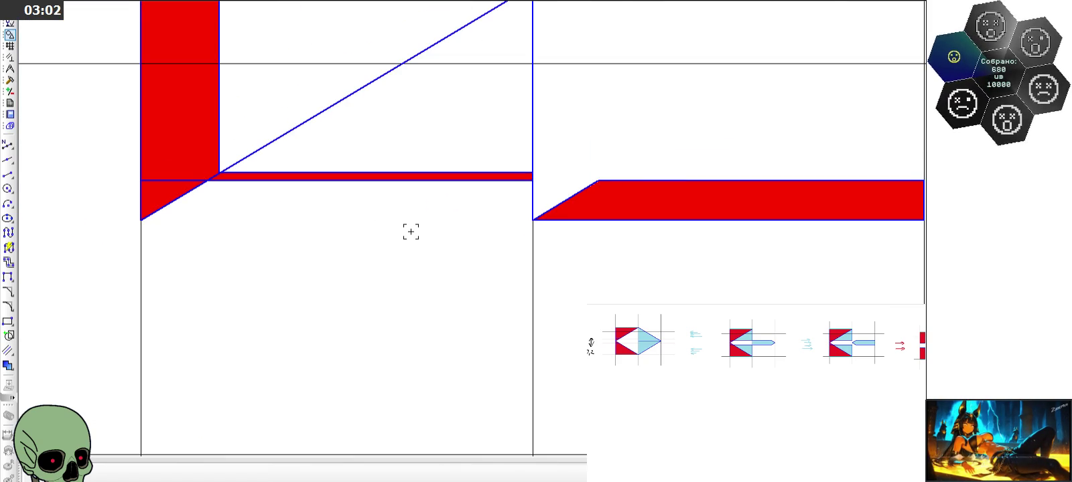
pyautogui.scroll(-4, 411, 232)
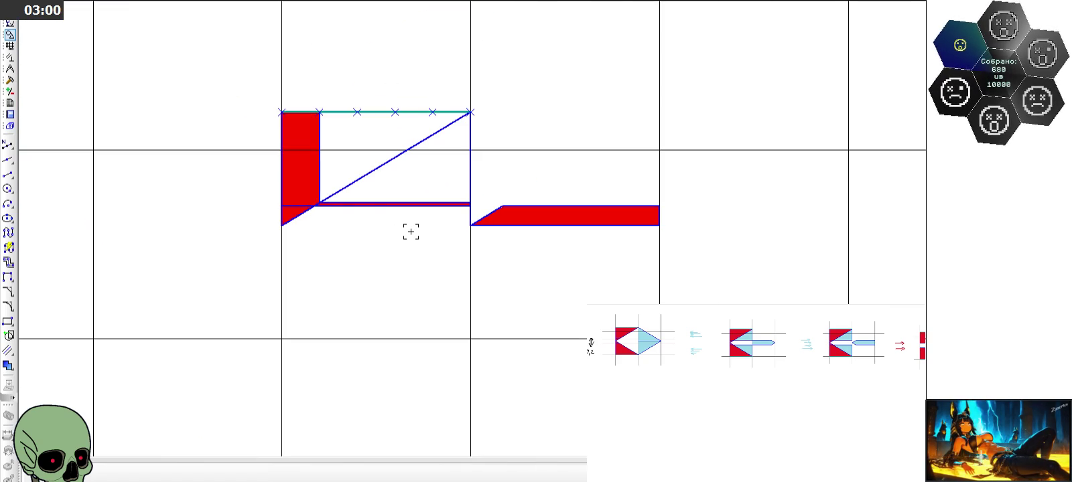
pyautogui.scroll(2, 332, 211)
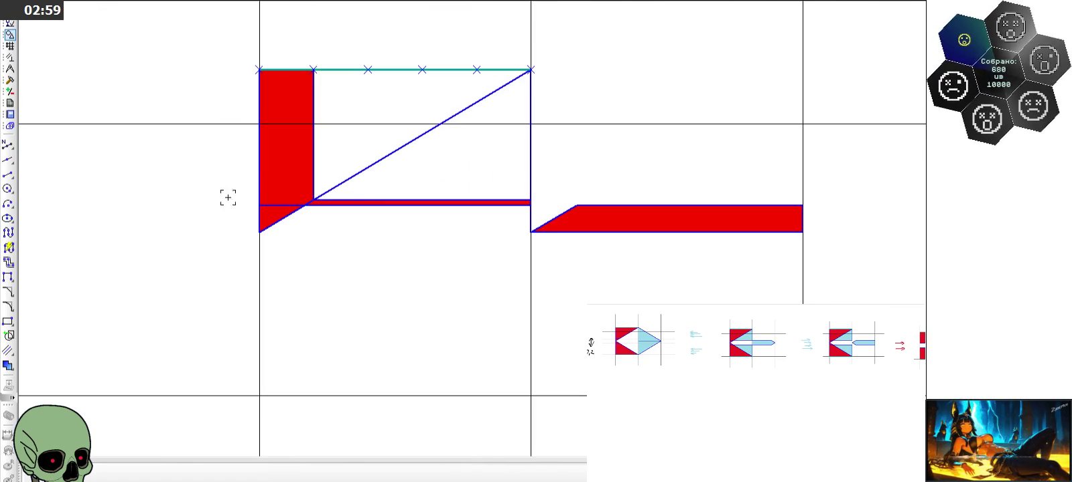
pyautogui.click(10, 80)
pyautogui.click(9, 69)
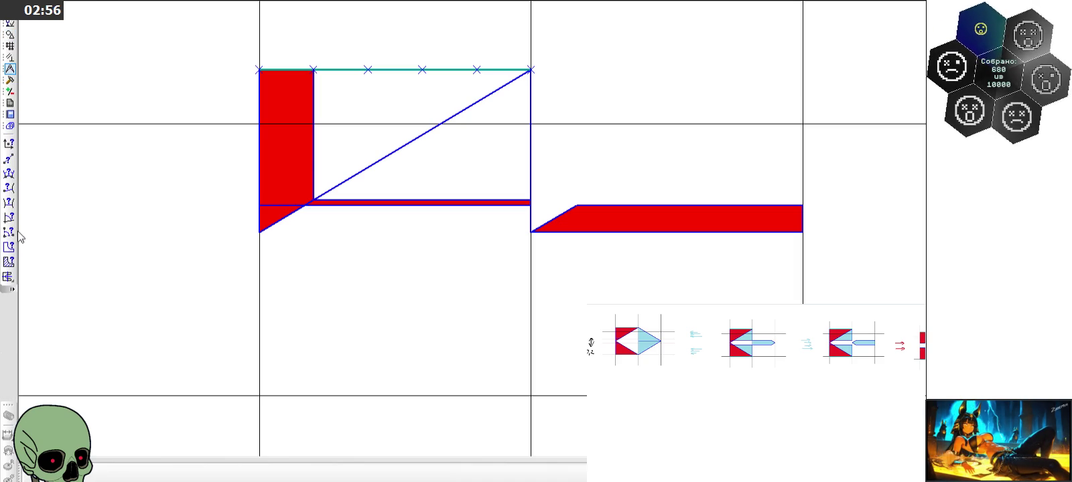
pyautogui.click(9, 261)
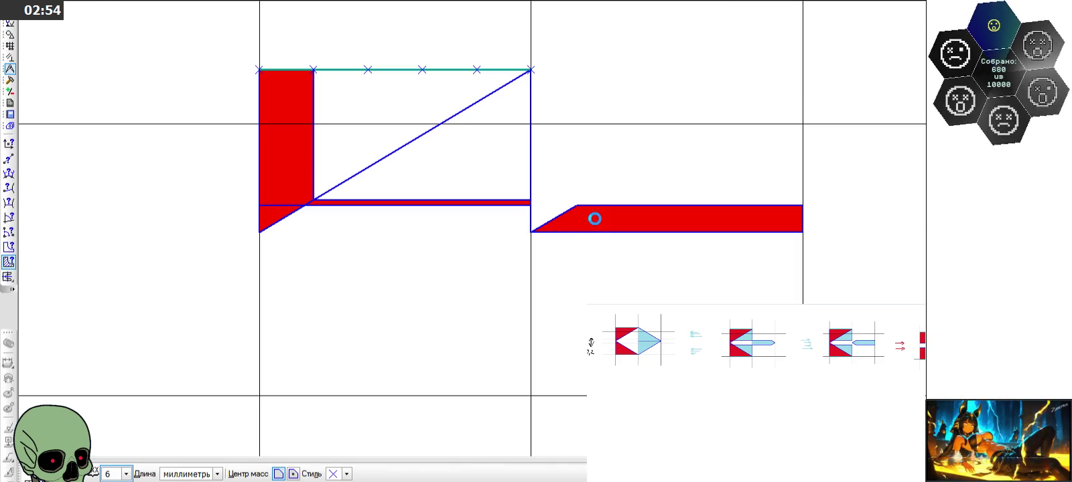
pyautogui.click(595, 219)
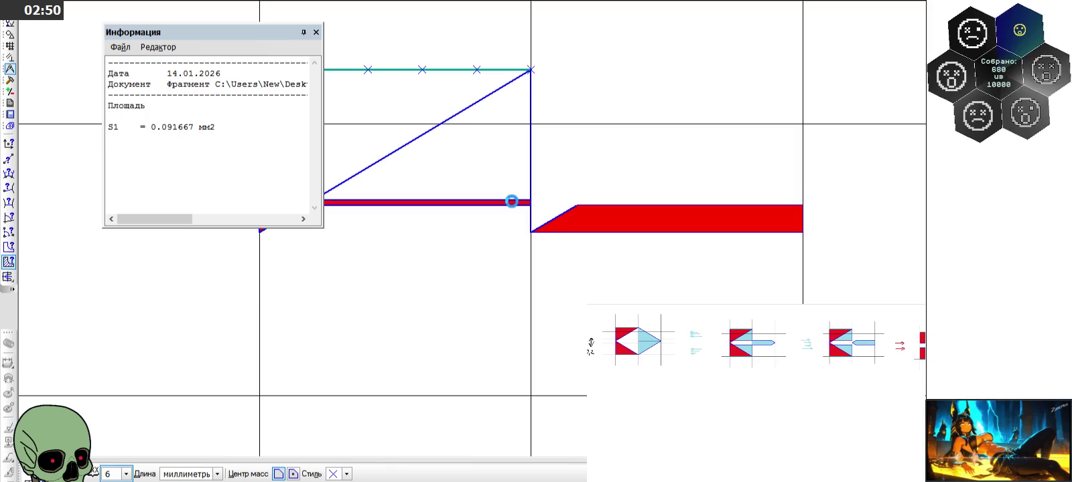
pyautogui.click(511, 201)
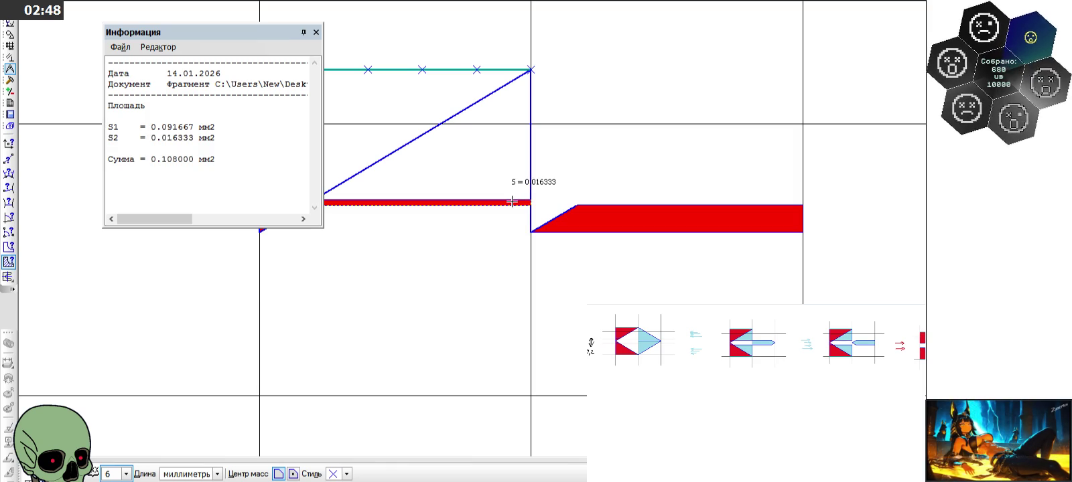
pyautogui.click(316, 32)
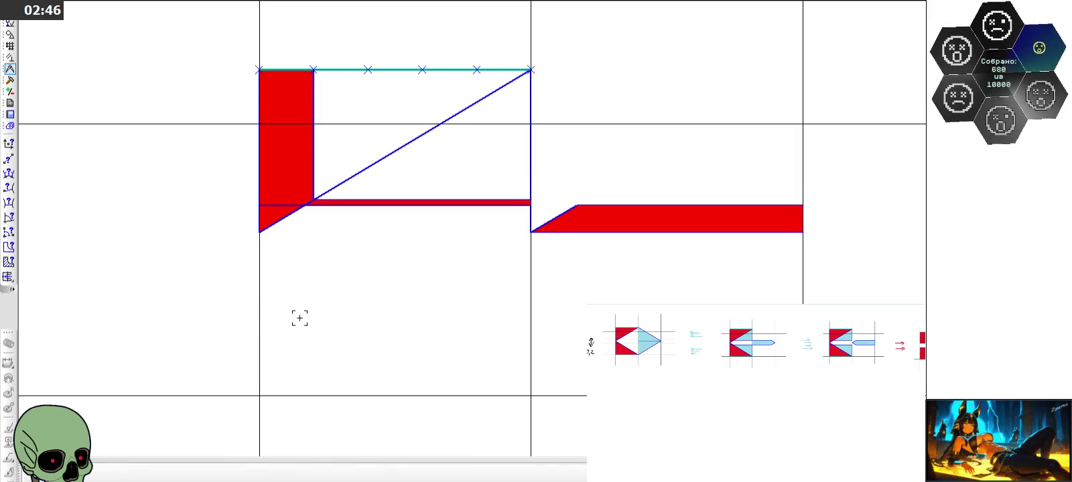
pyautogui.scroll(-2, 343, 305)
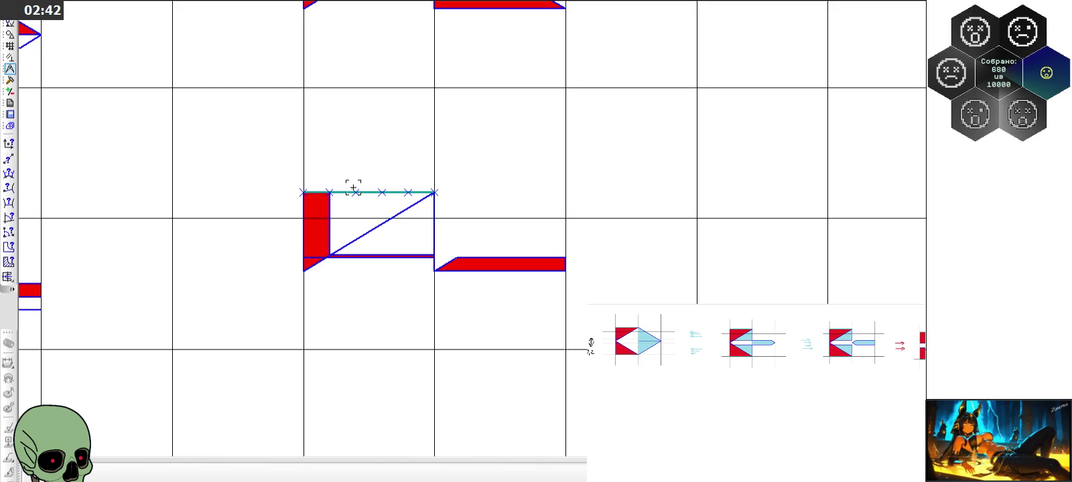
pyautogui.scroll(-1, 307, 140)
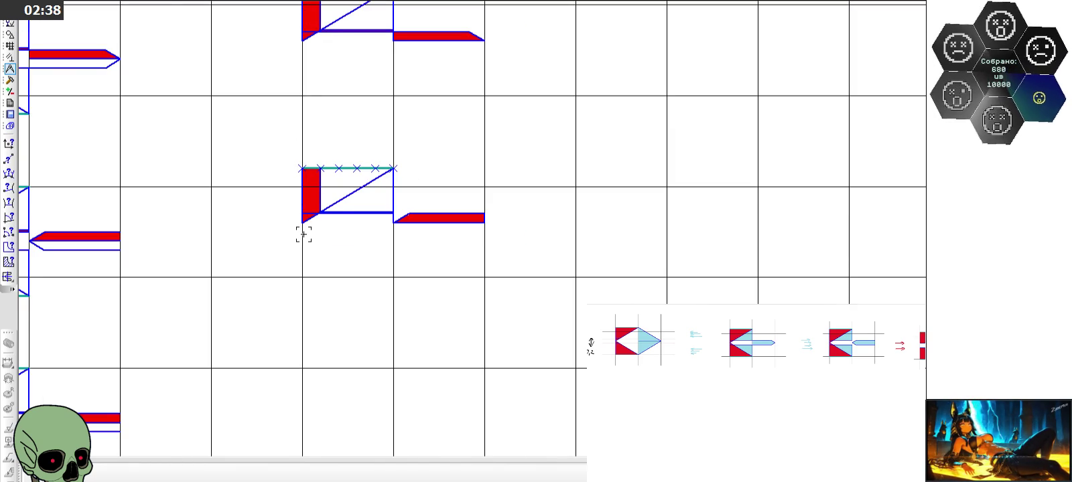
pyautogui.scroll(2, 303, 234)
# Copy the icon shapes and paste a duplicate one grid row lower
pyautogui.moveTo(272, 75); pyautogui.dragTo(741, 241)
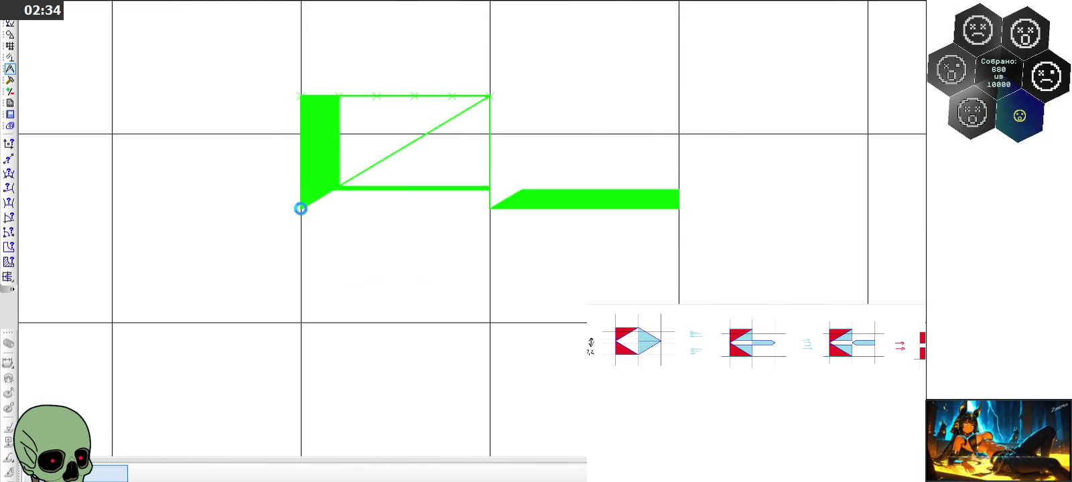
pyautogui.click(300, 208)
pyautogui.scroll(-3, 292, 114)
pyautogui.hotkey('ctrl', 'v')
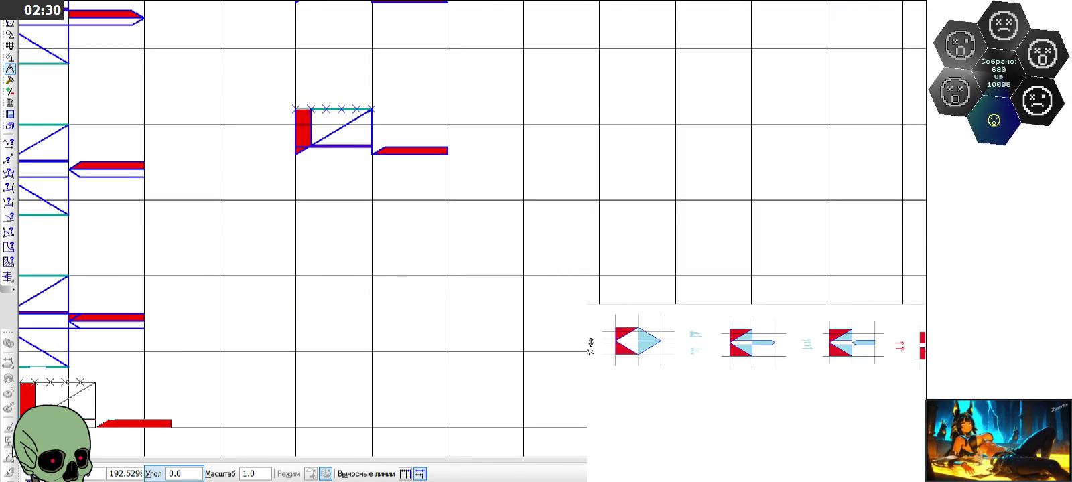
pyautogui.press('Escape')
pyautogui.moveTo(263, 85); pyautogui.dragTo(478, 172)
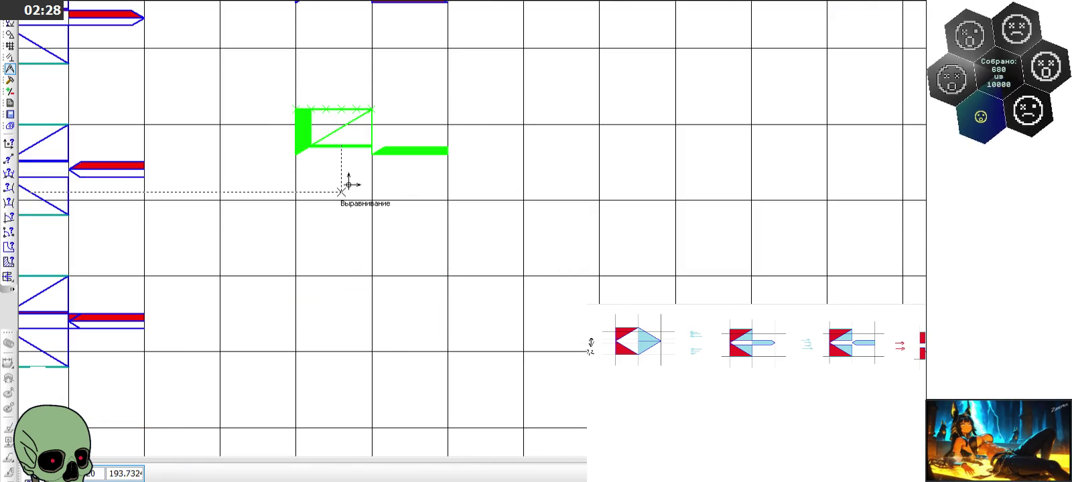
pyautogui.hotkey('ctrl', 'c')
pyautogui.click(295, 193)
pyautogui.hotkey('ctrl', 'v')
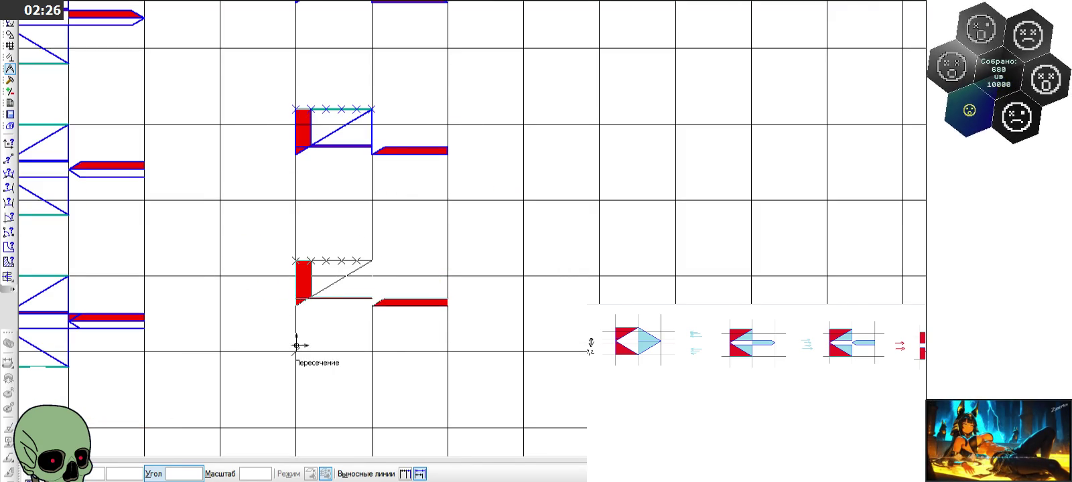
pyautogui.click(296, 346)
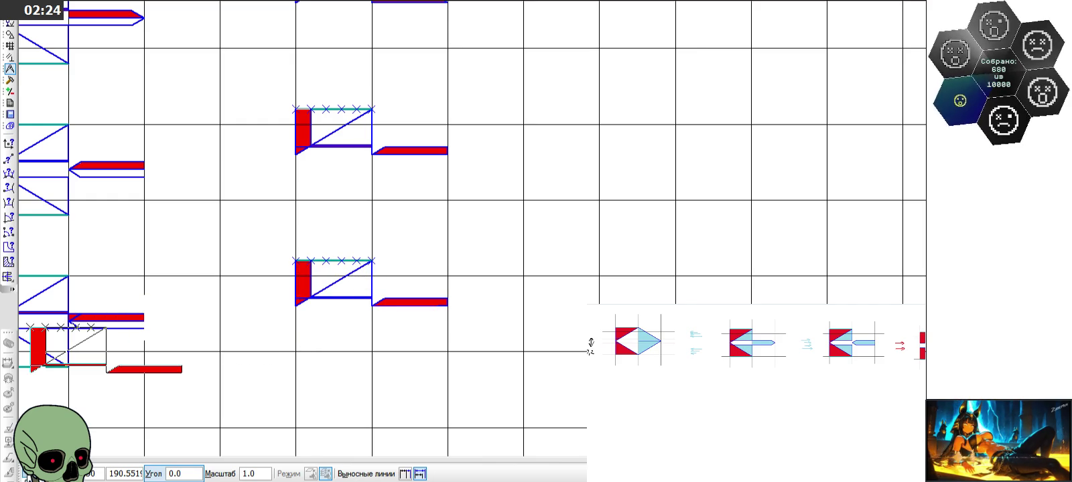
pyautogui.press('Escape')
pyautogui.scroll(3, 299, 342)
pyautogui.scroll(1, 335, 323)
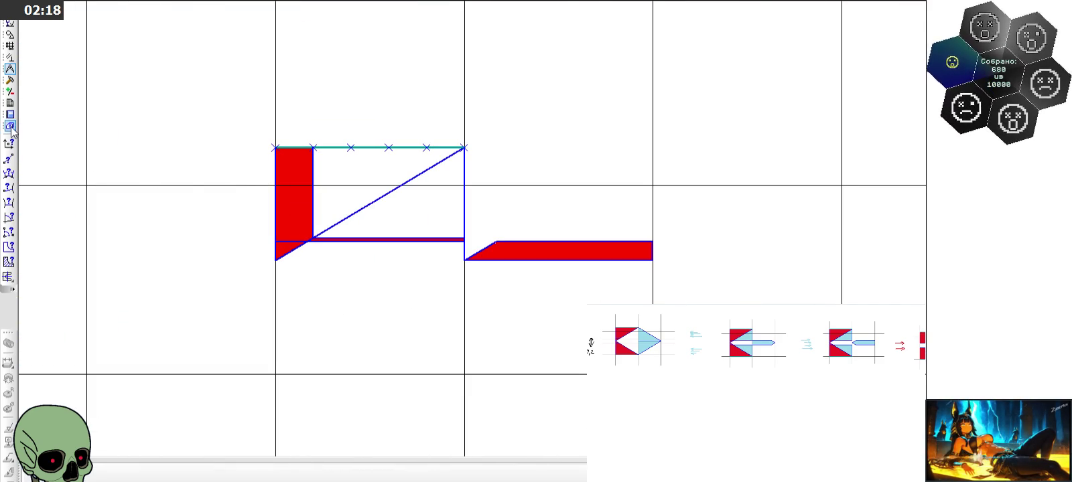
# Move the icon's outline and red regions down with zero horizontal offset
pyautogui.click(10, 80)
pyautogui.click(8, 232)
pyautogui.scroll(1, 408, 252)
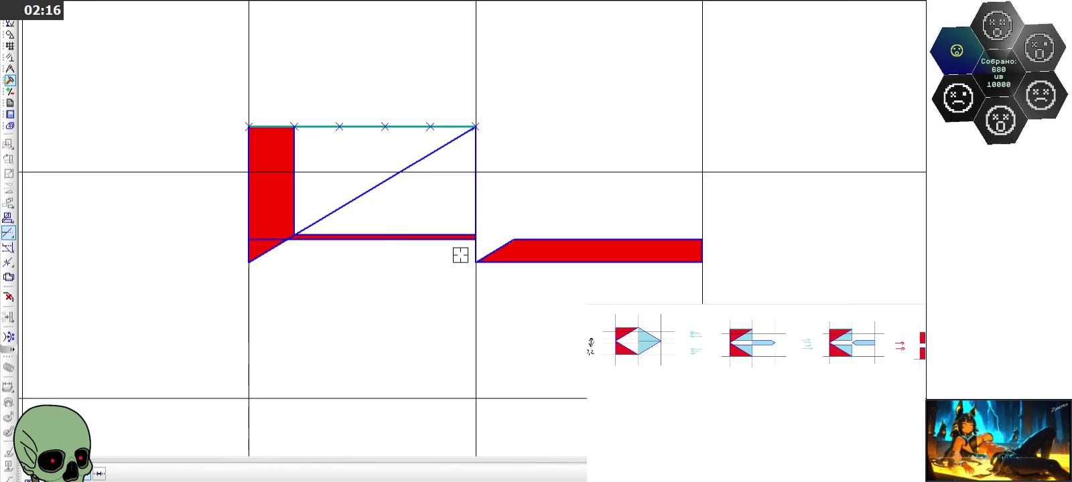
pyautogui.scroll(-1, 392, 275)
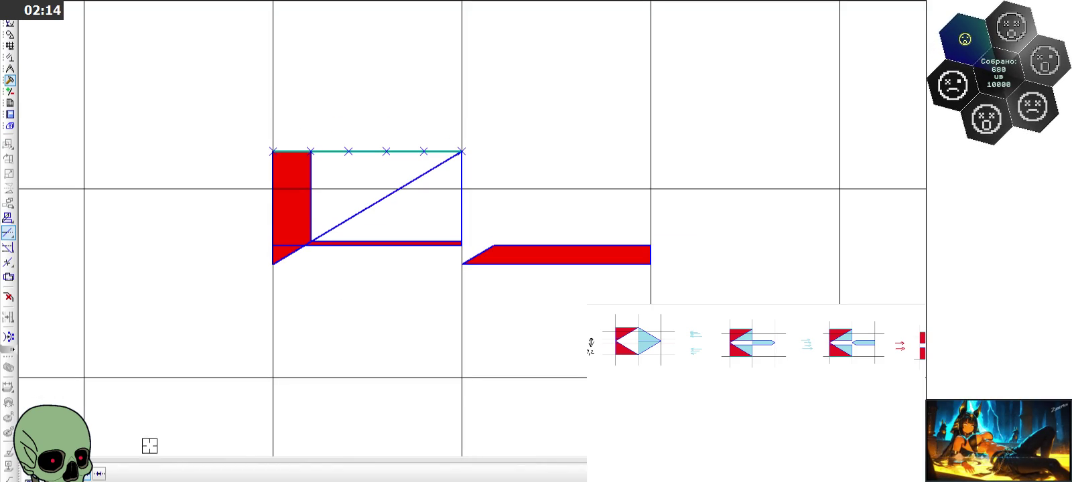
pyautogui.press('Escape')
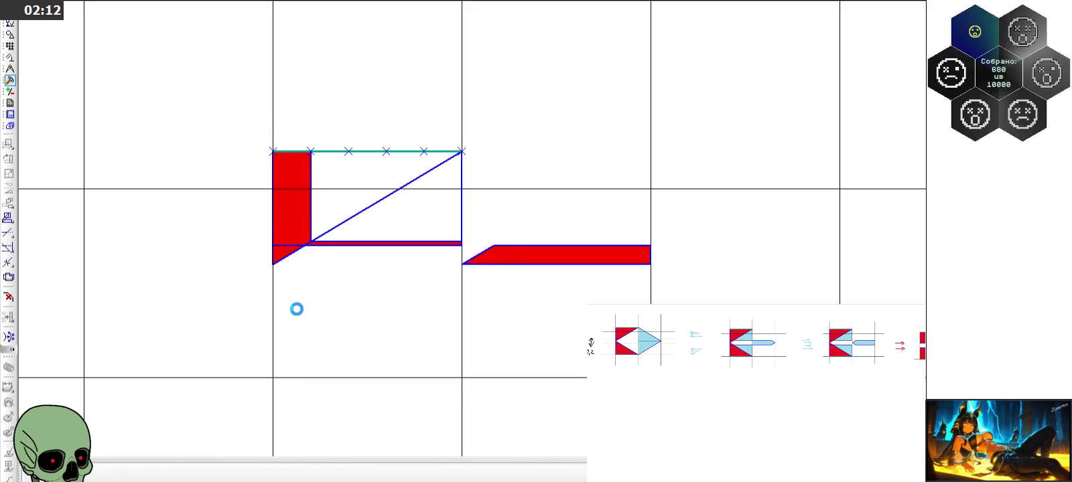
pyautogui.scroll(1, 297, 309)
pyautogui.moveTo(254, 103); pyautogui.dragTo(501, 262)
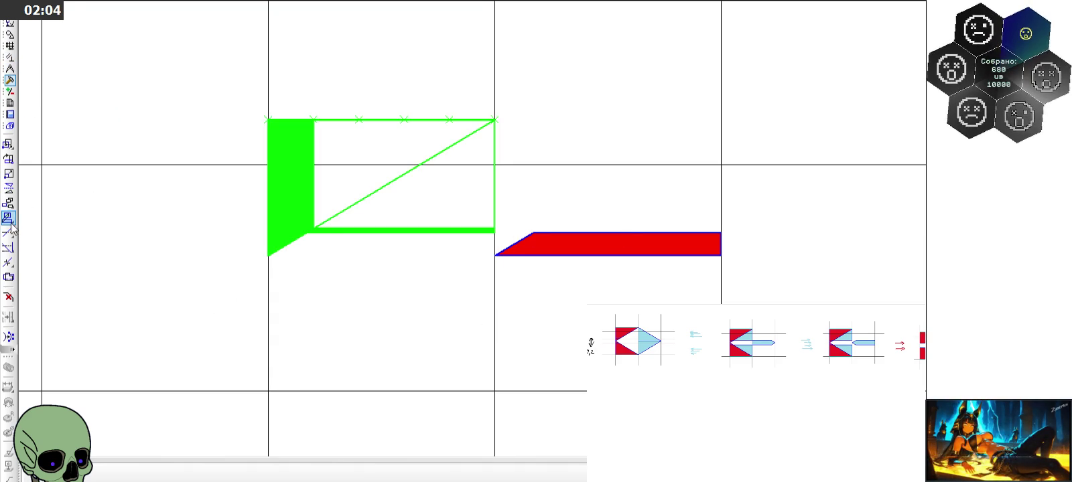
pyautogui.click(403, 475)
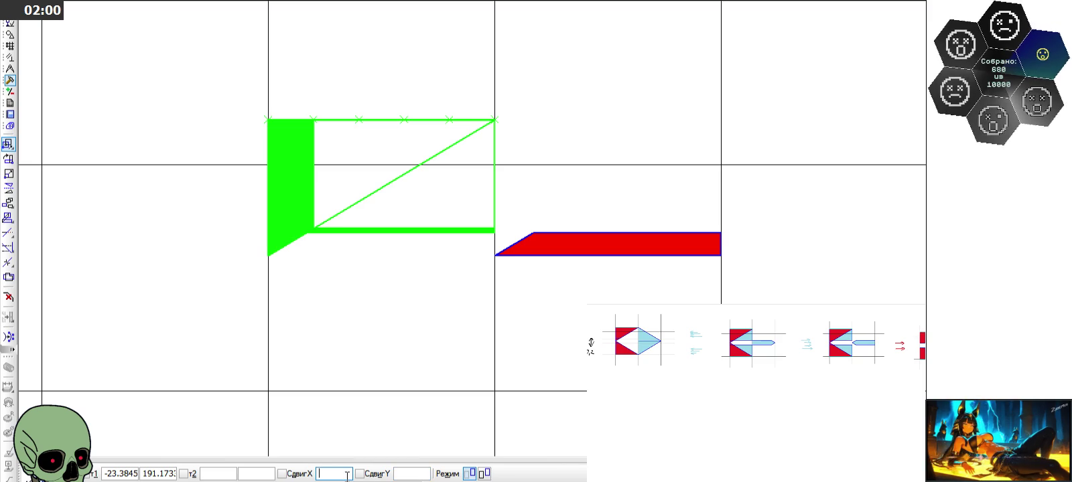
pyautogui.write('0')
pyautogui.click(415, 474)
pyautogui.write('-0,')
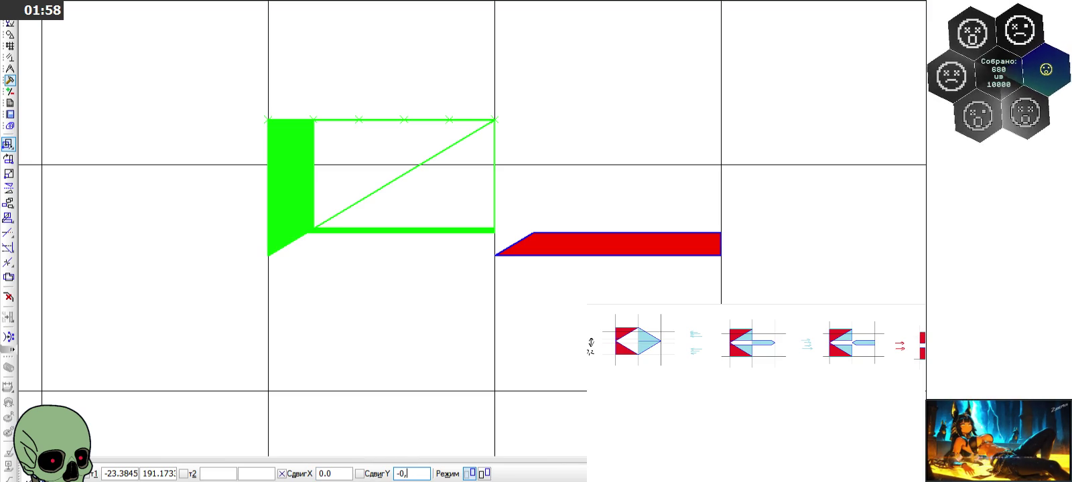
pyautogui.write('2')
pyautogui.press('Return')
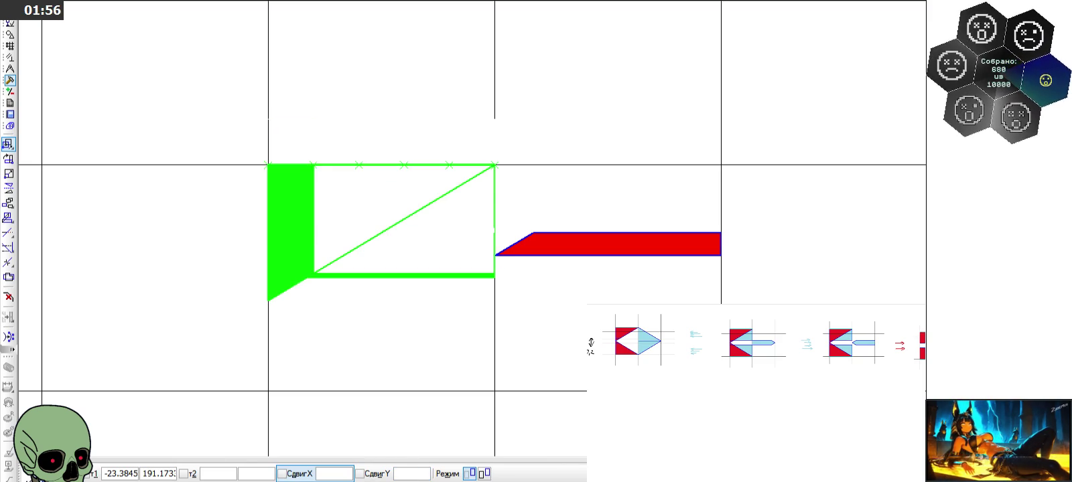
pyautogui.press('Escape')
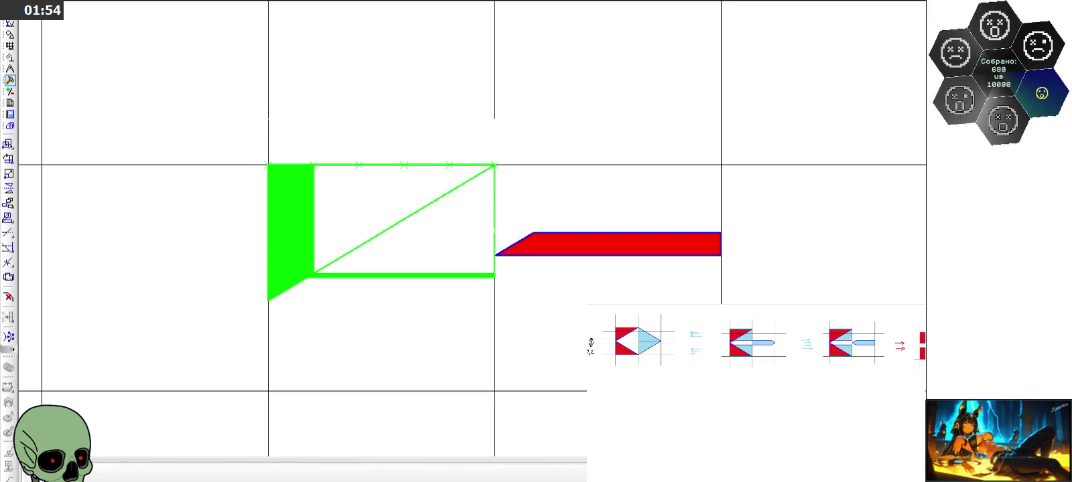
pyautogui.press('Escape')
# Shift the long red strip down by 0.30 with a zero X offset
pyautogui.moveTo(473, 215); pyautogui.dragTo(774, 264)
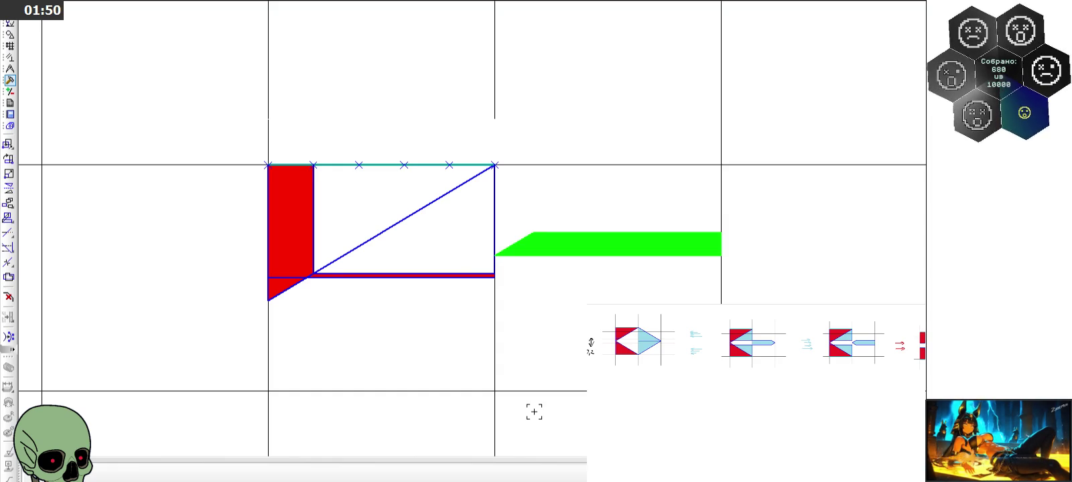
pyautogui.click(8, 144)
pyautogui.click(344, 475)
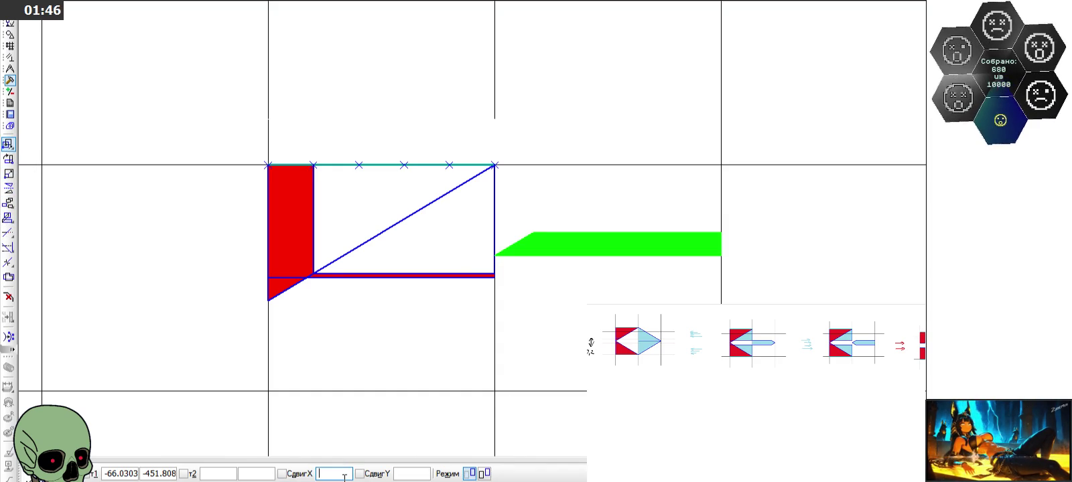
pyautogui.write('0')
pyautogui.click(415, 476)
pyautogui.write('0,1')
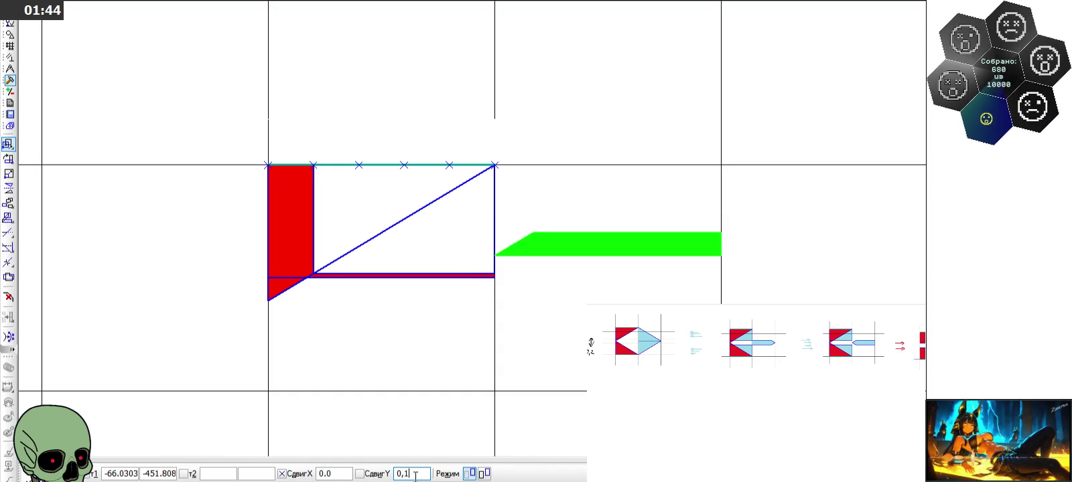
pyautogui.press('Return')
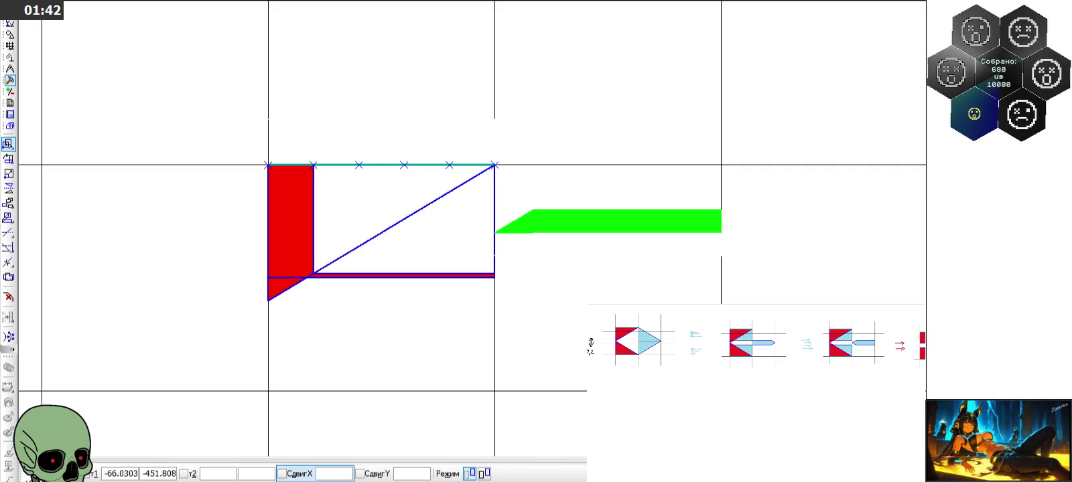
pyautogui.click(420, 476)
pyautogui.write('-0,3')
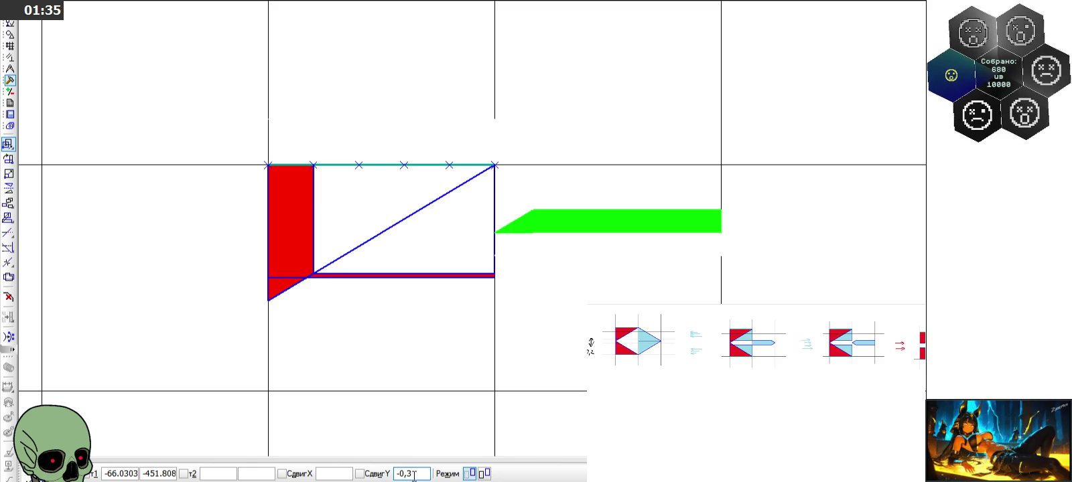
pyautogui.press('Return')
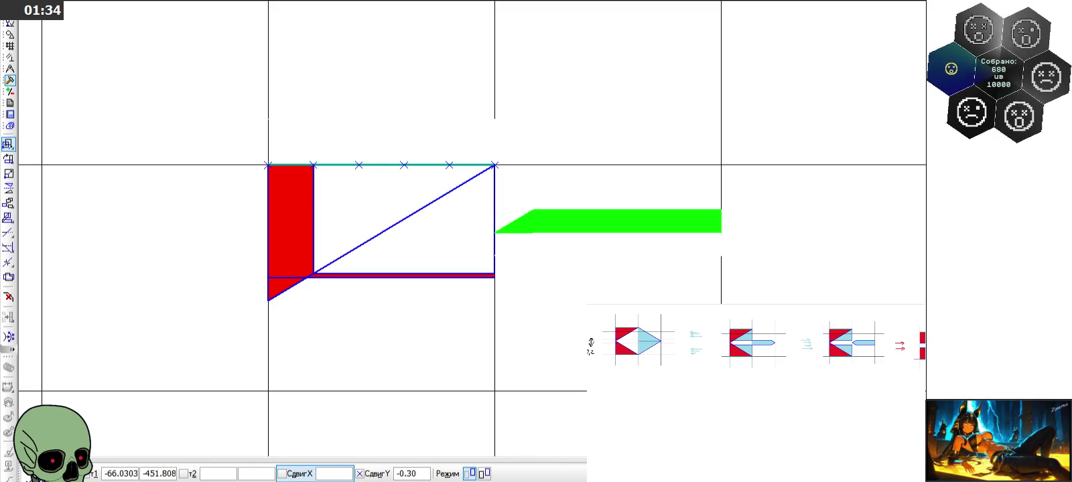
pyautogui.write('0')
pyautogui.press('Return')
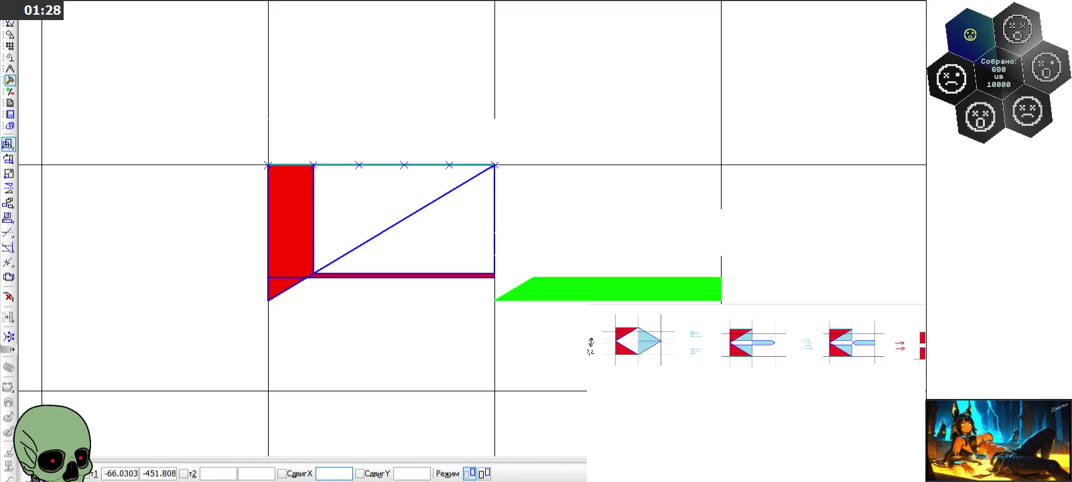
pyautogui.press('Escape')
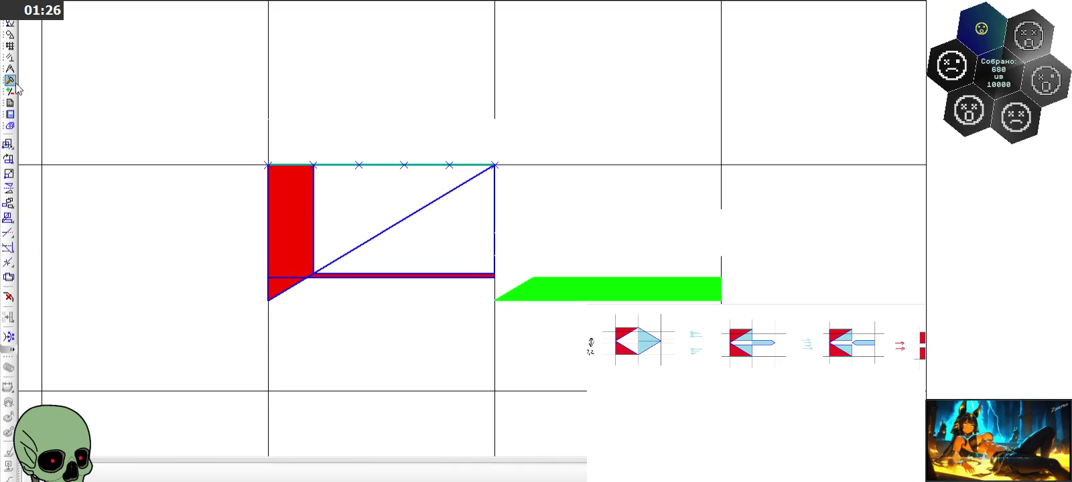
# Trim away the stray edges of the triangle
pyautogui.click(10, 57)
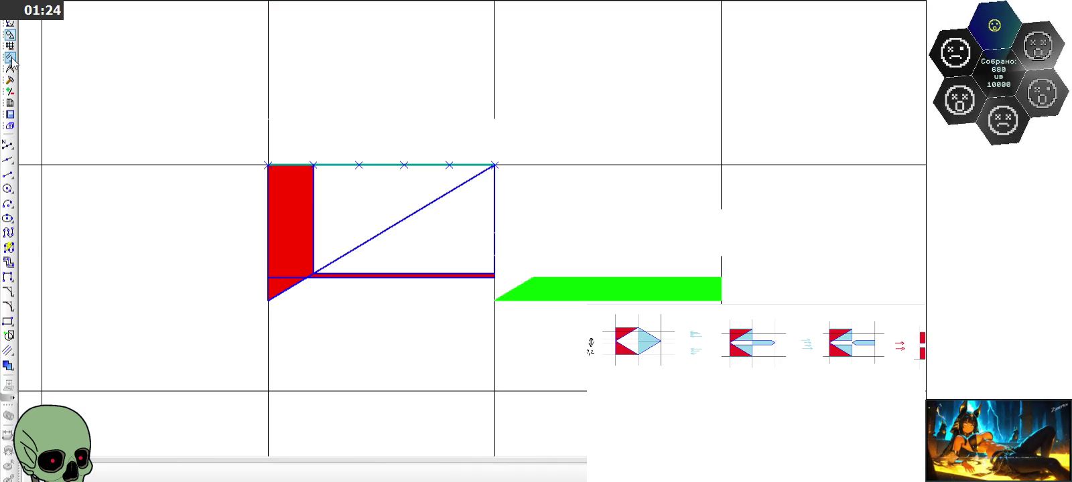
pyautogui.click(10, 79)
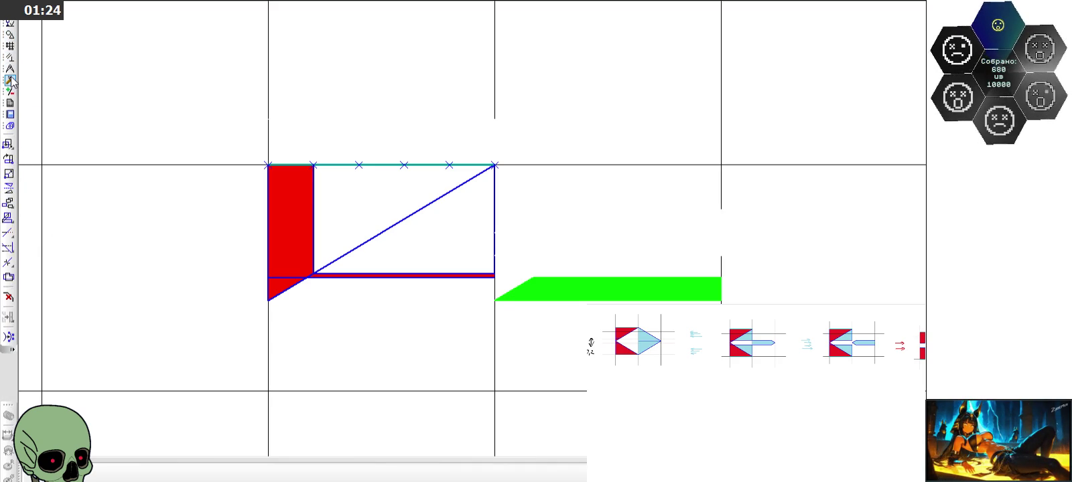
pyautogui.click(12, 232)
pyautogui.scroll(2, 297, 316)
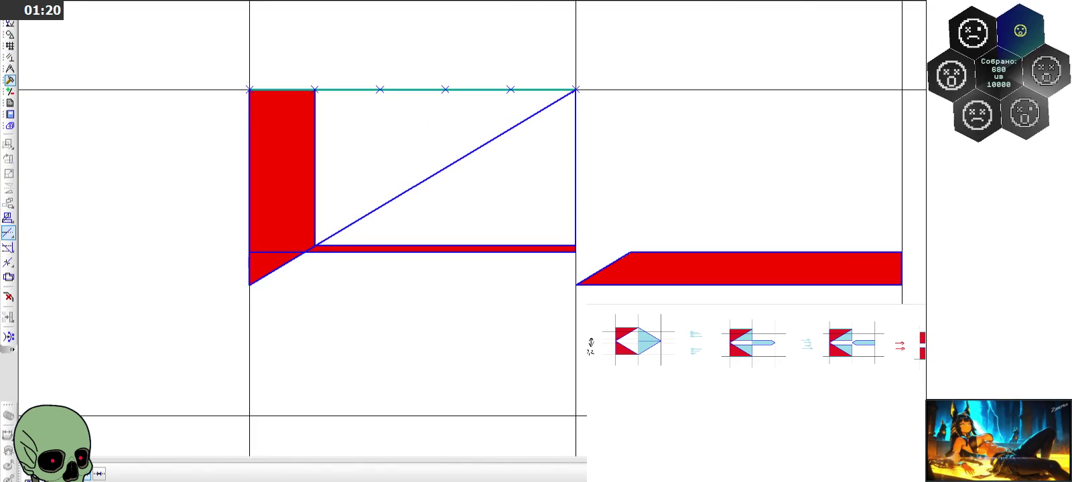
pyautogui.click(249, 268)
pyautogui.click(27, 476)
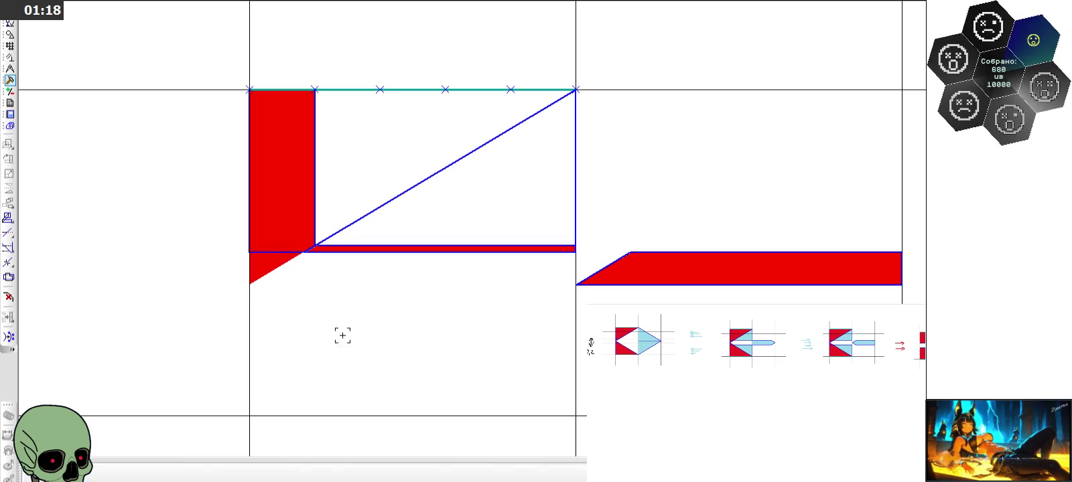
# Draw a closing segment down between the edge corners
pyautogui.click(11, 35)
pyautogui.click(8, 174)
pyautogui.scroll(2, 637, 294)
pyautogui.click(624, 228)
pyautogui.click(549, 234)
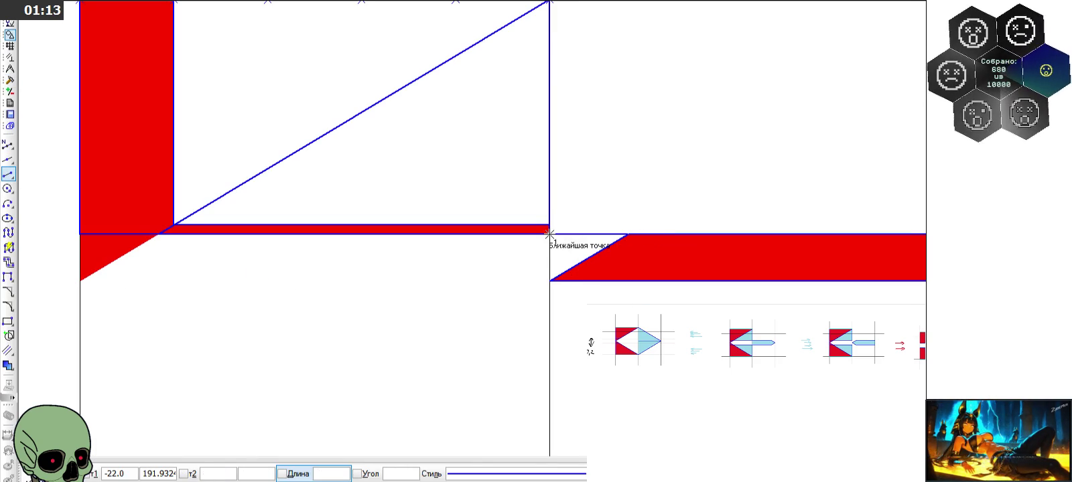
pyautogui.click(550, 280)
pyautogui.click(100, 472)
pyautogui.scroll(-1, 464, 356)
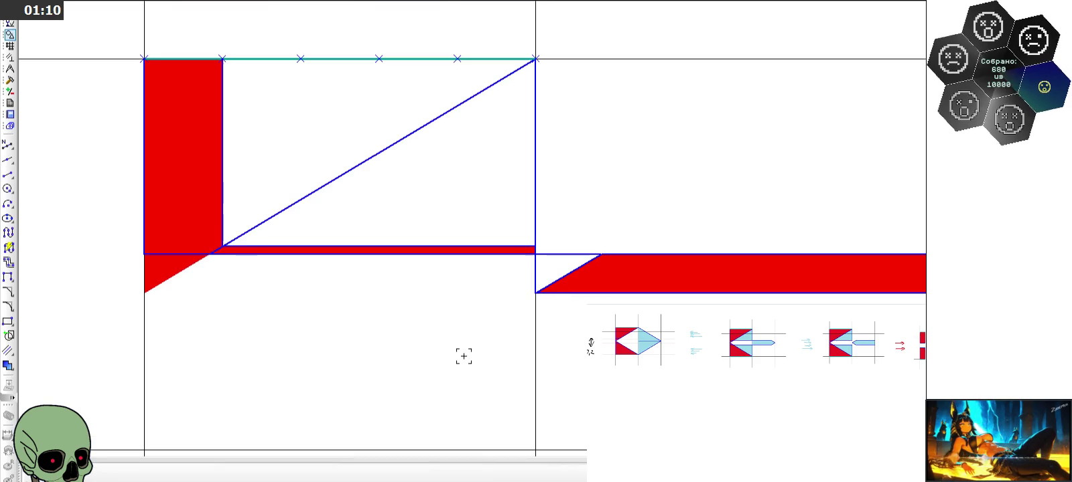
# Replace the old left fill with red fills of the rectangle, thin strip and small triangle
pyautogui.click(165, 266)
pyautogui.press('Delete')
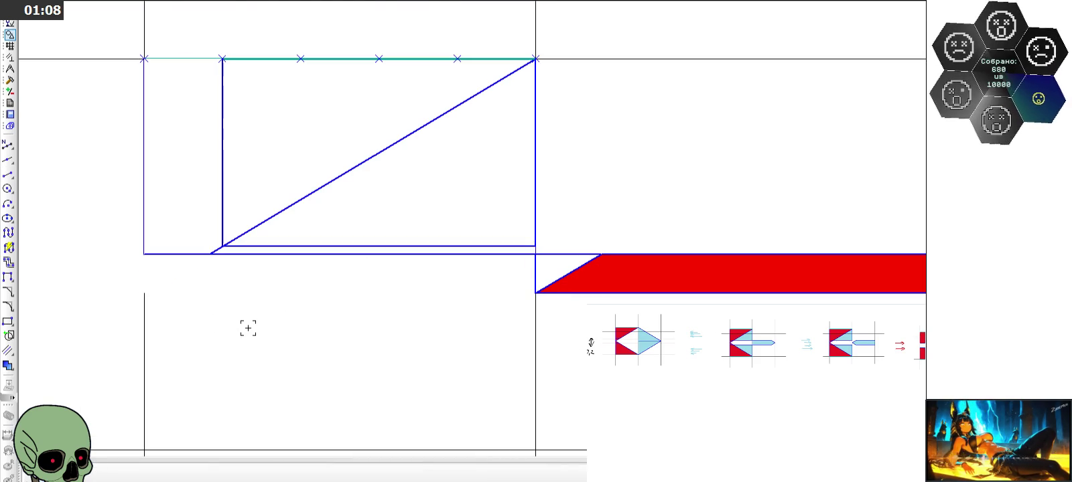
pyautogui.scroll(-1, 234, 306)
pyautogui.click(8, 365)
pyautogui.click(193, 232)
pyautogui.click(228, 259)
pyautogui.click(499, 274)
pyautogui.click(24, 472)
pyautogui.scroll(-1, 367, 302)
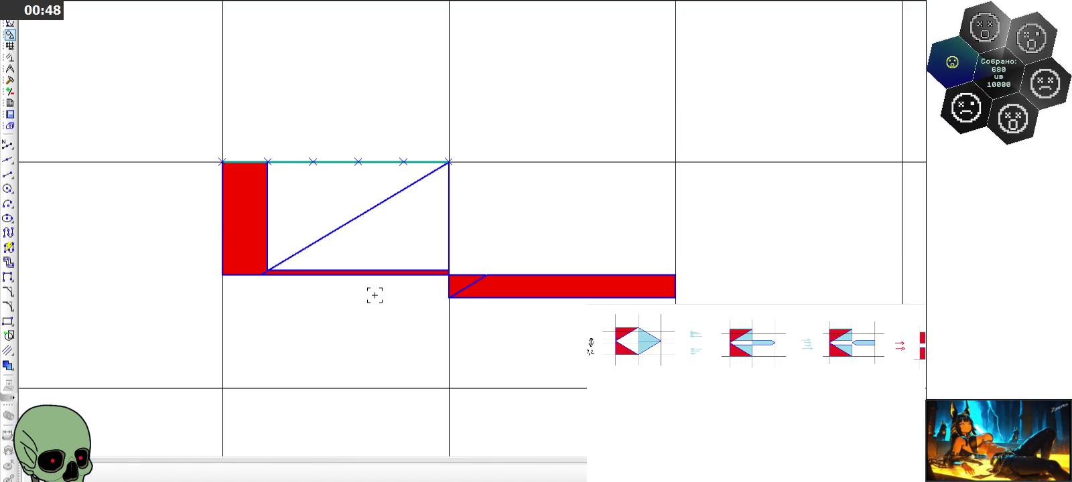
pyautogui.scroll(-2, 375, 296)
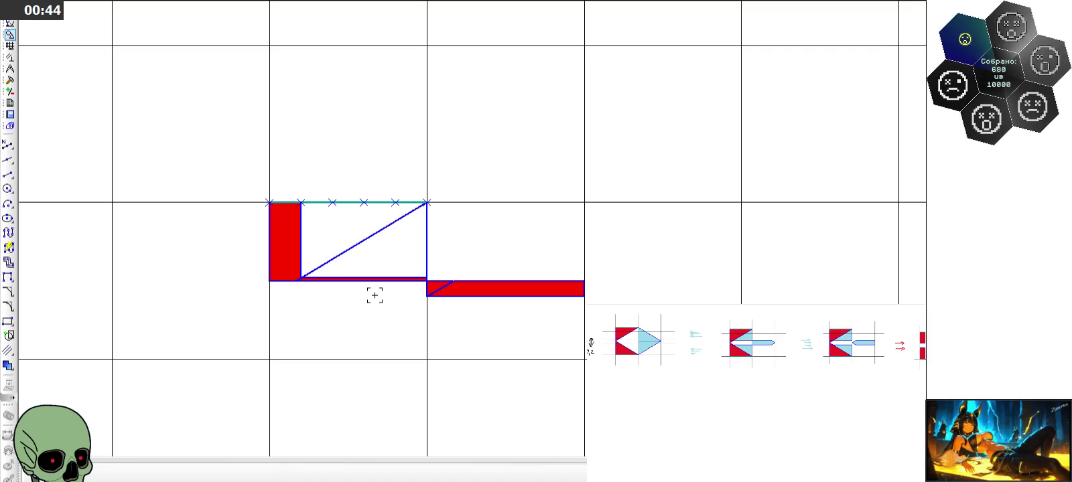
pyautogui.moveTo(239, 184); pyautogui.dragTo(581, 333)
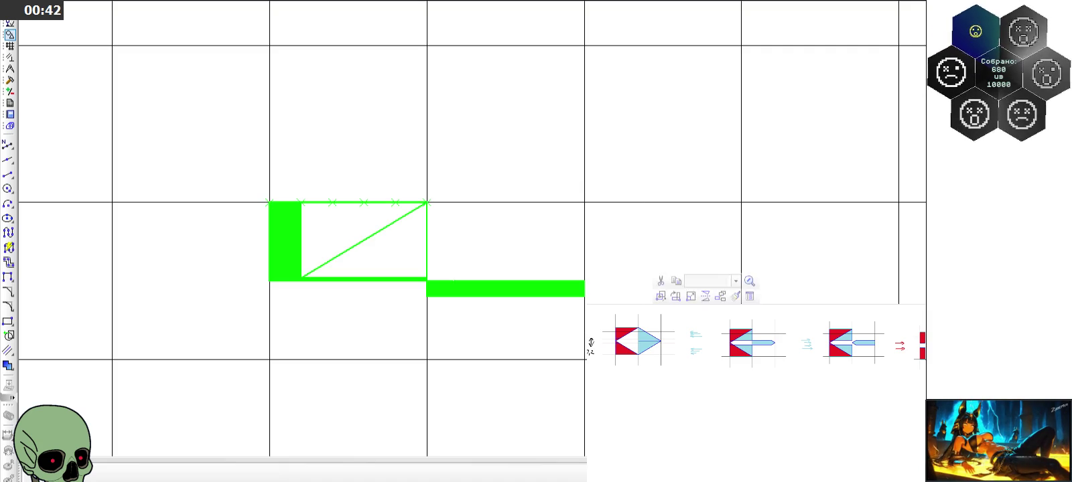
# Delete the right filled arrow and paste the red figure in its place
pyautogui.scroll(-3, 402, 373)
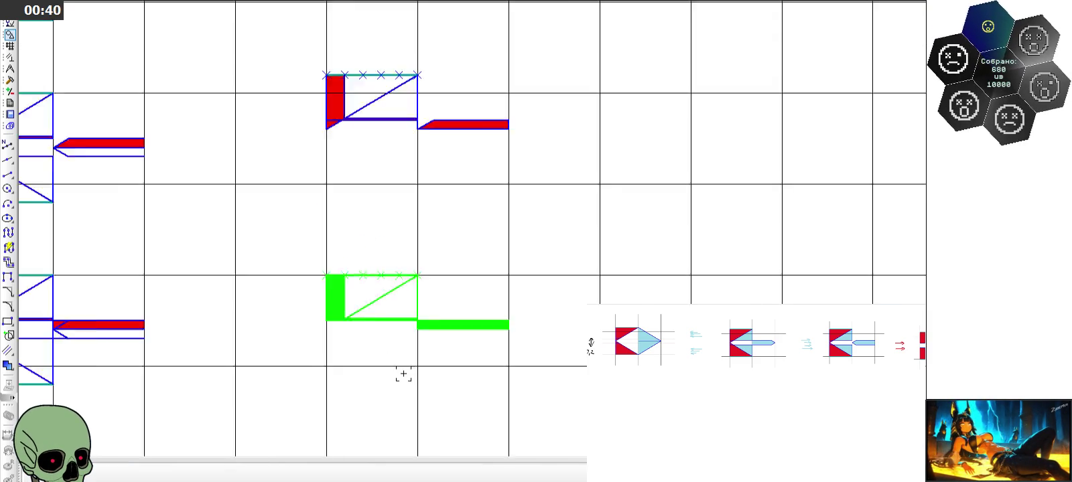
pyautogui.scroll(-3, 430, 363)
pyautogui.scroll(-2, 432, 368)
pyautogui.scroll(3, 431, 172)
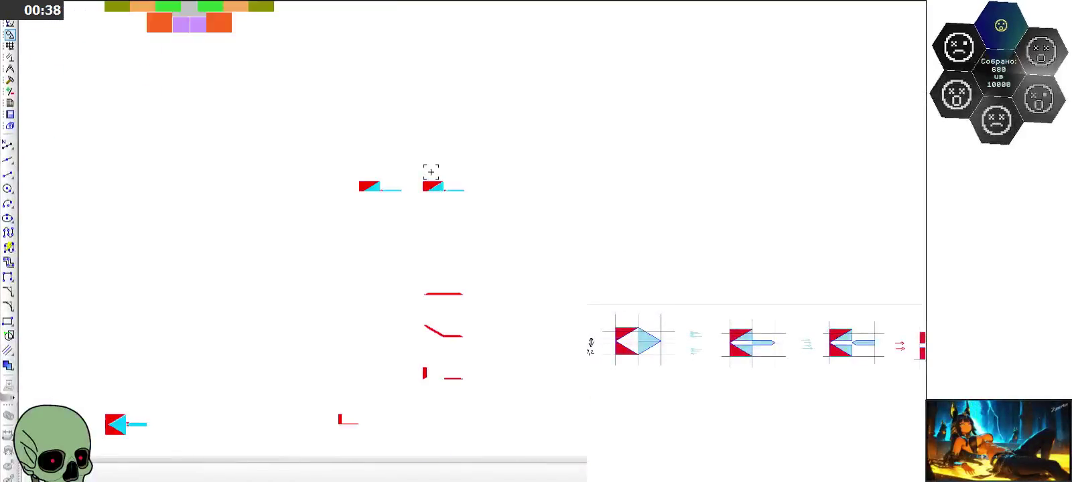
pyautogui.scroll(3, 436, 191)
pyautogui.moveTo(387, 165); pyautogui.dragTo(544, 248)
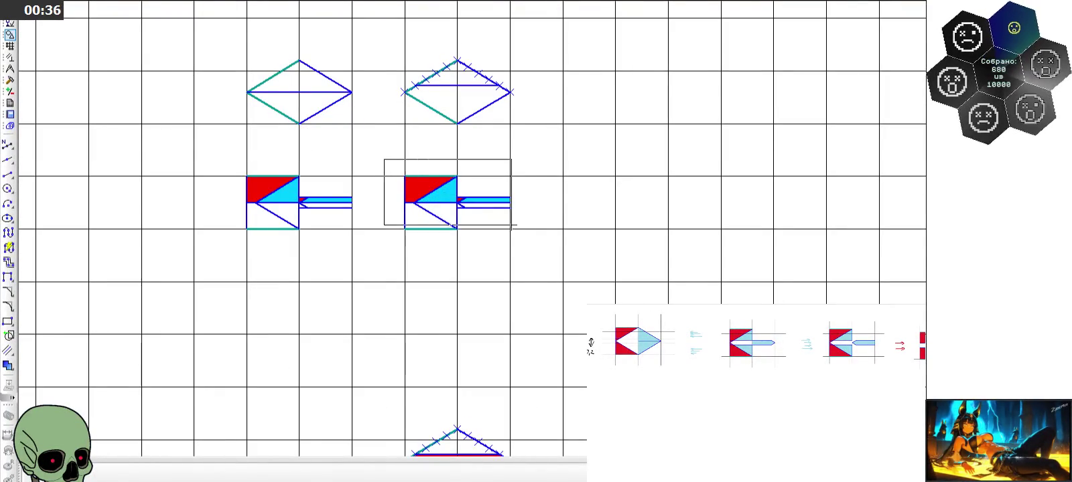
pyautogui.press('Delete')
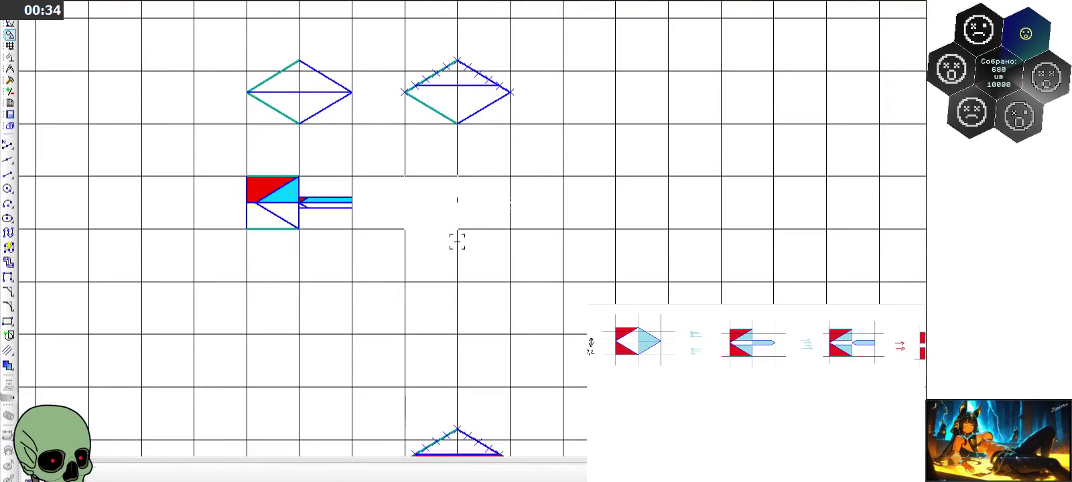
pyautogui.hotkey('ctrl', 'v')
pyautogui.click(406, 228)
pyautogui.rightClick(91, 430)
pyautogui.click(117, 437)
# Start the Fill tool for colouring the next regions
pyautogui.scroll(3, 408, 216)
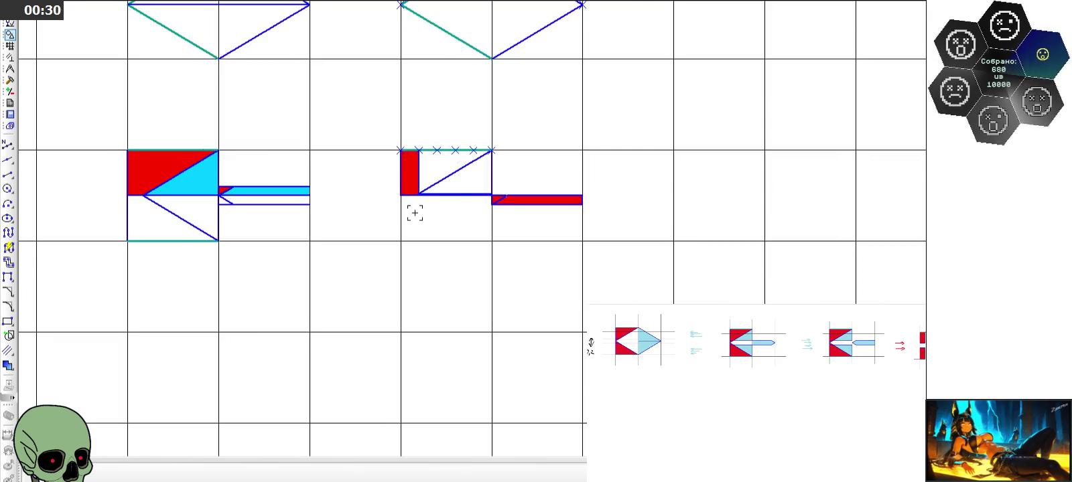
pyautogui.scroll(1, 440, 177)
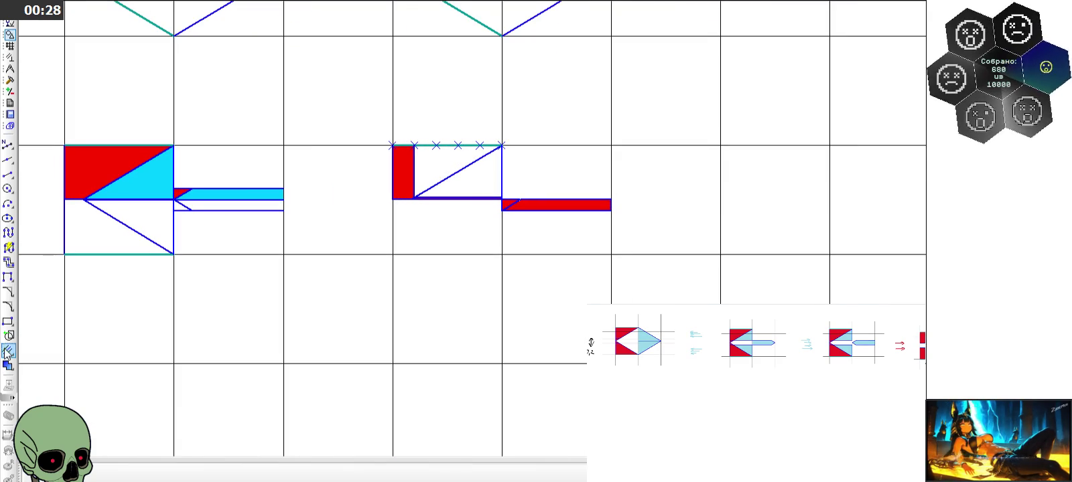
pyautogui.click(6, 366)
pyautogui.scroll(-3, 435, 255)
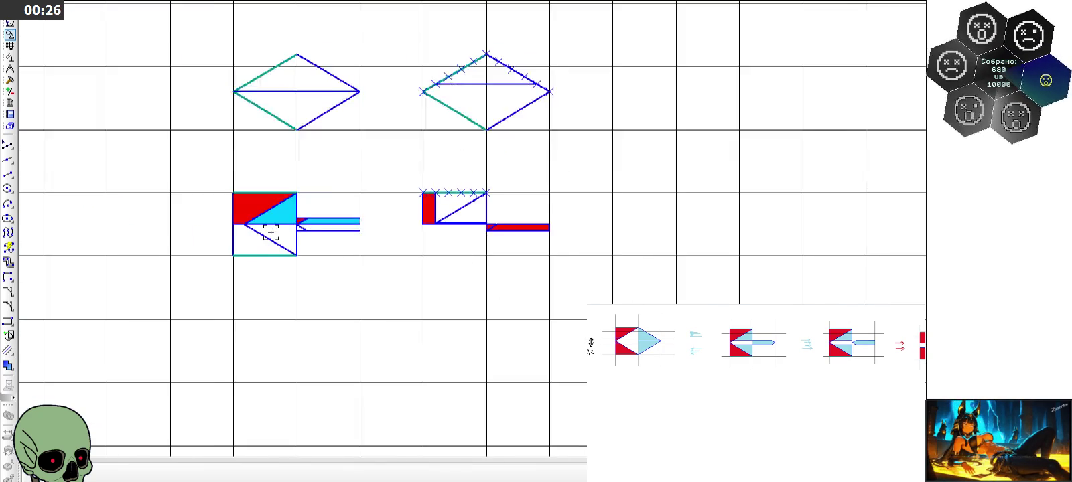
pyautogui.scroll(4, 247, 221)
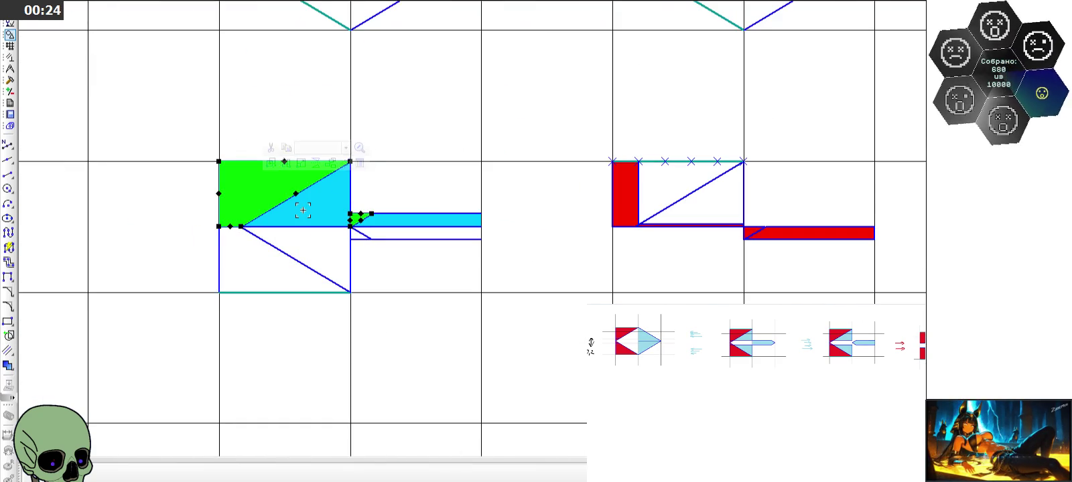
# Fill the upper triangles of both rhombuses with cyan
pyautogui.press('Escape')
pyautogui.click(7, 366)
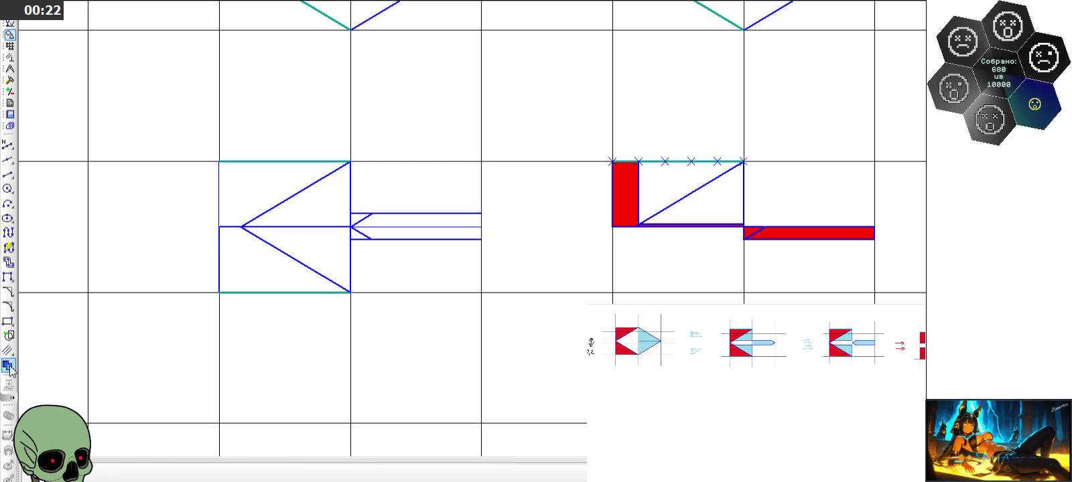
pyautogui.click(196, 474)
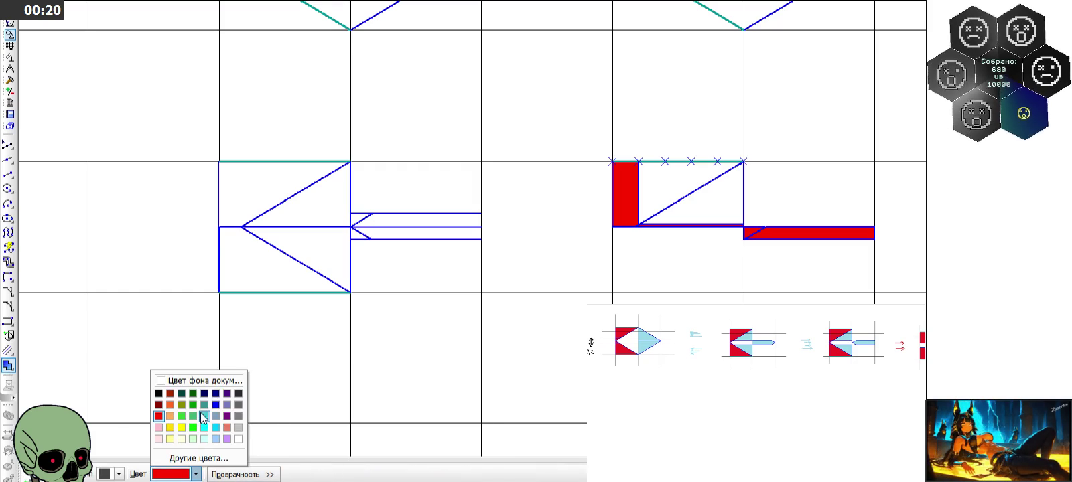
pyautogui.click(219, 426)
pyautogui.click(268, 194)
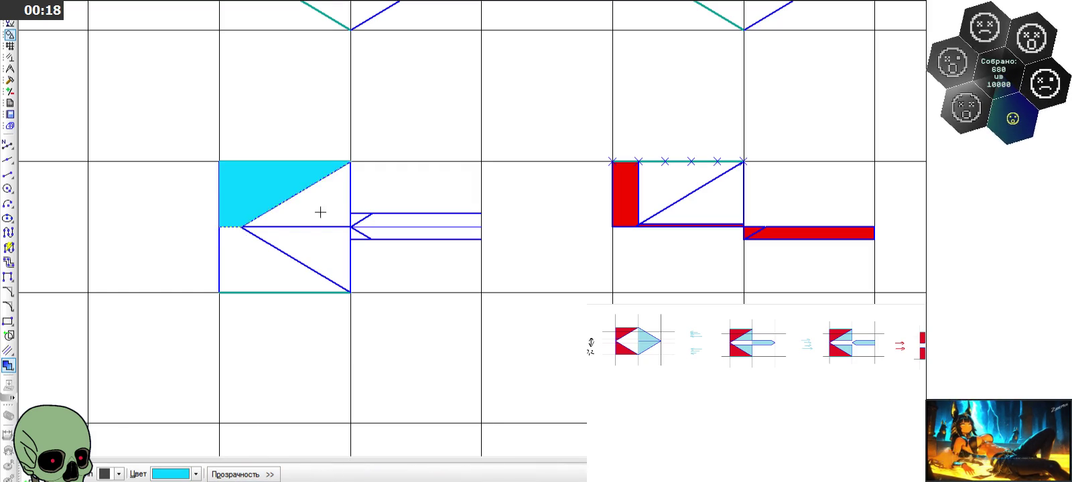
pyautogui.click(318, 210)
pyautogui.click(388, 219)
pyautogui.hotkey('ctrl', 'Return')
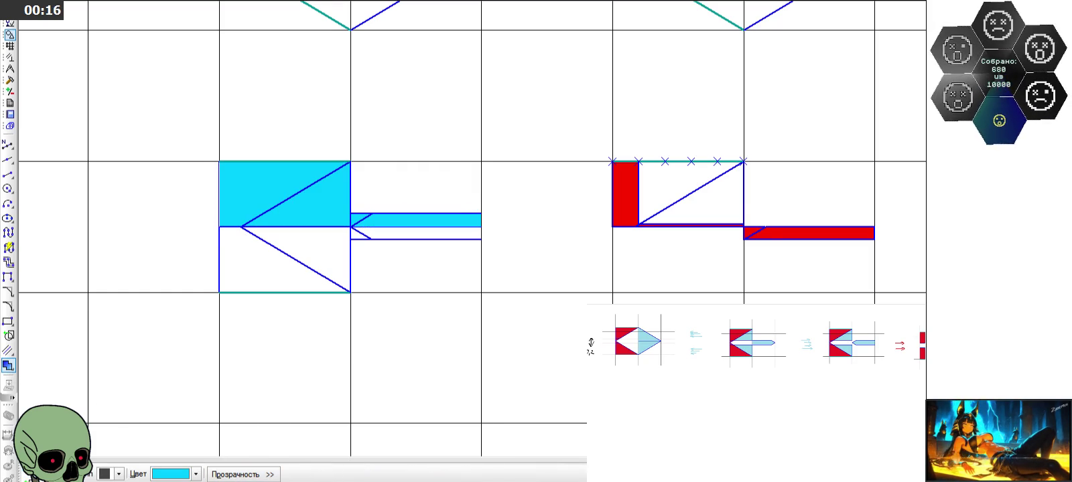
pyautogui.click(40, 469)
pyautogui.scroll(-2, 436, 287)
pyautogui.scroll(-2, 423, 274)
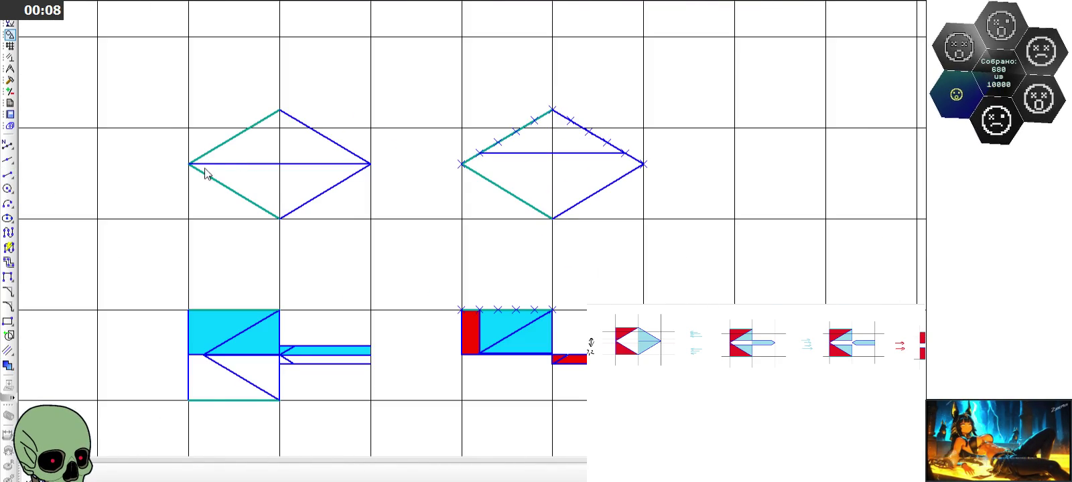
# Draw a line between the right rhombus's side vertices and fill the thin strip red
pyautogui.press('l')
pyautogui.click(462, 163)
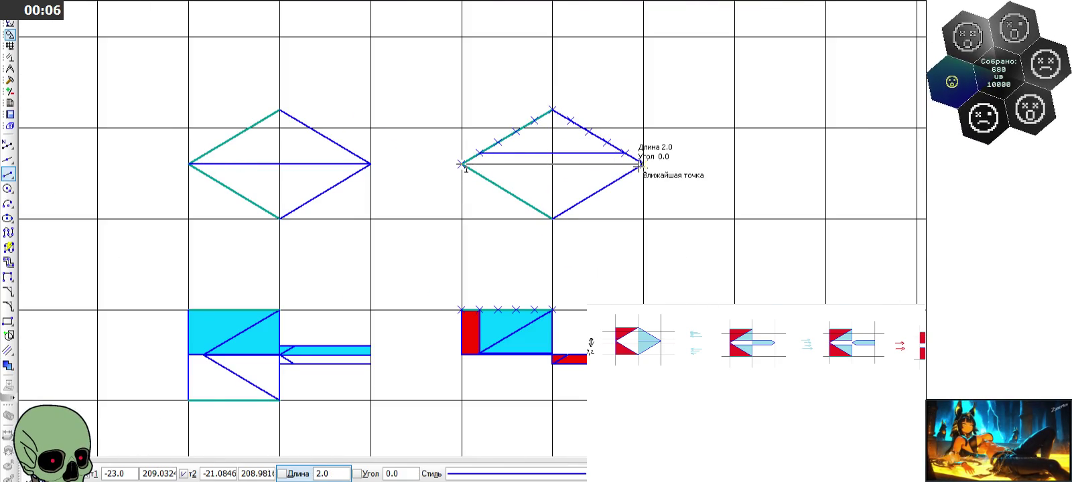
pyautogui.click(642, 163)
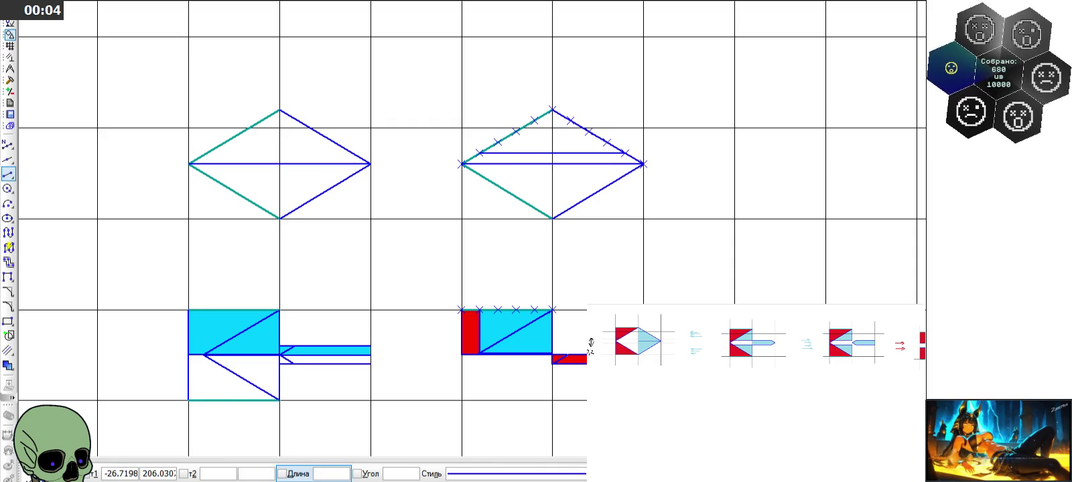
pyautogui.press('Escape')
pyautogui.click(7, 367)
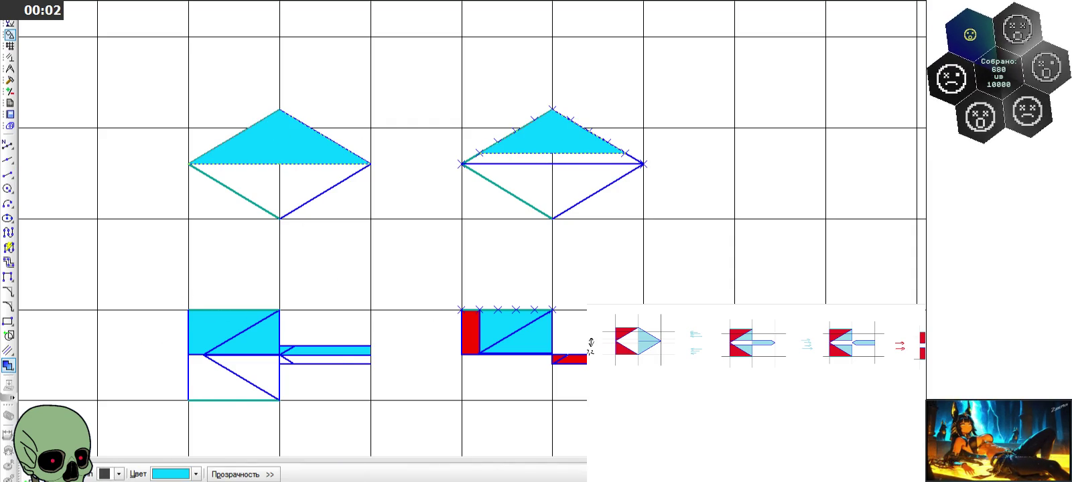
pyautogui.click(196, 474)
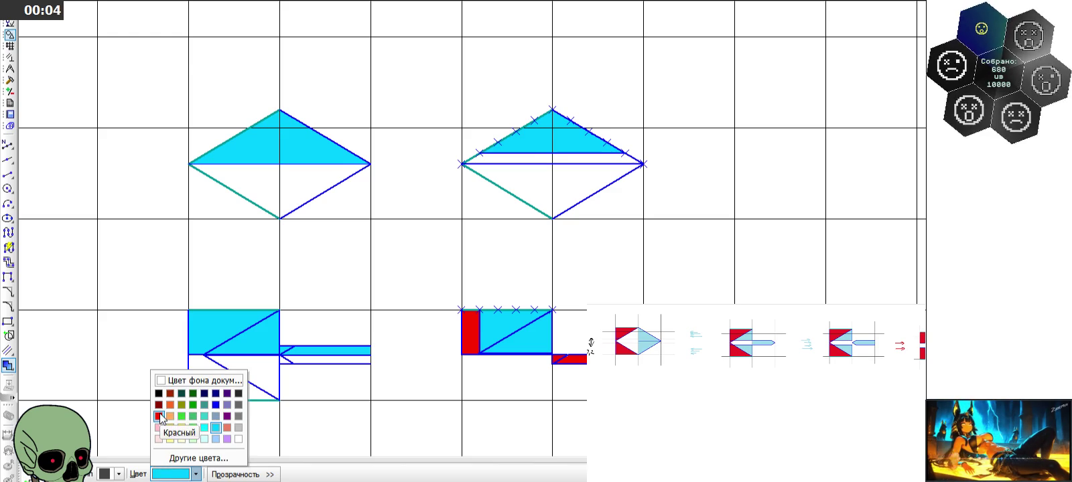
pyautogui.click(158, 414)
pyautogui.click(554, 161)
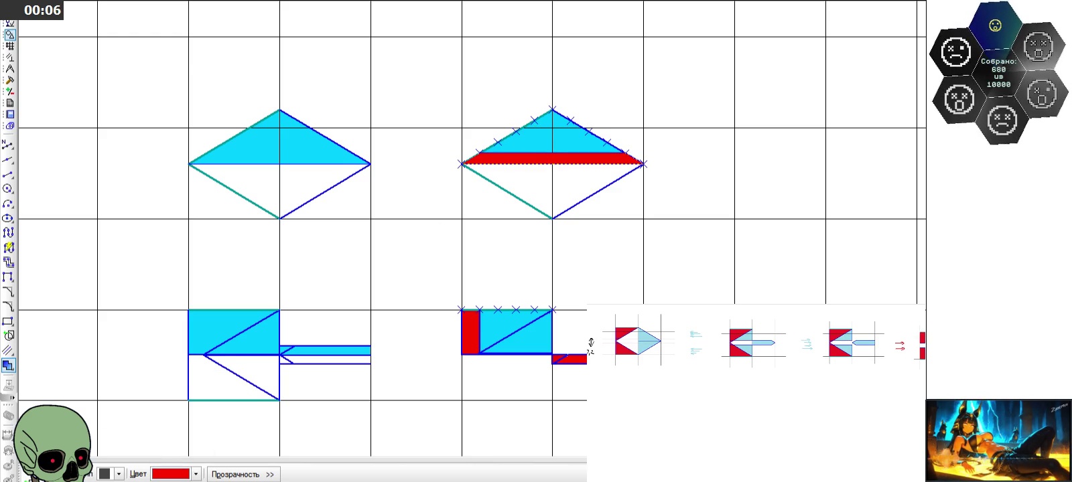
pyautogui.scroll(-3, 510, 201)
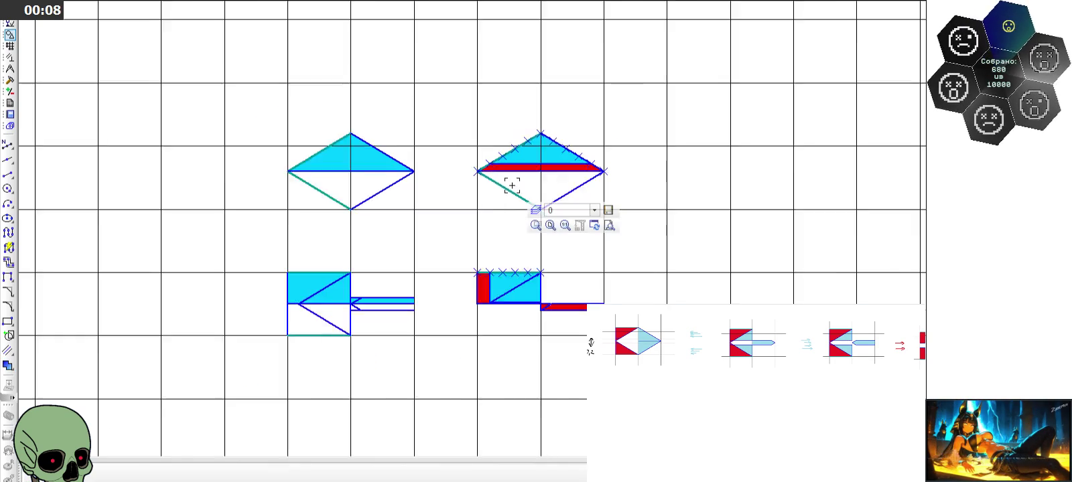
pyautogui.scroll(3, 506, 193)
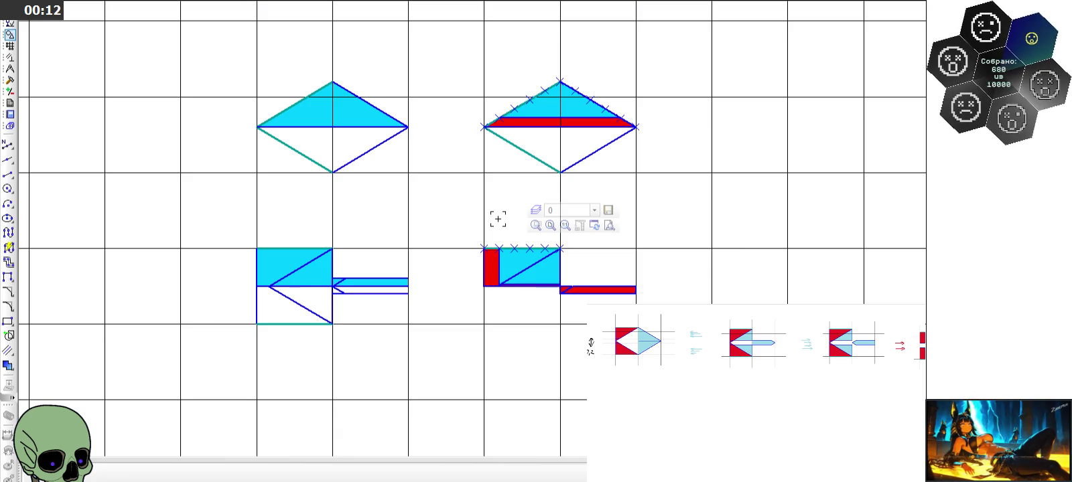
pyautogui.scroll(-1, 497, 218)
pyautogui.scroll(-2, 499, 238)
pyautogui.scroll(-1, 505, 239)
pyautogui.scroll(1, 505, 236)
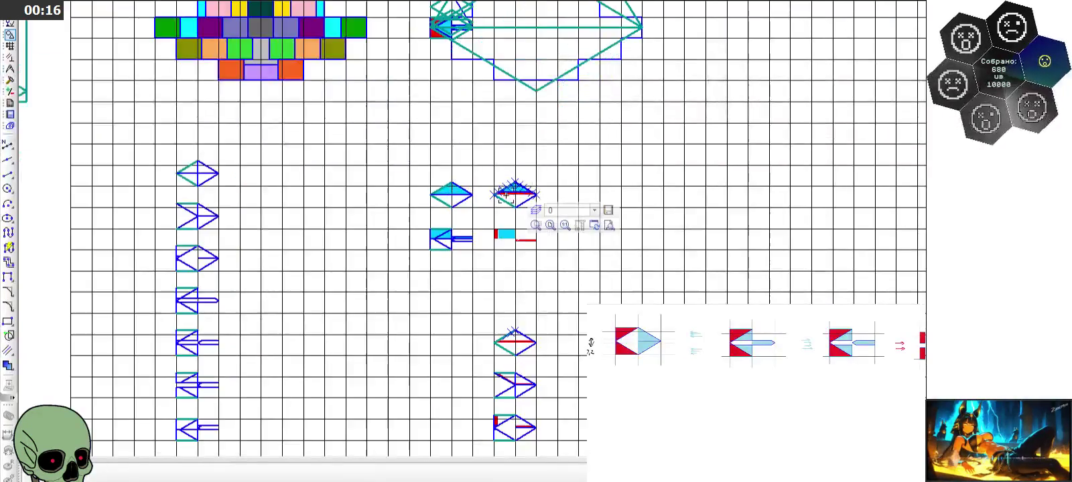
pyautogui.scroll(1, 469, 221)
pyautogui.scroll(-1, 456, 211)
pyautogui.scroll(3, 461, 231)
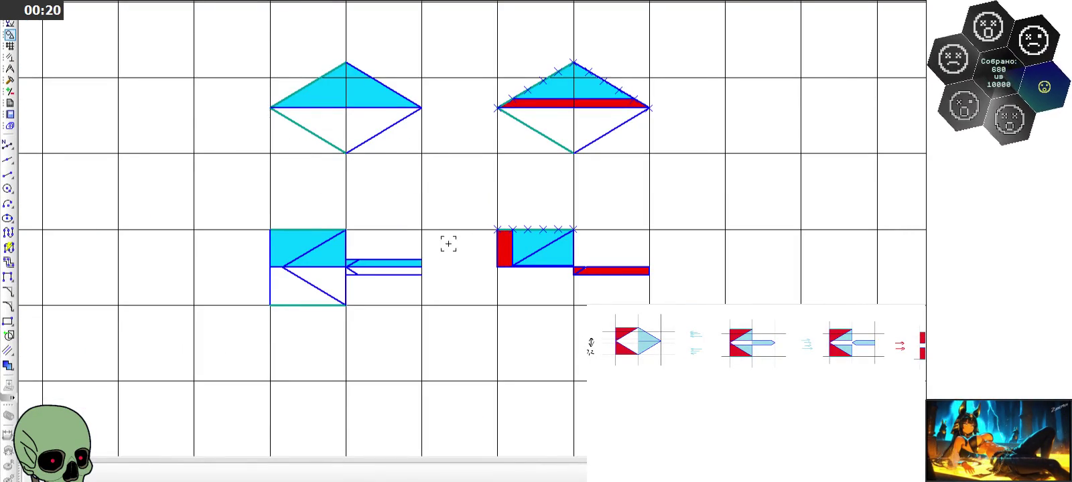
pyautogui.scroll(2, 411, 271)
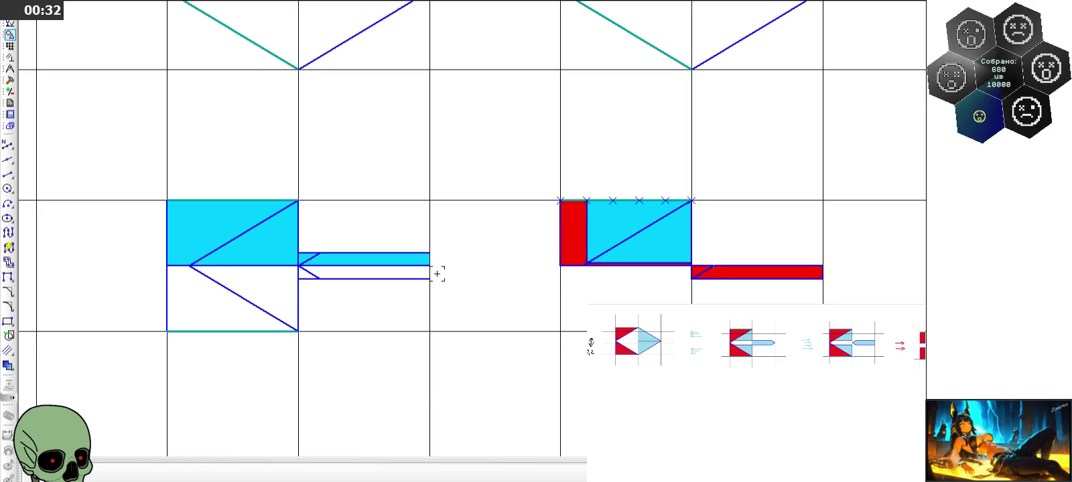
# Draw a horizontal construction line at the lower figure's base
pyautogui.click(8, 159)
pyautogui.click(166, 266)
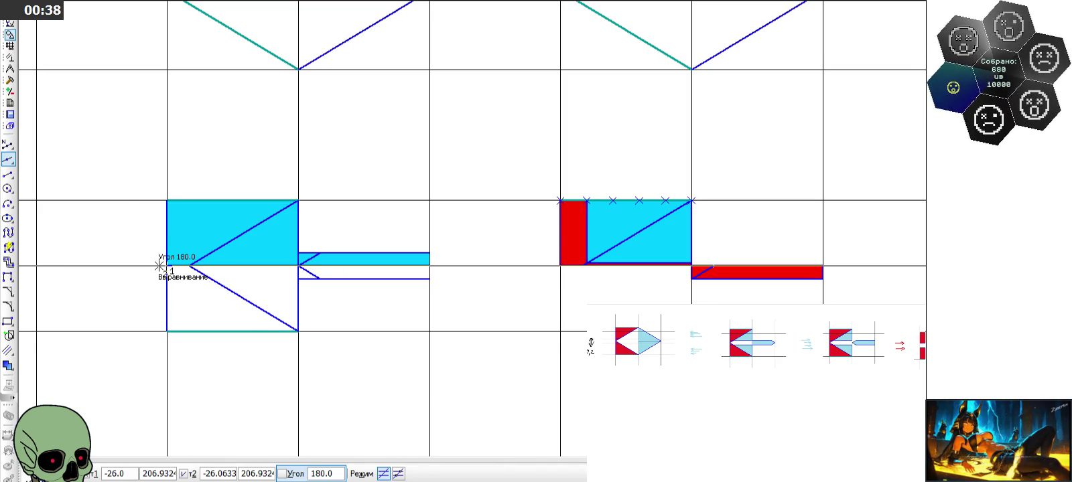
pyautogui.click(160, 266)
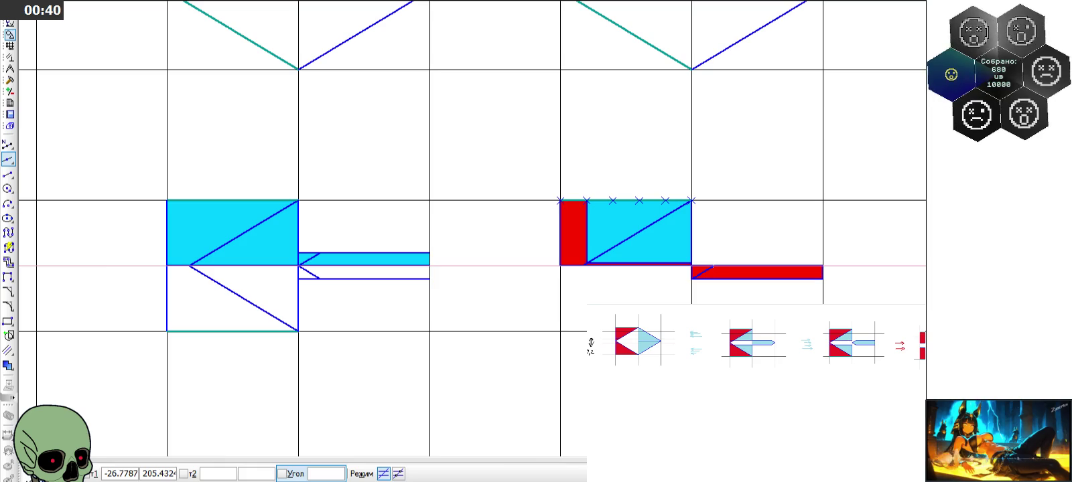
pyautogui.press('Escape')
pyautogui.scroll(4, 659, 245)
pyautogui.scroll(3, 659, 245)
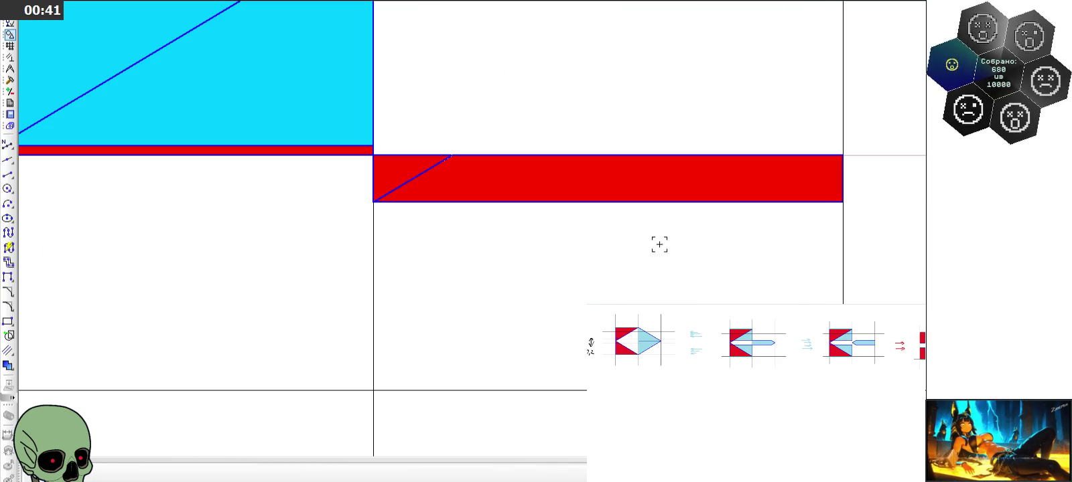
# Delete the old red fills from the strip
pyautogui.click(359, 125)
pyautogui.click(459, 256)
pyautogui.scroll(-5, 472, 178)
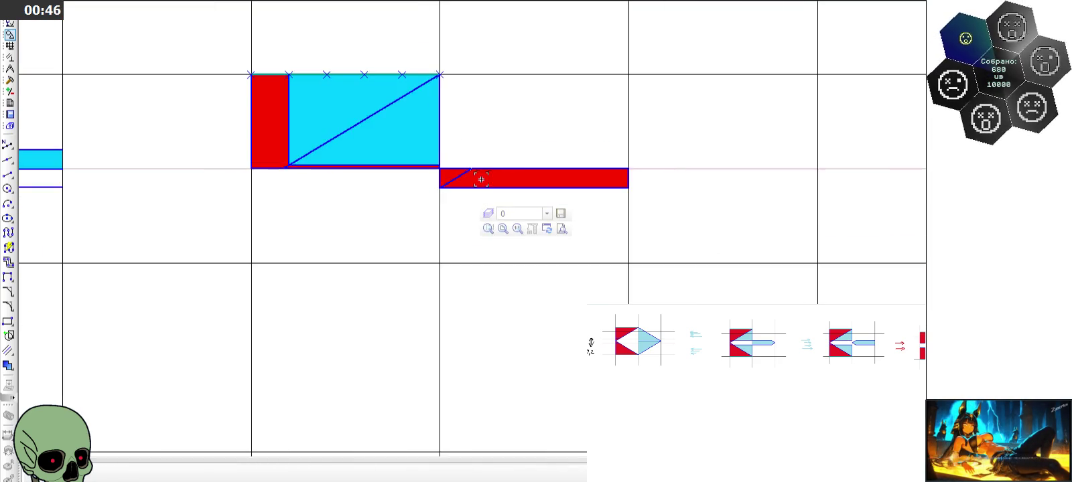
pyautogui.scroll(4, 473, 178)
pyautogui.click(432, 192)
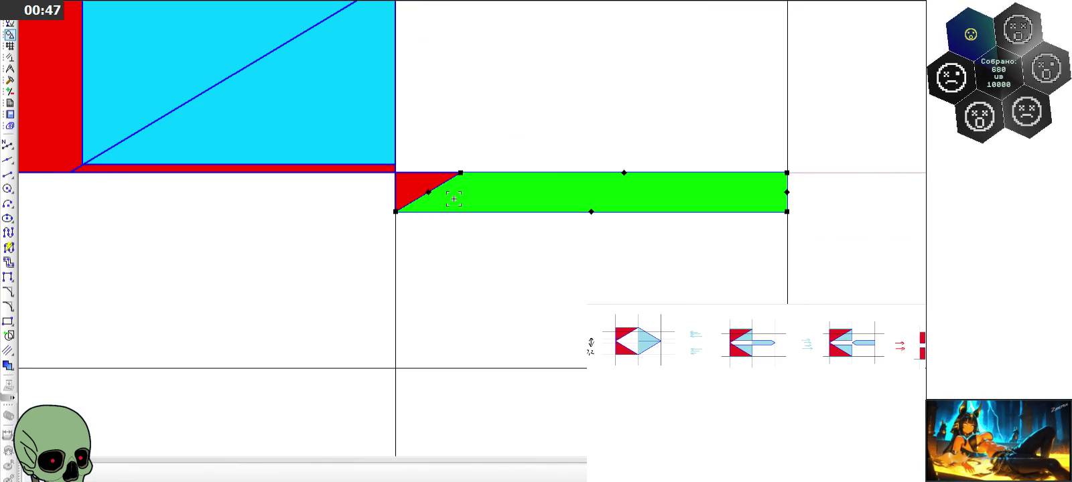
pyautogui.press('Delete')
pyautogui.click(423, 182)
pyautogui.press('Delete')
pyautogui.scroll(-3, 497, 257)
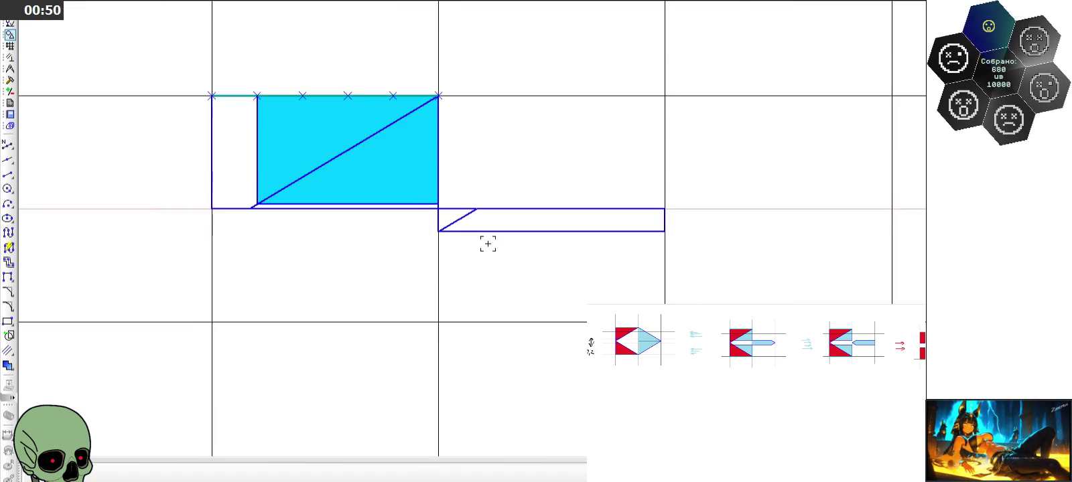
pyautogui.scroll(4, 487, 244)
# Cut the long strip's edges and paste them higher, level with the base
pyautogui.click(489, 247)
pyautogui.click(462, 211)
pyautogui.click(403, 222)
pyautogui.click(493, 201)
pyautogui.click(872, 231)
pyautogui.hotkey('ctrl', 'x')
pyautogui.click(404, 247)
pyautogui.hotkey('ctrl', 'v')
pyautogui.click(404, 200)
pyautogui.scroll(-3, 496, 268)
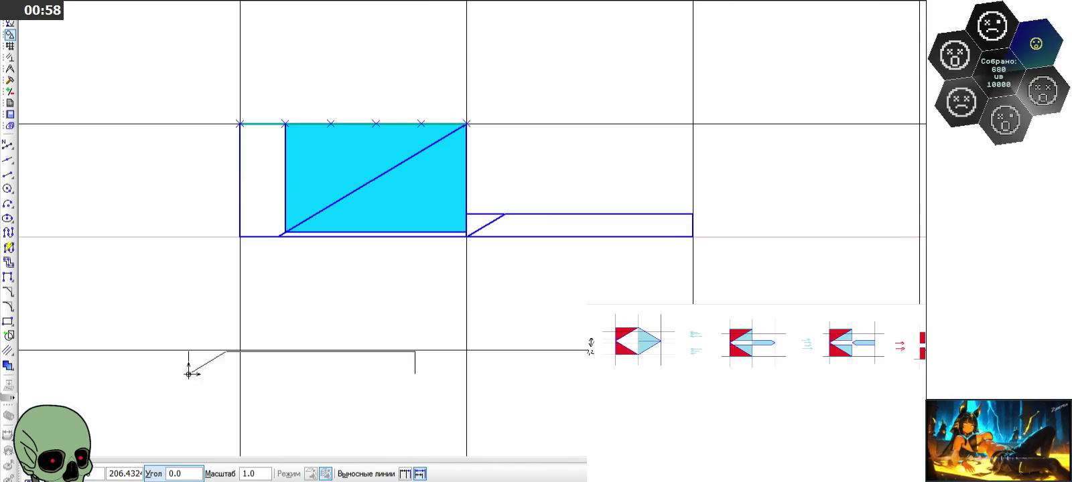
pyautogui.press('Escape')
# Fill the left strip, the thin strip under the cyan rectangle and the long rectangle red
pyautogui.click(8, 367)
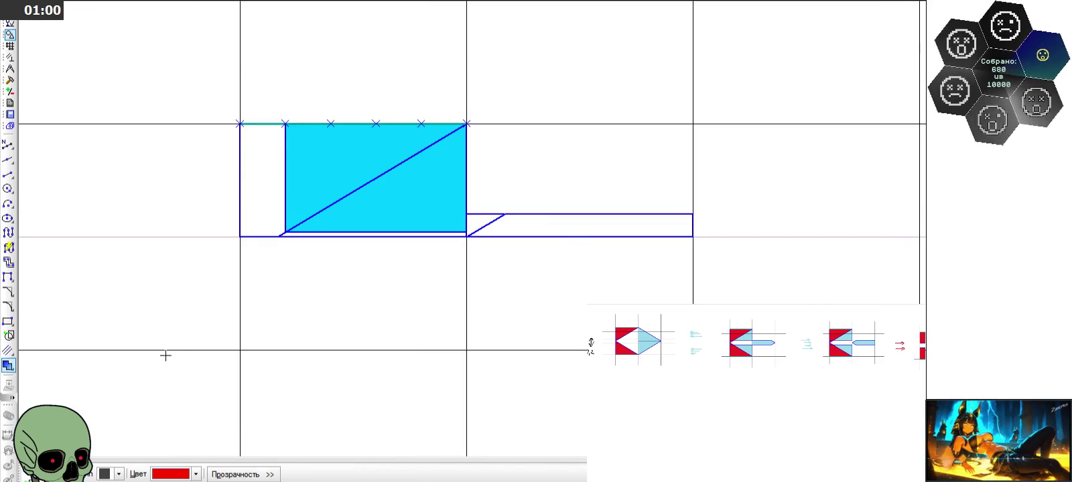
pyautogui.scroll(2, 221, 238)
pyautogui.click(268, 206)
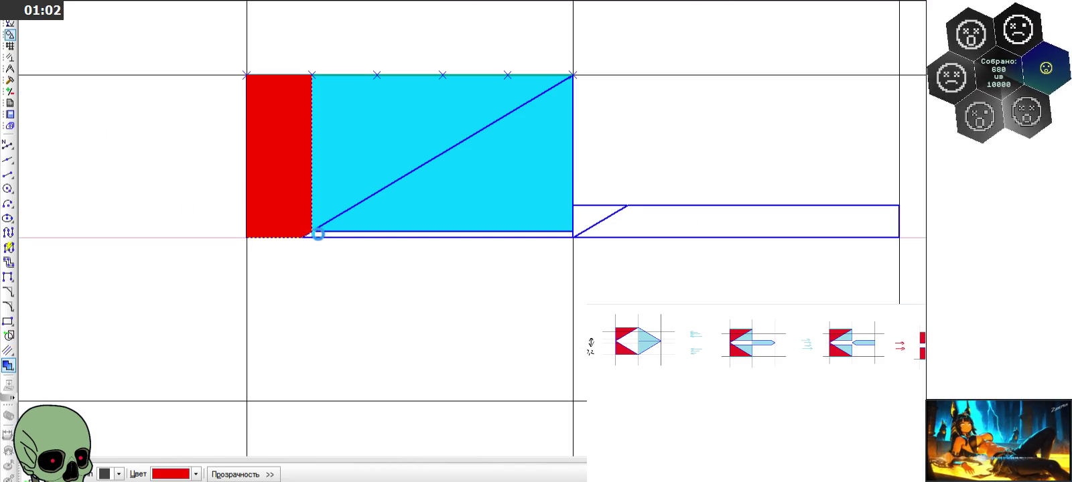
pyautogui.click(318, 234)
pyautogui.click(607, 219)
pyautogui.press('Escape')
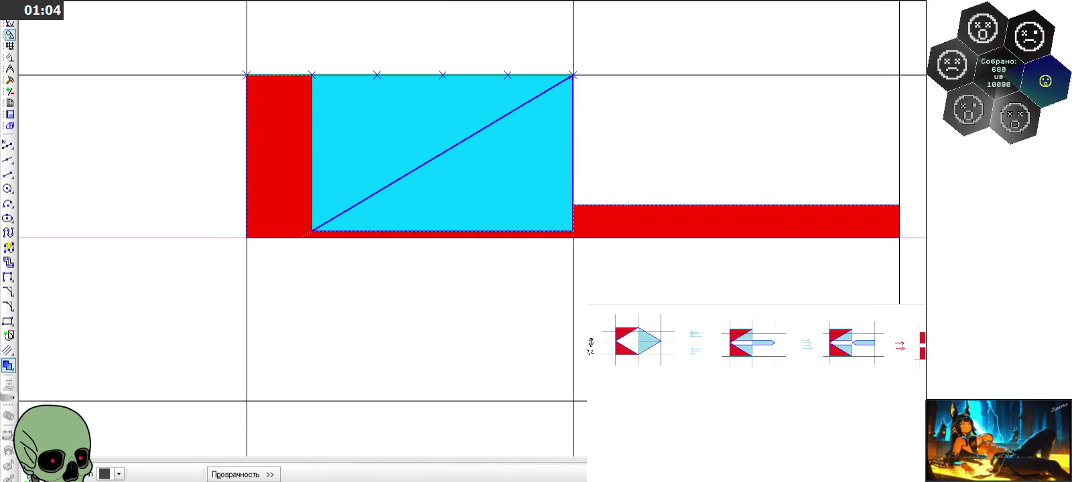
# Delete the long rectangle's red fill
pyautogui.scroll(-3, 433, 124)
pyautogui.scroll(-2, 438, 123)
pyautogui.scroll(-2, 438, 123)
pyautogui.scroll(-2, 442, 201)
pyautogui.scroll(3, 461, 390)
pyautogui.scroll(2, 453, 347)
pyautogui.scroll(2, 453, 347)
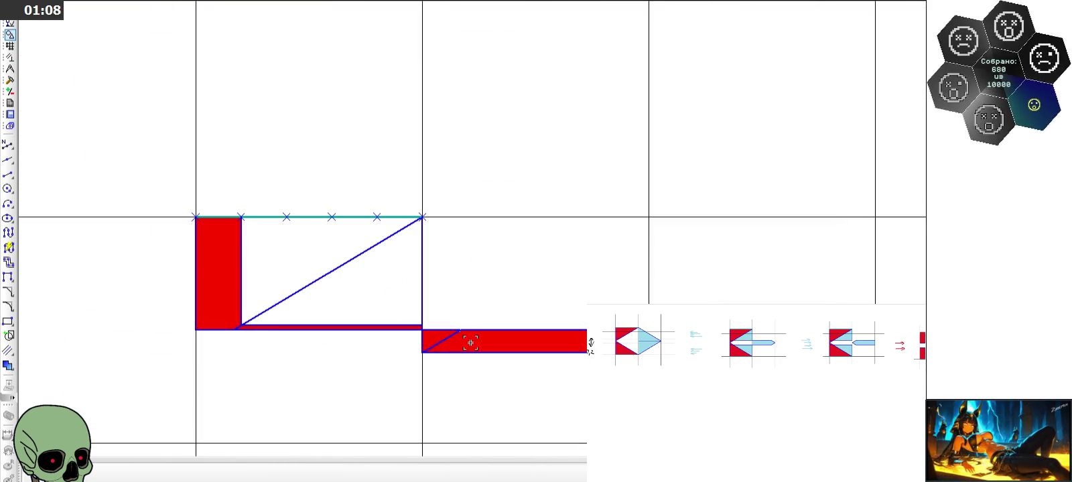
pyautogui.click(467, 343)
pyautogui.press('Delete')
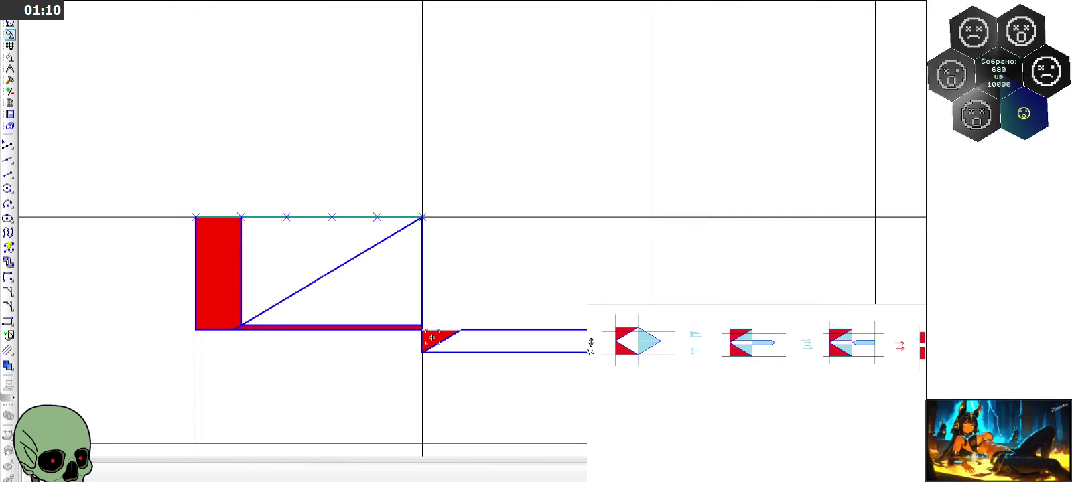
# Delete the remaining red fills and select the lower shape's diagonal and bottom lines
pyautogui.scroll(2, 379, 340)
pyautogui.click(491, 341)
pyautogui.press('Delete')
pyautogui.scroll(-1, 491, 342)
pyautogui.scroll(3, 490, 341)
pyautogui.click(476, 320)
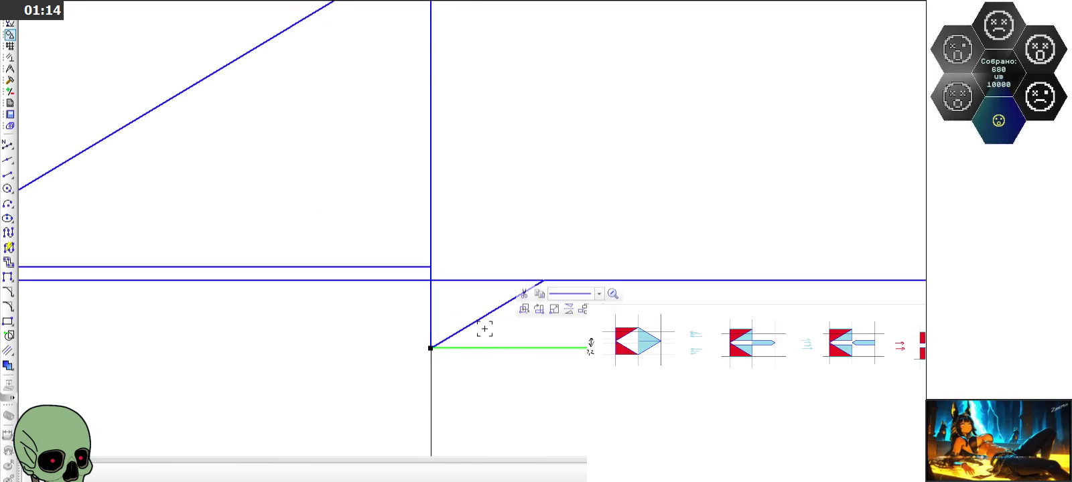
# Copy the selected outline up so its bottom-left corner sits on the base
pyautogui.click(630, 280)
pyautogui.click(496, 284)
pyautogui.scroll(-2, 489, 286)
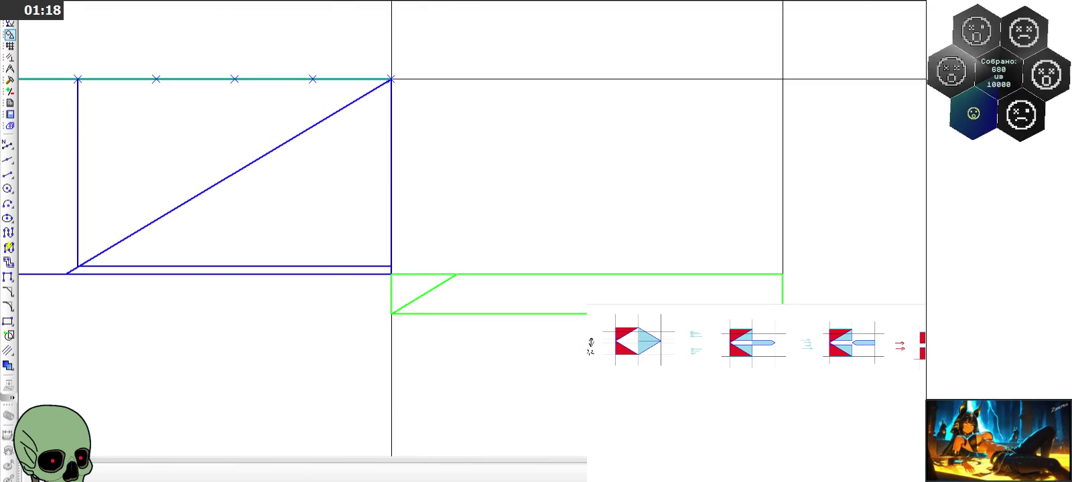
pyautogui.click(391, 313)
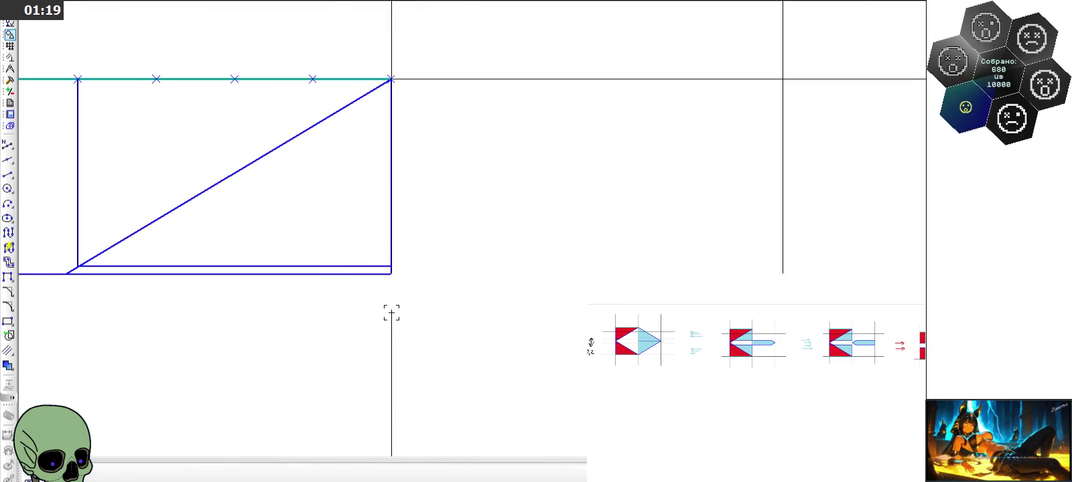
pyautogui.click(391, 274)
pyautogui.scroll(-2, 486, 305)
pyautogui.press('Escape')
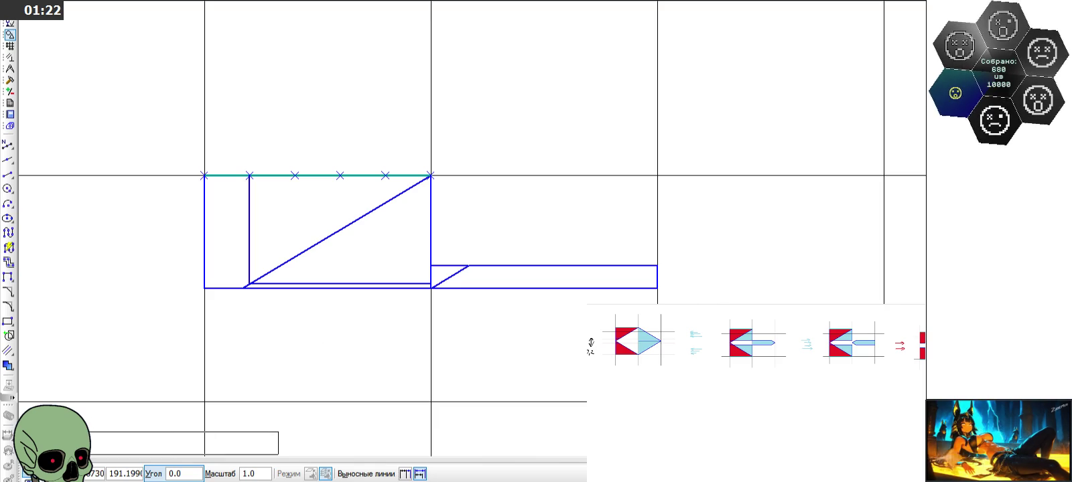
# Fill the left rectangle, thin bottom strip and long right rectangle red
pyautogui.click(8, 365)
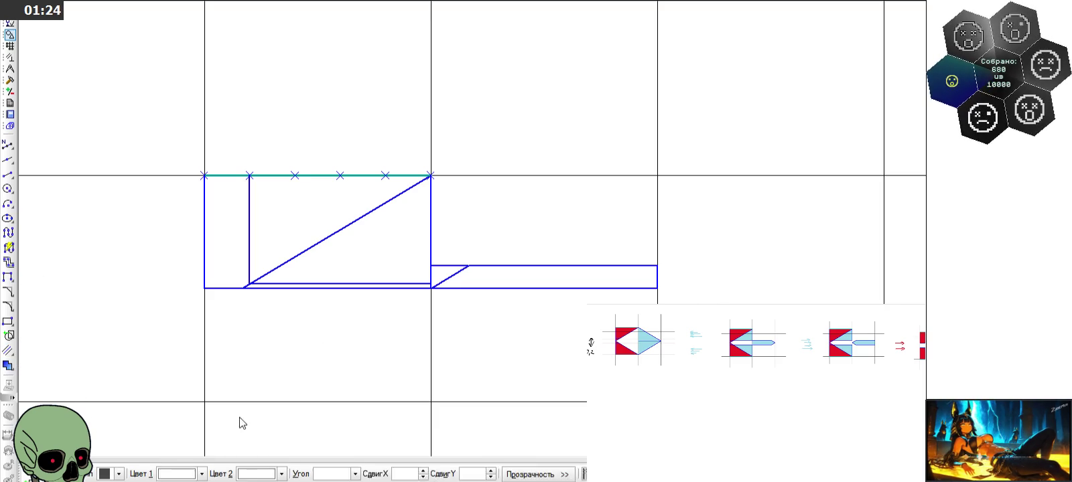
pyautogui.click(227, 255)
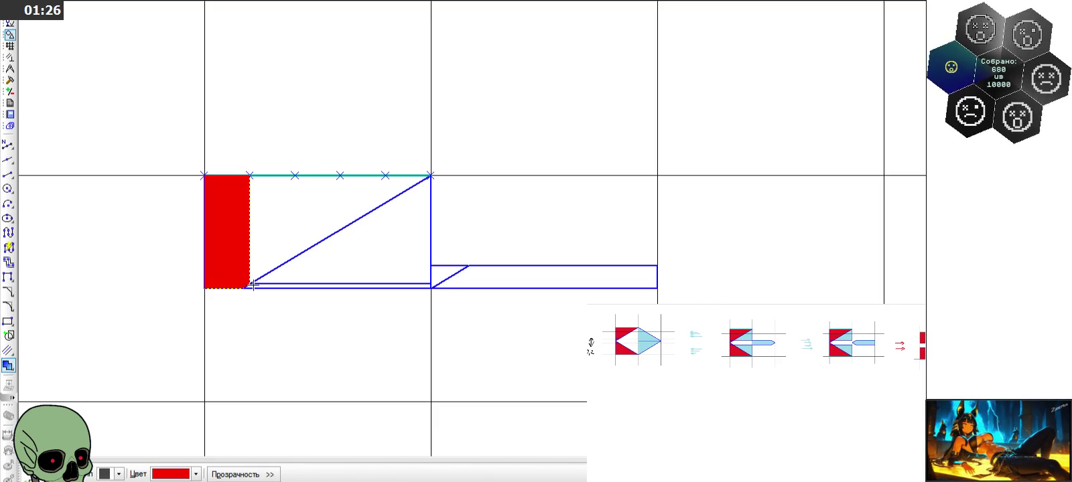
pyautogui.click(263, 286)
pyautogui.click(443, 275)
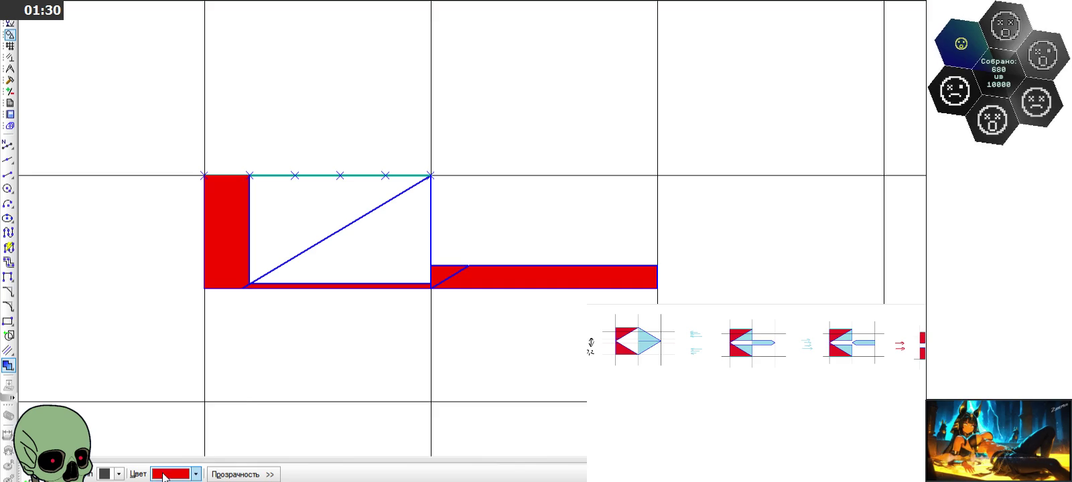
# Fill the rectangle beside the red bar cyan
pyautogui.click(195, 474)
pyautogui.click(221, 431)
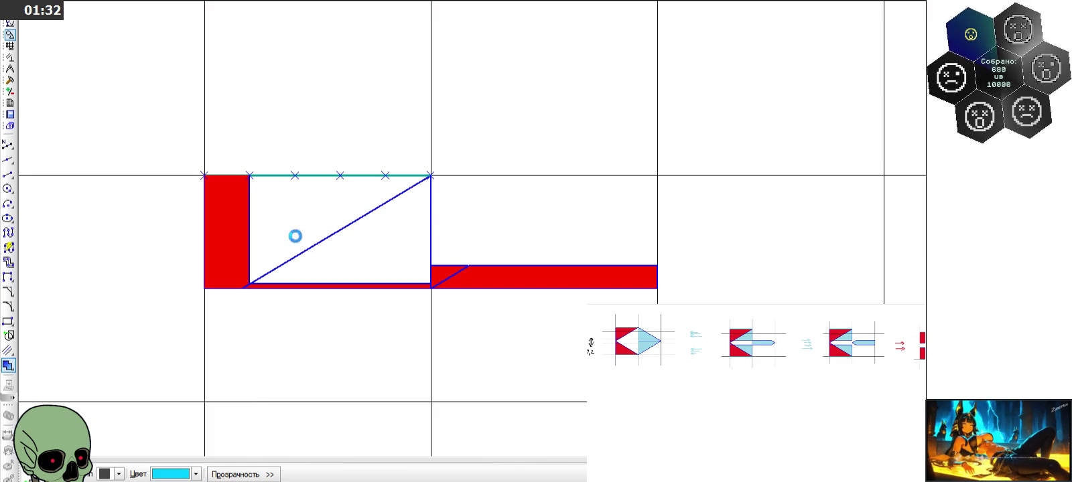
pyautogui.click(322, 261)
pyautogui.press('Escape')
pyautogui.scroll(-3, 445, 310)
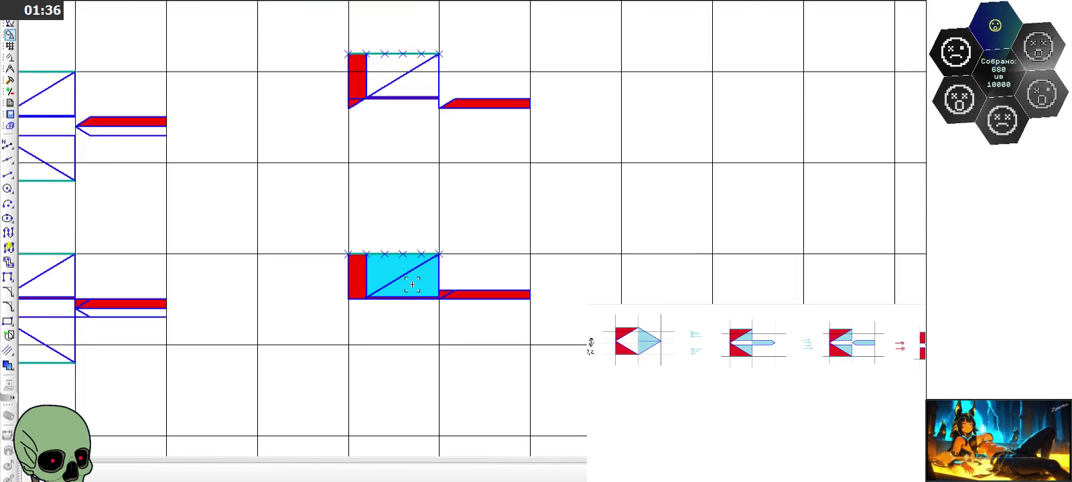
# Delete the cyan fill from the diamond's top half
pyautogui.scroll(-3, 424, 292)
pyautogui.scroll(-2, 423, 268)
pyautogui.scroll(-2, 426, 186)
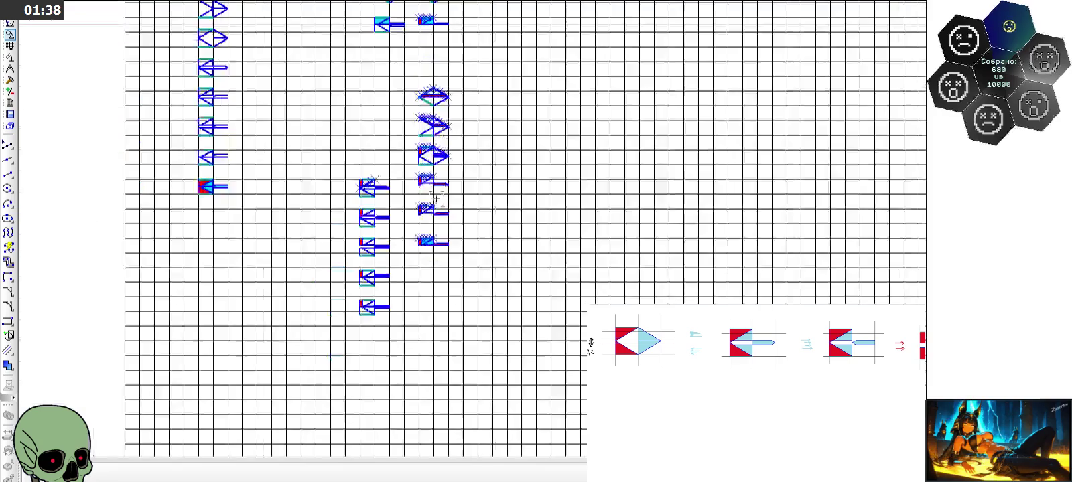
pyautogui.scroll(-2, 429, 194)
pyautogui.scroll(5, 424, 18)
pyautogui.scroll(4, 421, 19)
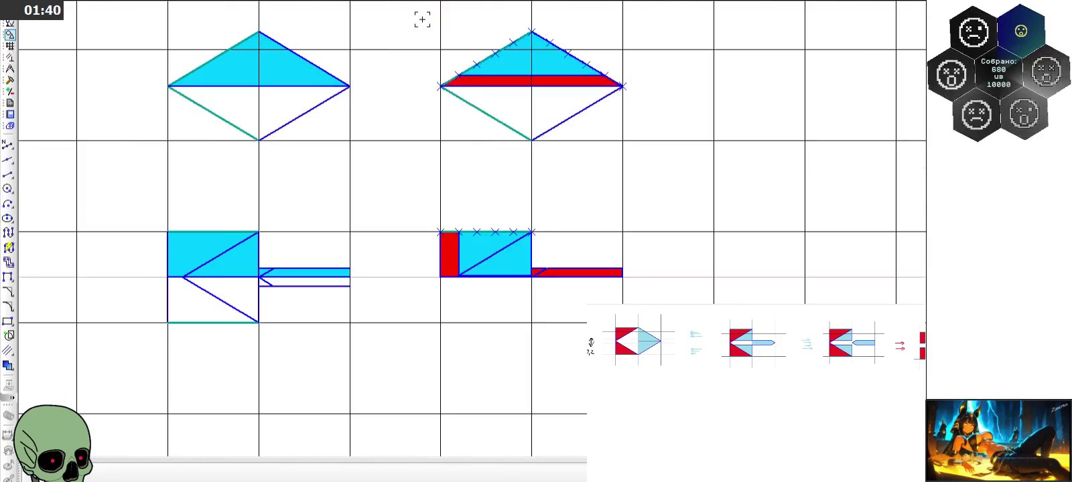
pyautogui.scroll(1, 440, 92)
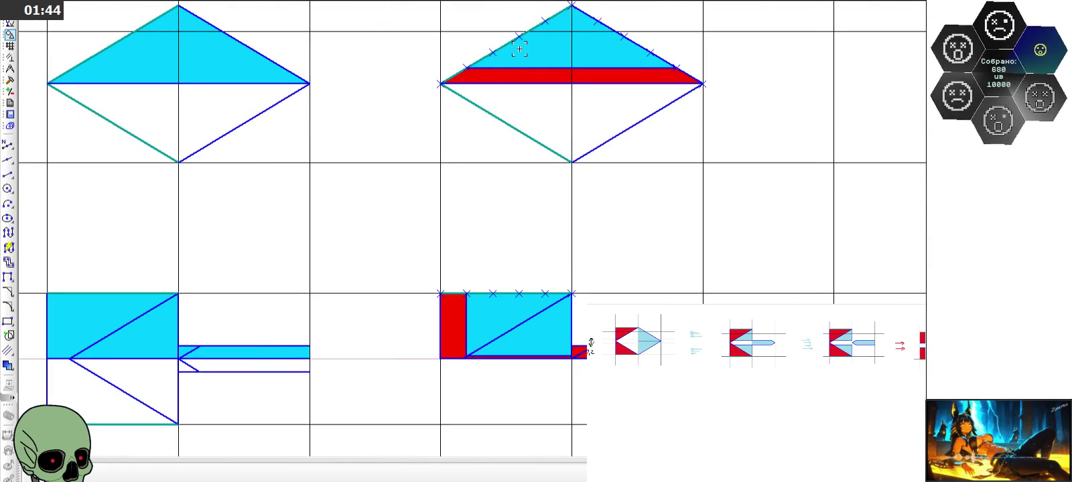
pyautogui.scroll(-2, 567, 136)
pyautogui.scroll(2, 329, 82)
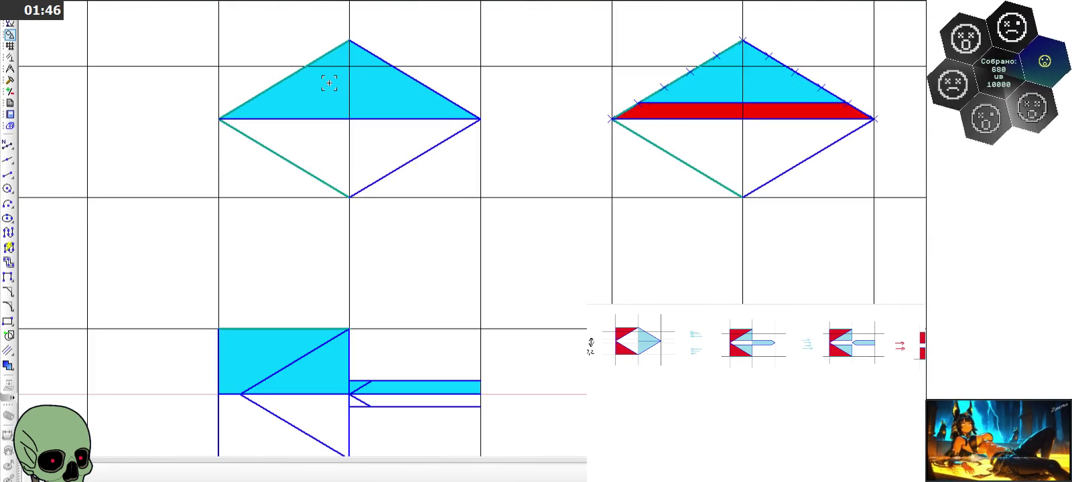
pyautogui.click(331, 85)
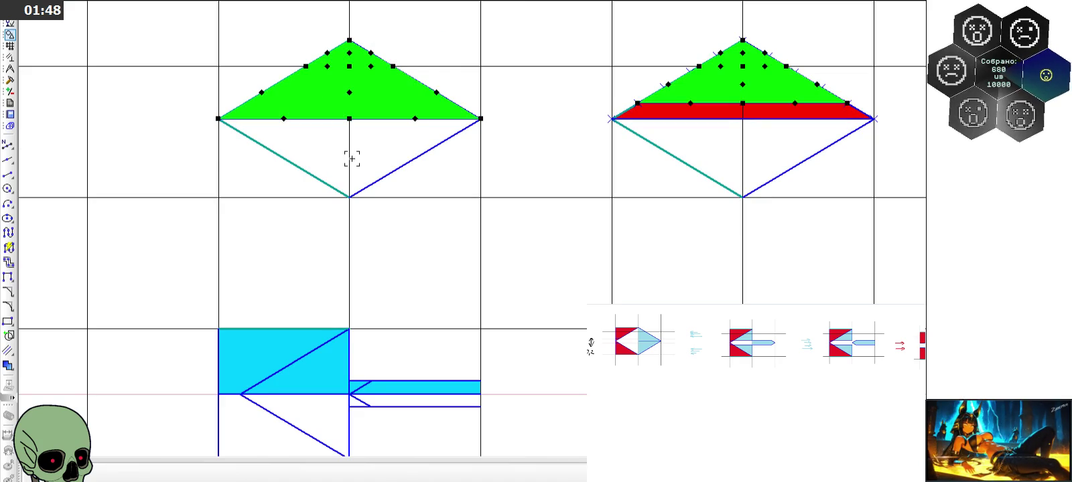
pyautogui.press('Delete')
# Fill the left diamond's upper-left triangle cyan and upper-right triangle purple
pyautogui.click(8, 365)
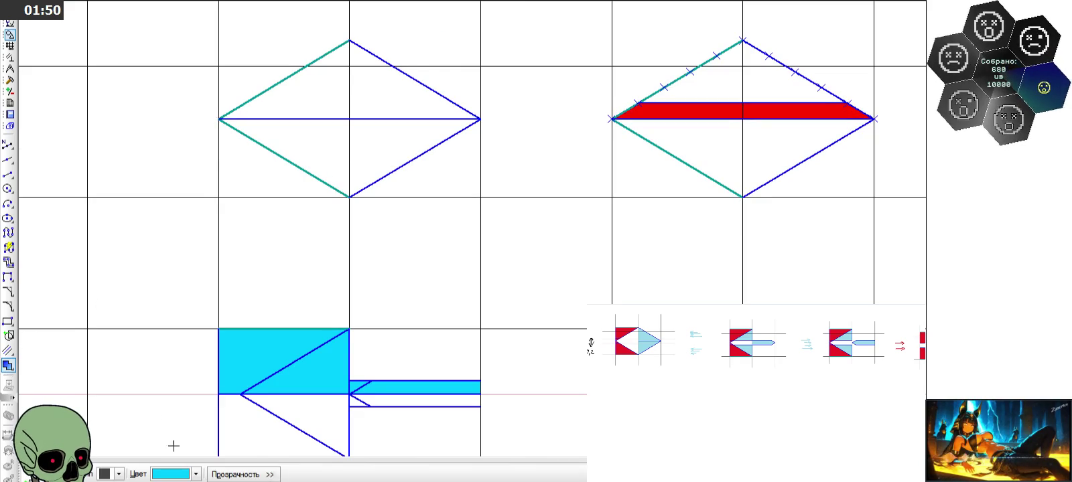
pyautogui.click(312, 105)
pyautogui.click(334, 61)
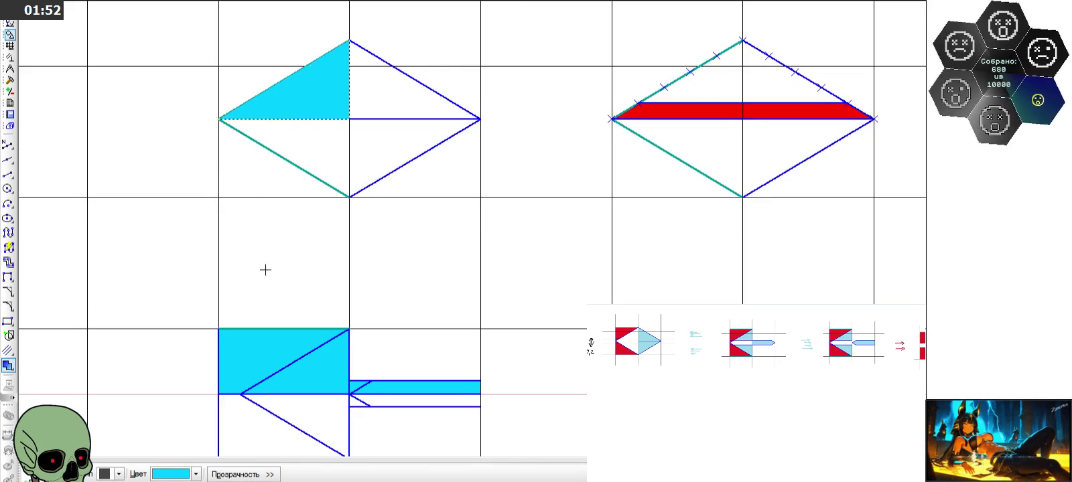
pyautogui.click(196, 474)
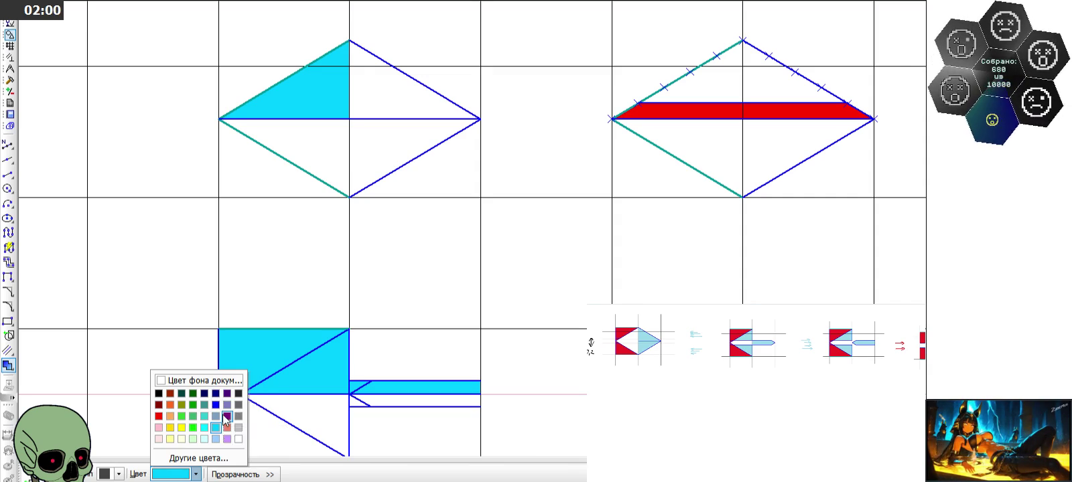
pyautogui.click(226, 416)
pyautogui.click(358, 104)
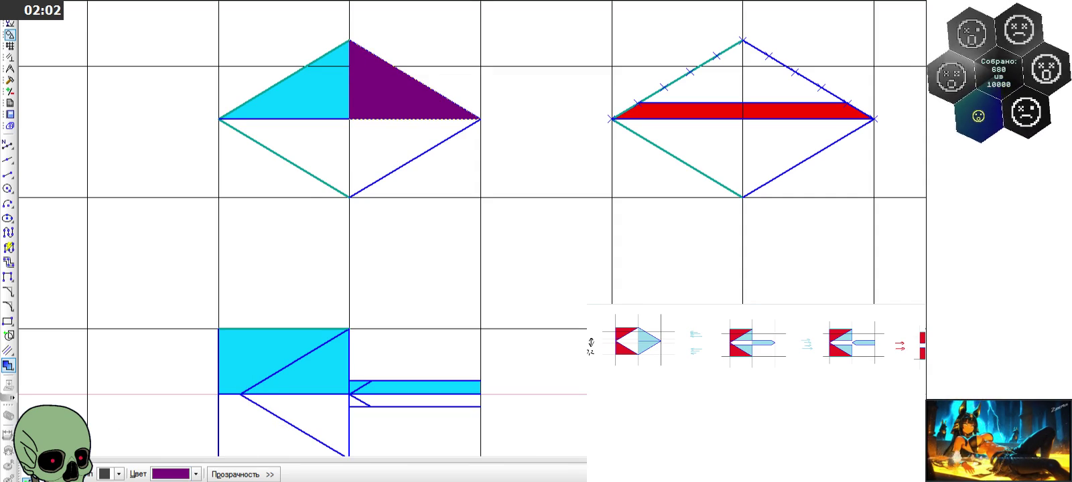
pyautogui.click(27, 474)
# Fill the right diamond's upper-right triangle purple and upper-left triangle cyan
pyautogui.click(750, 78)
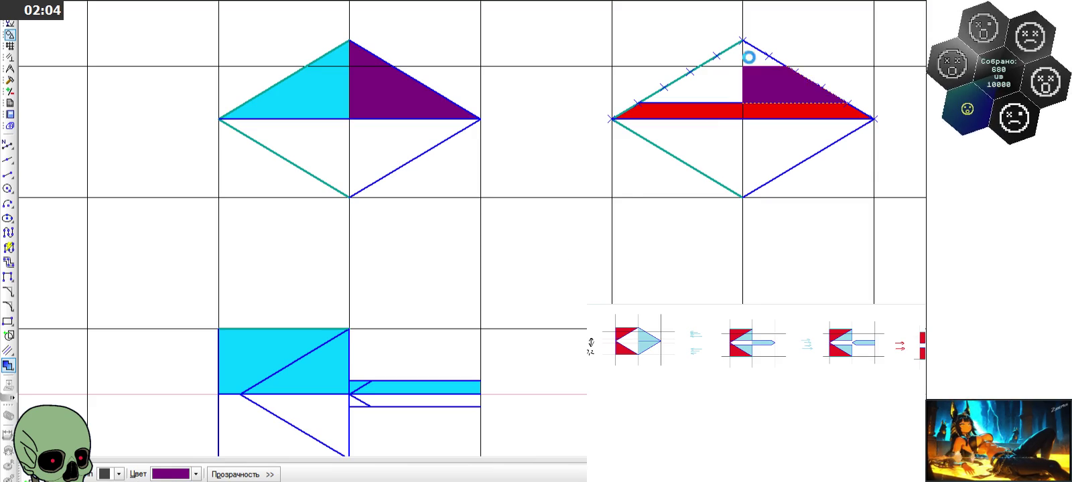
pyautogui.click(27, 473)
pyautogui.click(170, 475)
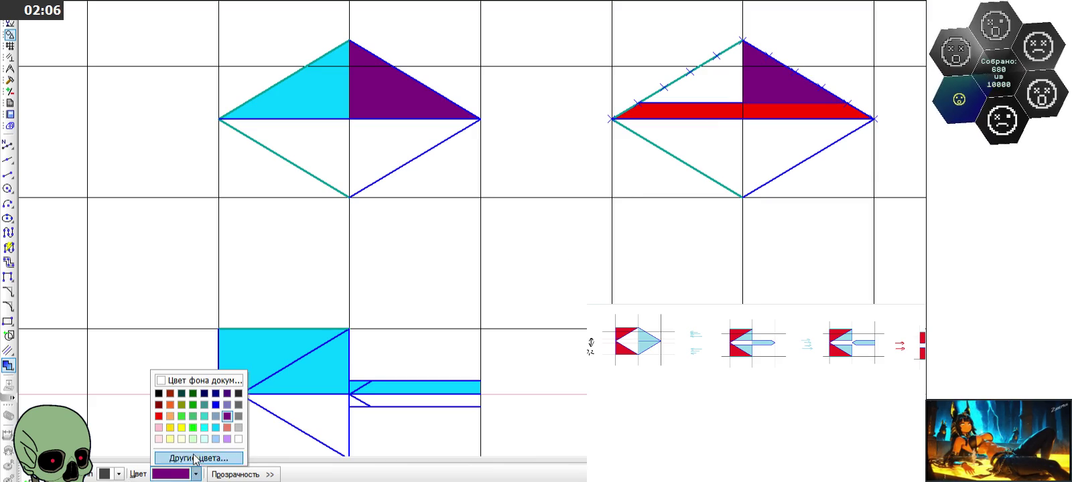
pyautogui.click(214, 432)
pyautogui.click(720, 60)
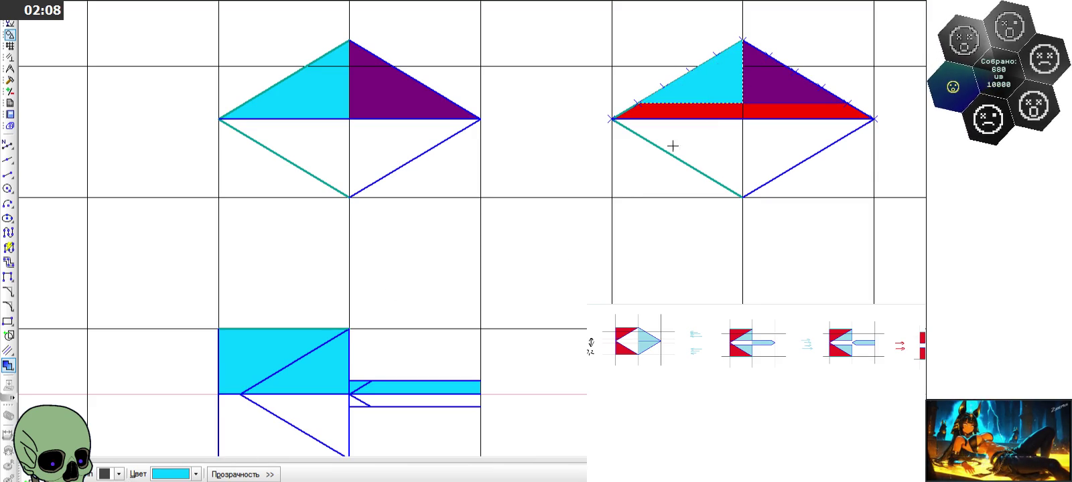
pyautogui.click(27, 474)
pyautogui.doubleClick(321, 94)
pyautogui.click(170, 475)
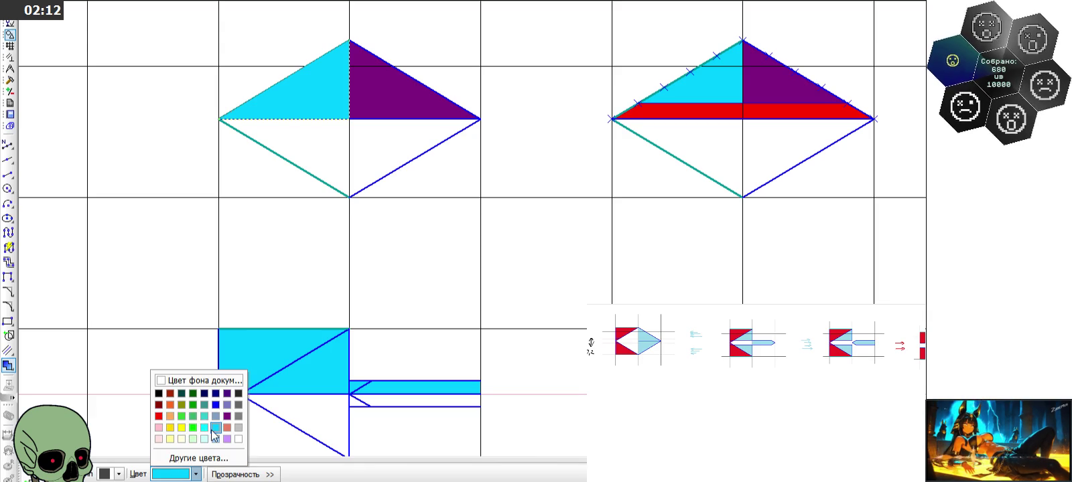
pyautogui.click(216, 436)
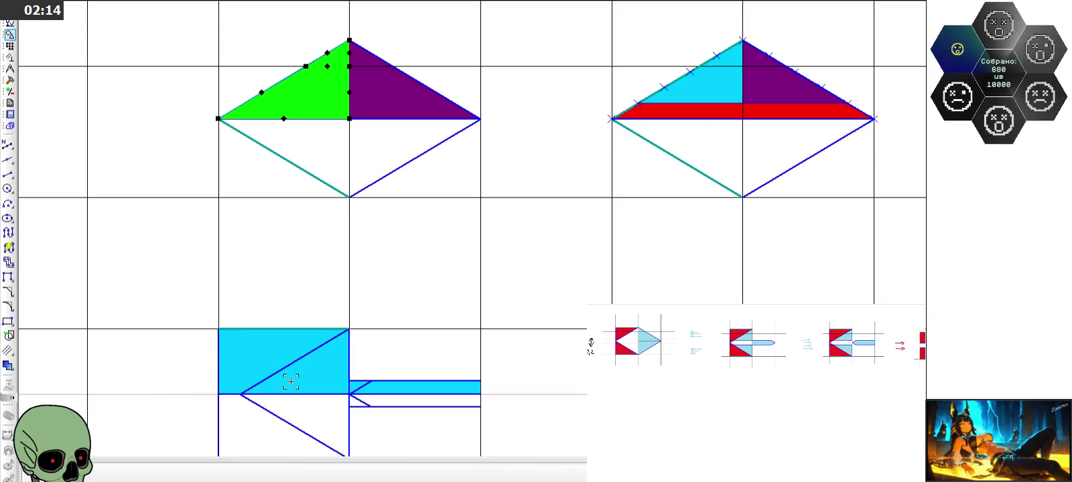
# Replace the arrow icon's cyan fill with cyan in the upper-left triangle and tail tip
pyautogui.click(314, 361)
pyautogui.press('Delete')
pyautogui.scroll(-1, 328, 346)
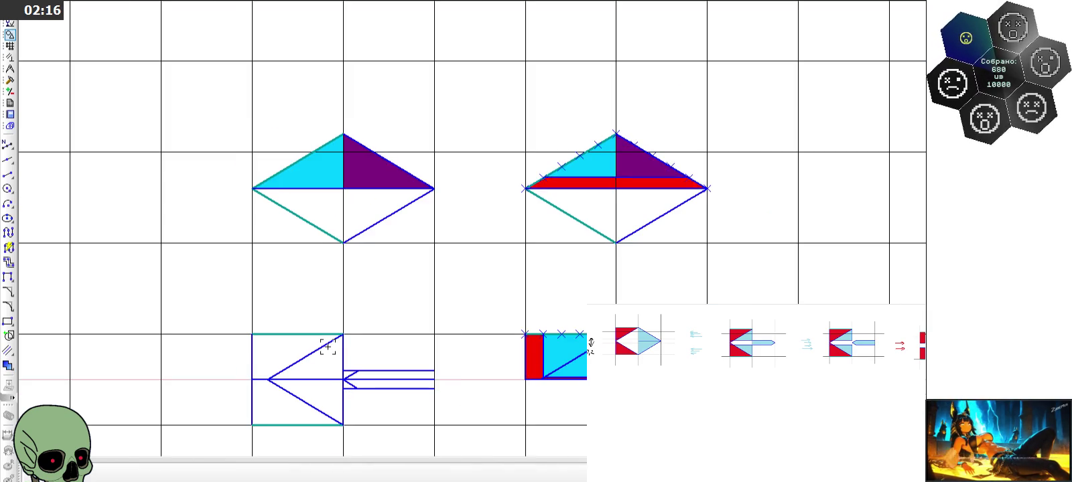
pyautogui.scroll(1, 312, 379)
pyautogui.click(8, 365)
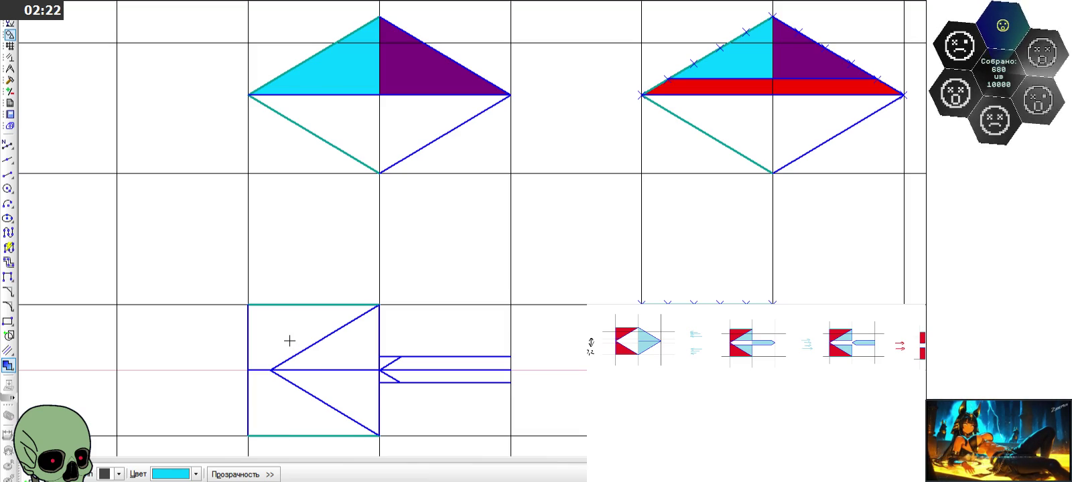
pyautogui.click(290, 341)
pyautogui.click(386, 362)
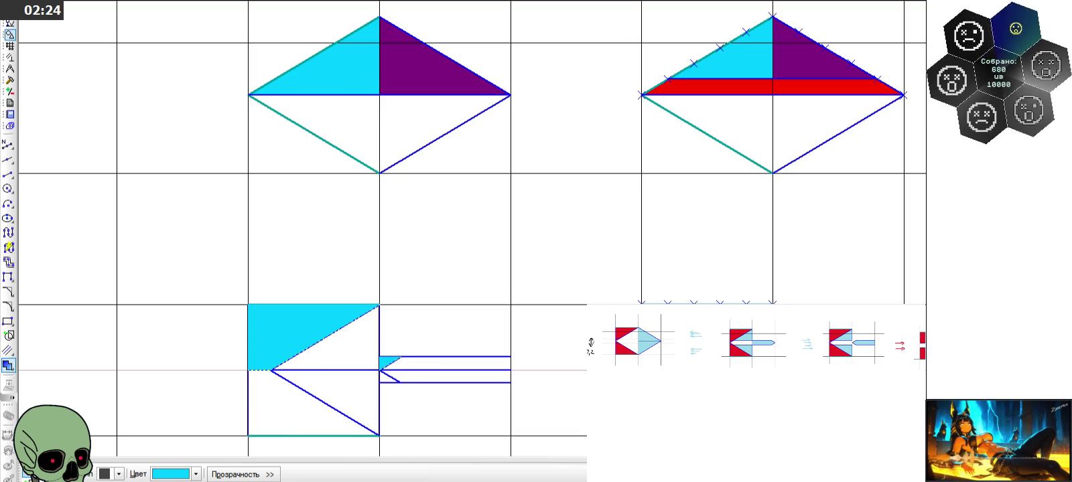
# Fill the square's upper-right triangle and the arrow shaft band purple
pyautogui.click(196, 474)
pyautogui.click(227, 415)
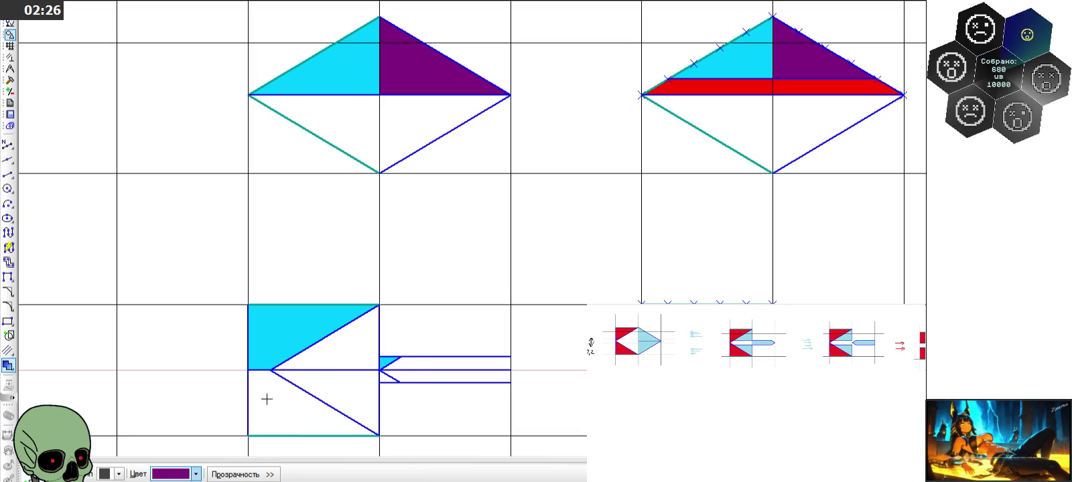
pyautogui.click(338, 358)
pyautogui.click(408, 362)
pyautogui.click(81, 469)
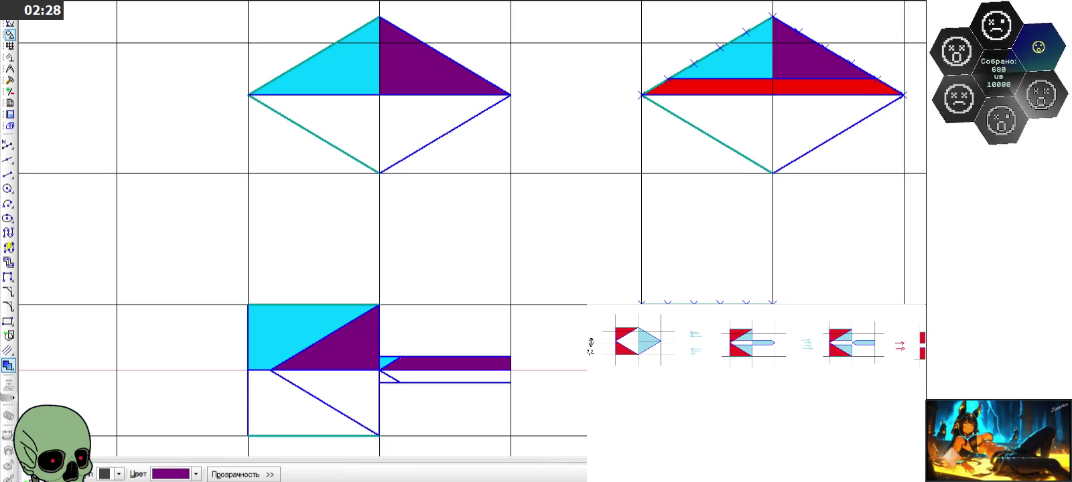
pyautogui.click(196, 475)
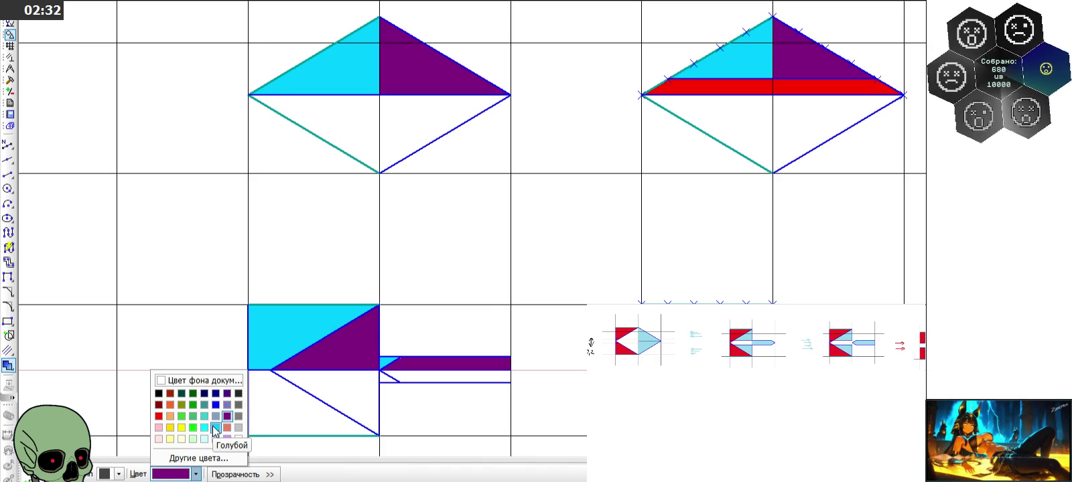
pyautogui.click(215, 431)
pyautogui.press('Escape')
pyautogui.scroll(-1, 844, 101)
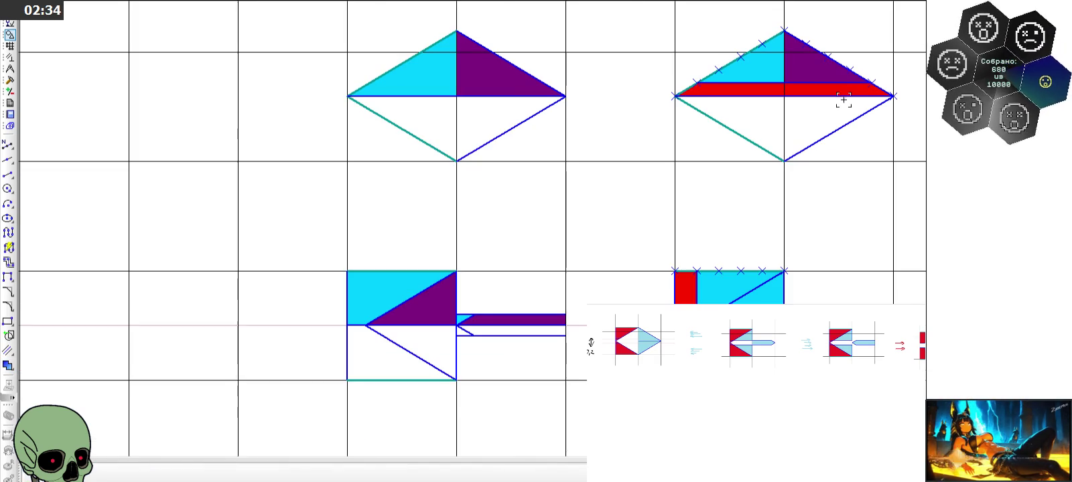
# Delete the right diamond's red band and refill it red on the left, dark red on the right
pyautogui.click(801, 87)
pyautogui.scroll(2, 807, 89)
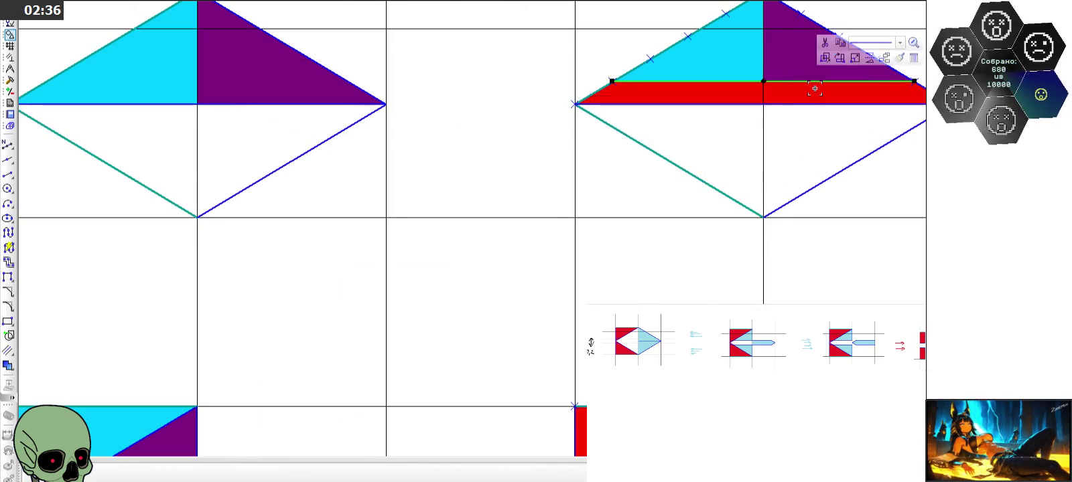
pyautogui.press('Delete')
pyautogui.click(8, 365)
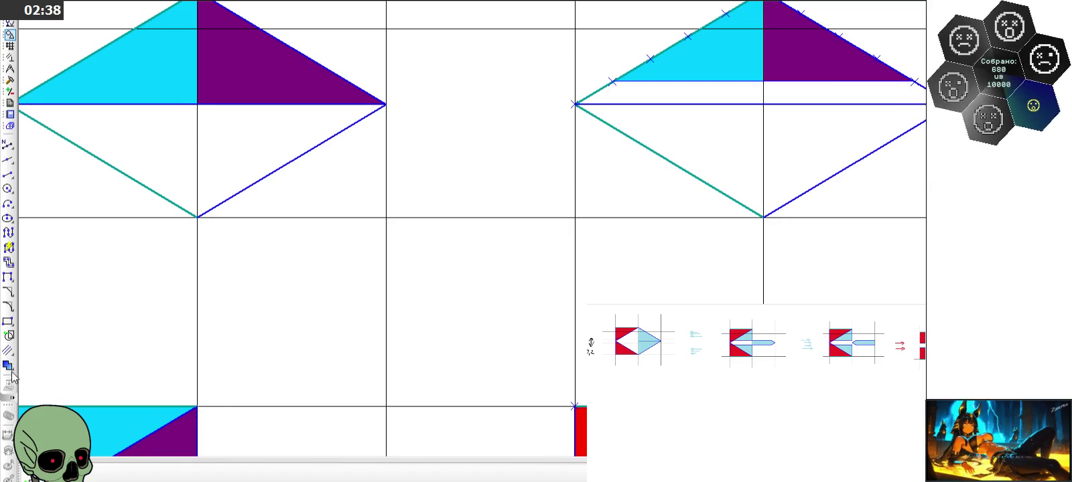
pyautogui.click(196, 474)
pyautogui.click(159, 417)
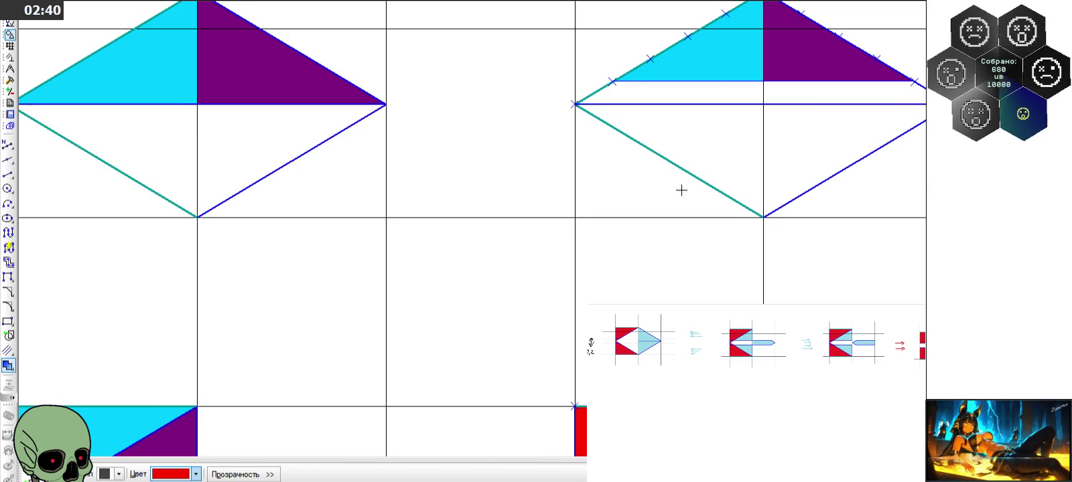
pyautogui.click(729, 94)
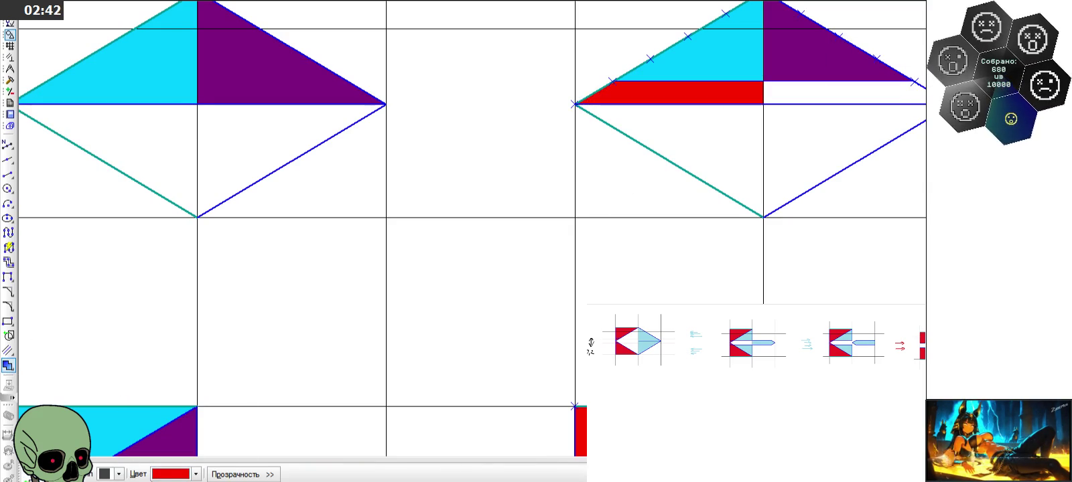
pyautogui.click(195, 474)
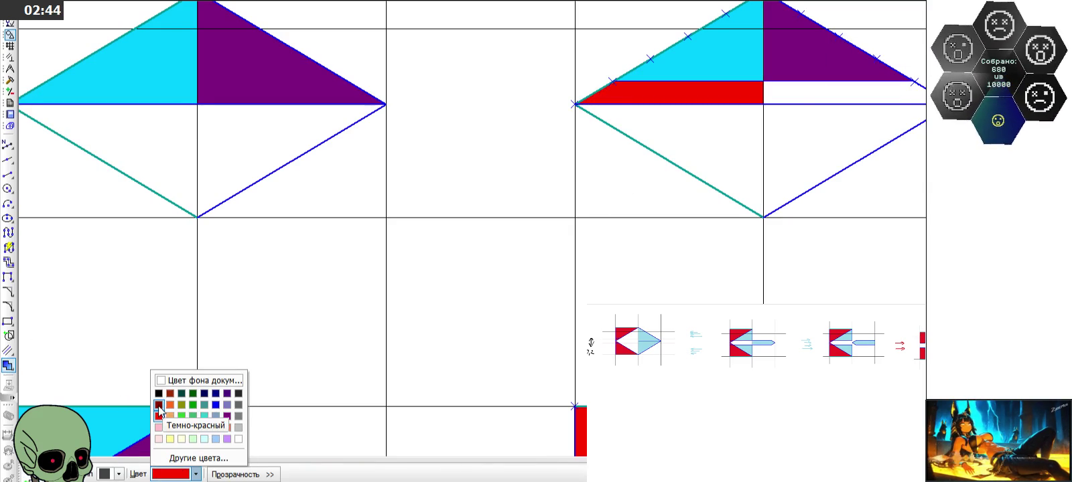
pyautogui.click(158, 404)
pyautogui.click(801, 95)
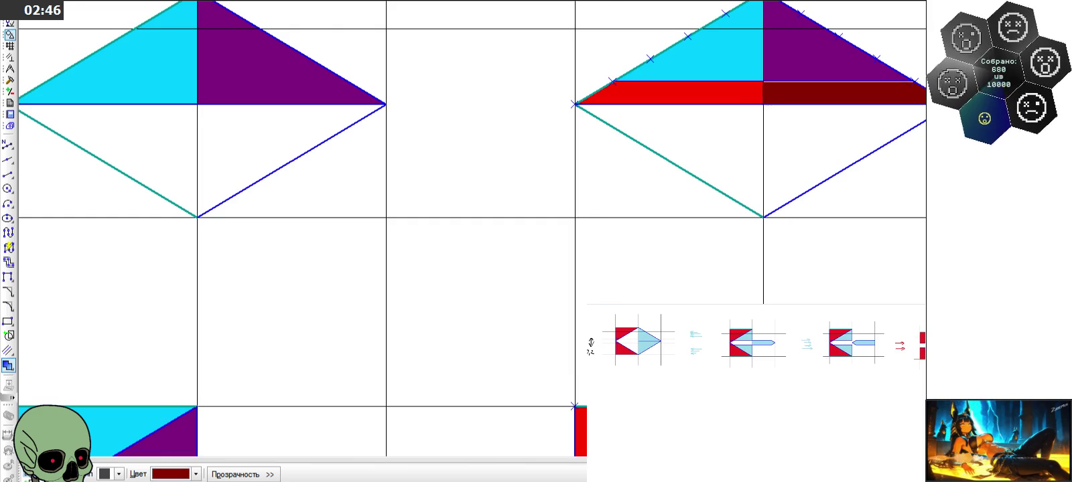
pyautogui.scroll(-2, 399, 144)
pyautogui.scroll(3, 535, 322)
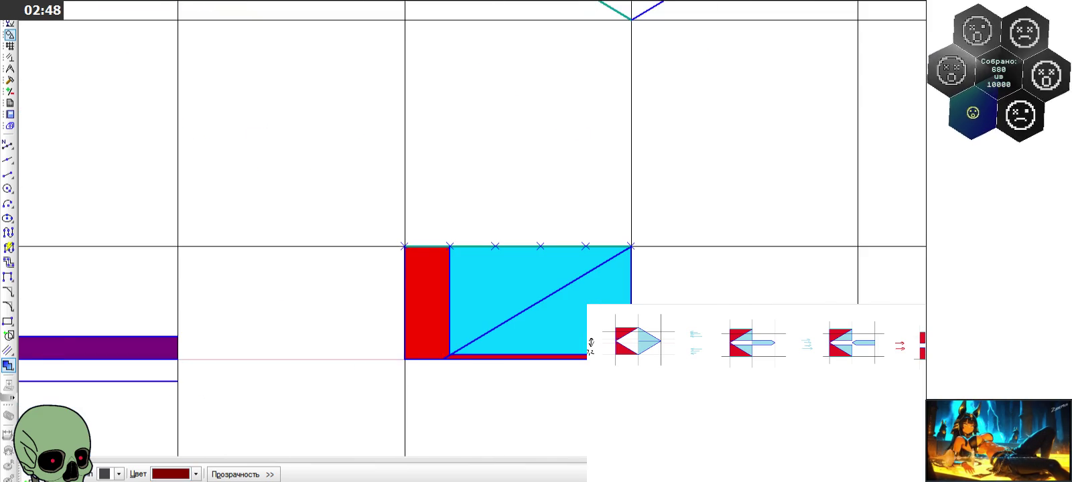
# Delete the old fill inside the arrow's rectangle
pyautogui.scroll(-2, 477, 278)
pyautogui.click(486, 282)
pyautogui.press('Delete')
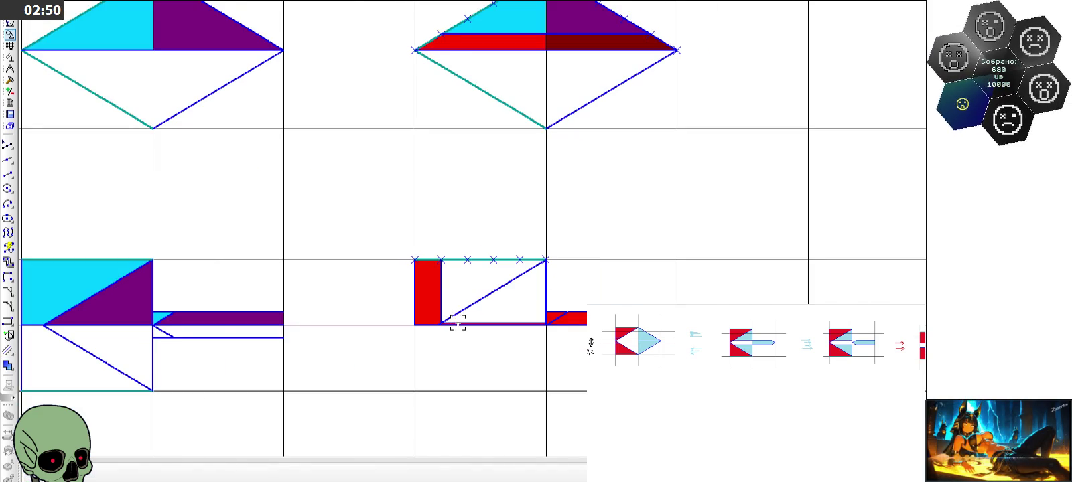
pyautogui.scroll(-2, 489, 310)
# Fill the upper-left triangle cyan and the lower-right triangle purple
pyautogui.click(8, 365)
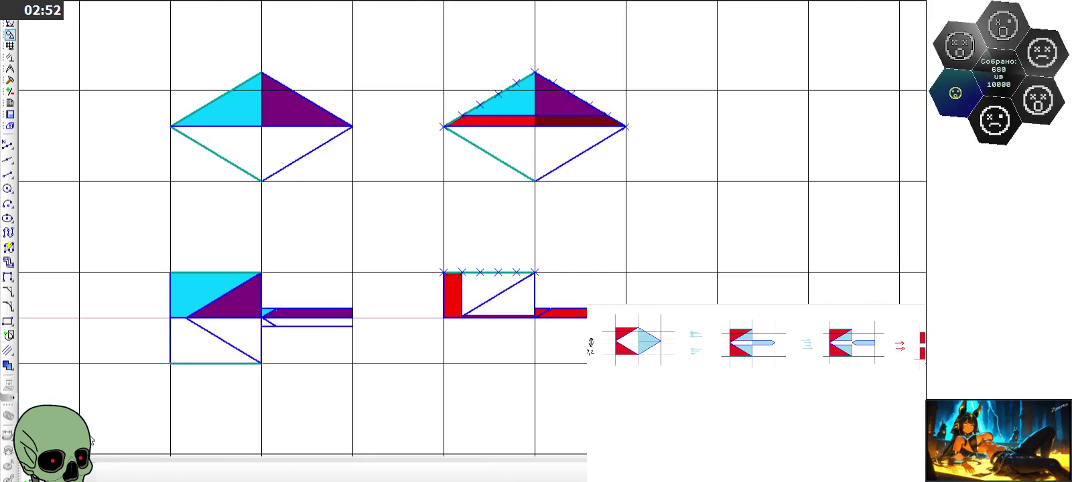
pyautogui.click(188, 474)
pyautogui.click(215, 437)
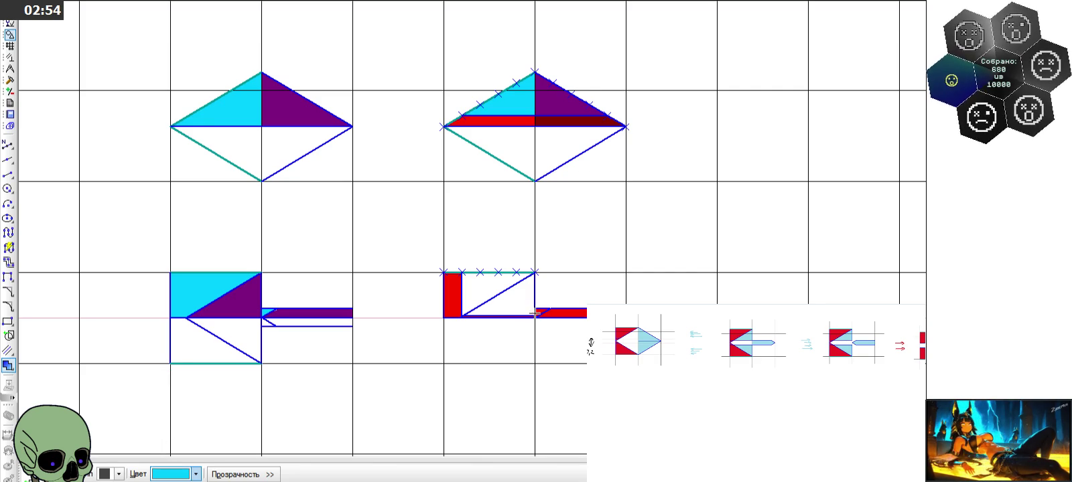
pyautogui.click(491, 289)
pyautogui.click(196, 474)
pyautogui.click(228, 429)
pyautogui.click(517, 302)
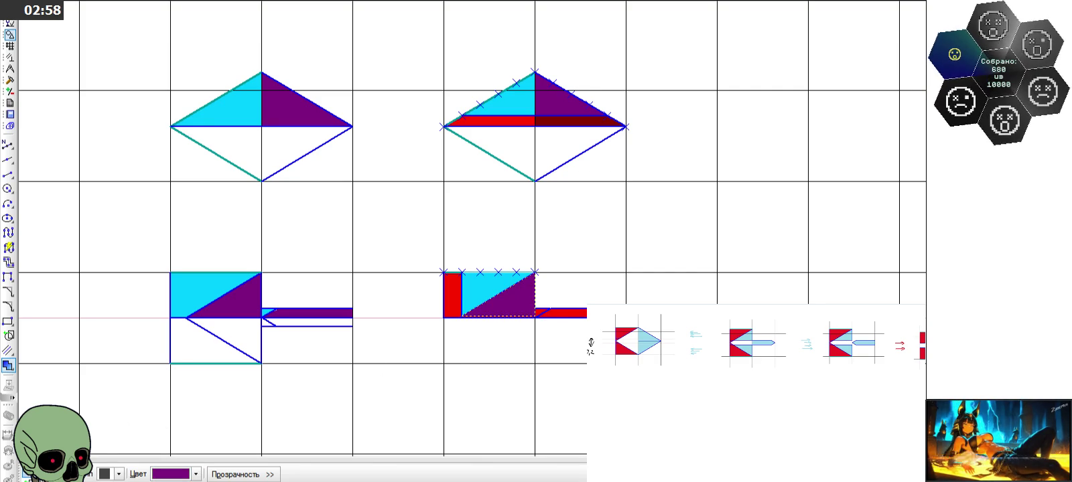
# Clear the left strip's old fill, then fill it and the small tip triangle red
pyautogui.scroll(5, 534, 338)
pyautogui.scroll(3, 576, 268)
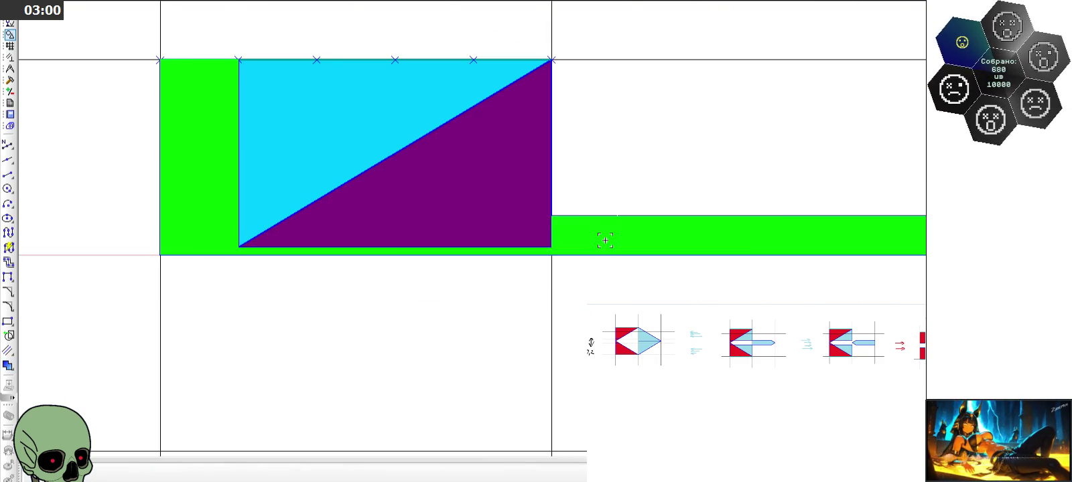
pyautogui.click(77, 341)
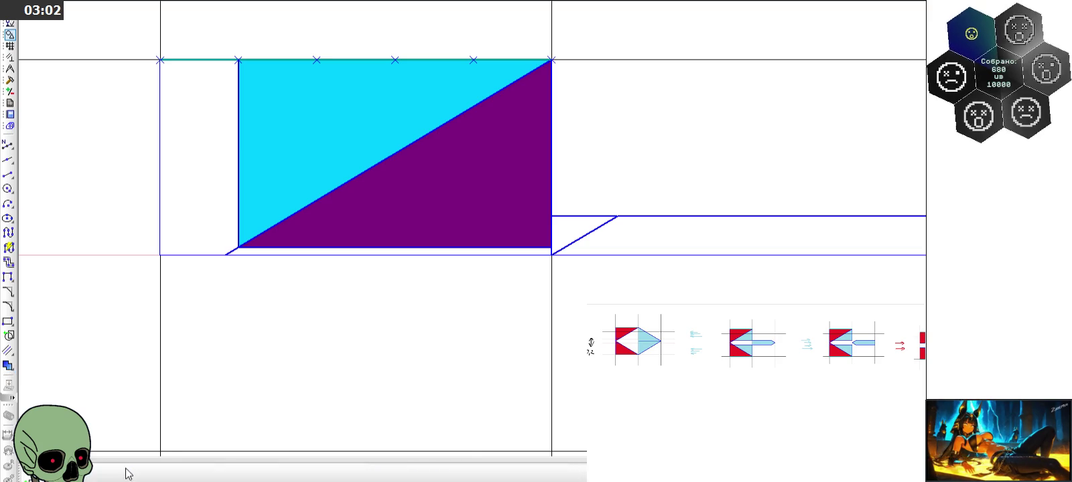
pyautogui.click(195, 475)
pyautogui.click(161, 421)
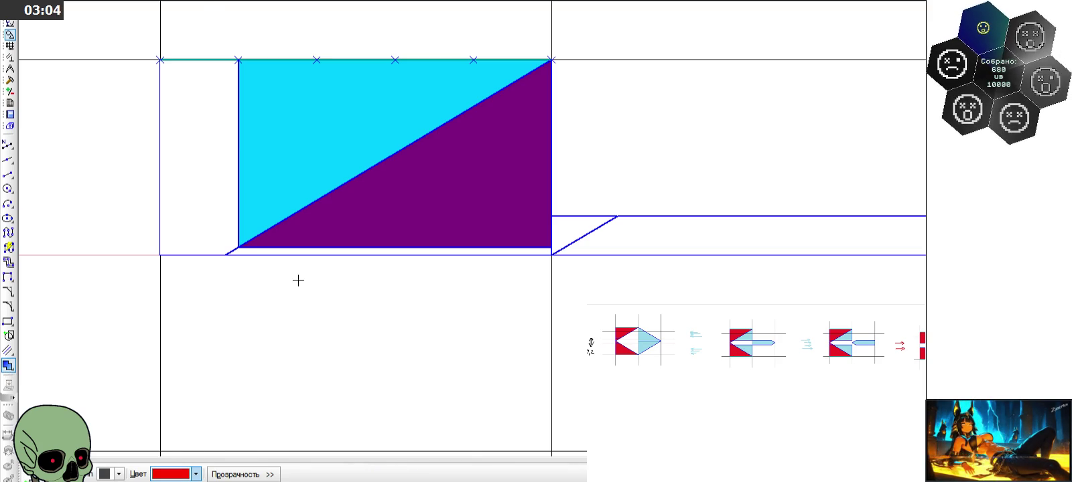
pyautogui.click(220, 221)
pyautogui.click(581, 230)
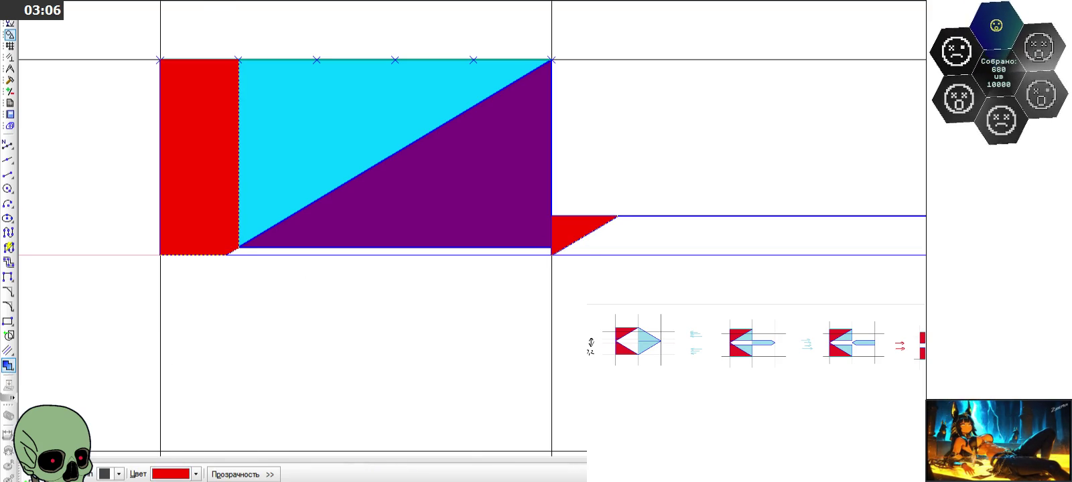
# Fill the thin strip under the purple triangle and the long right bar dark red
pyautogui.scroll(-2, 437, 331)
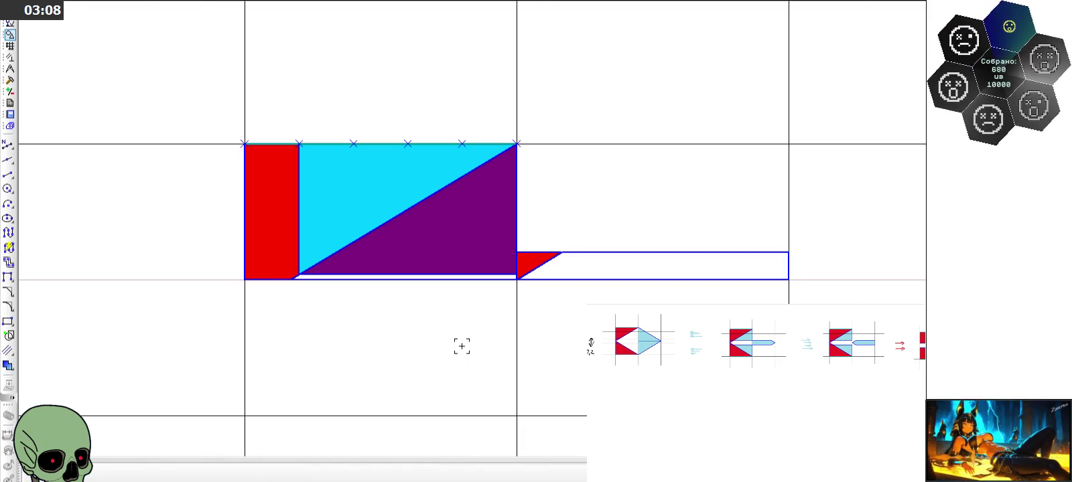
pyautogui.click(8, 365)
pyautogui.click(199, 474)
pyautogui.click(159, 419)
pyautogui.scroll(2, 379, 322)
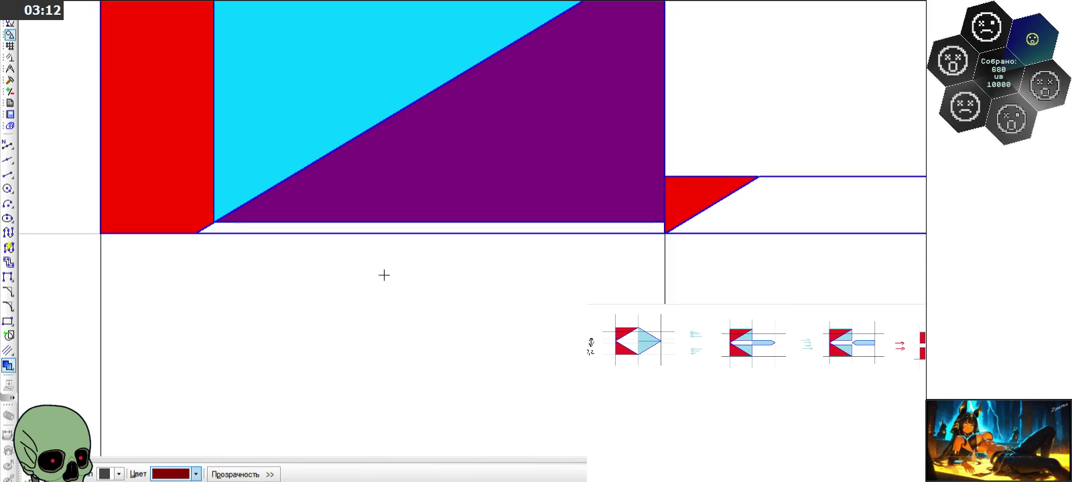
pyautogui.click(388, 228)
pyautogui.click(798, 220)
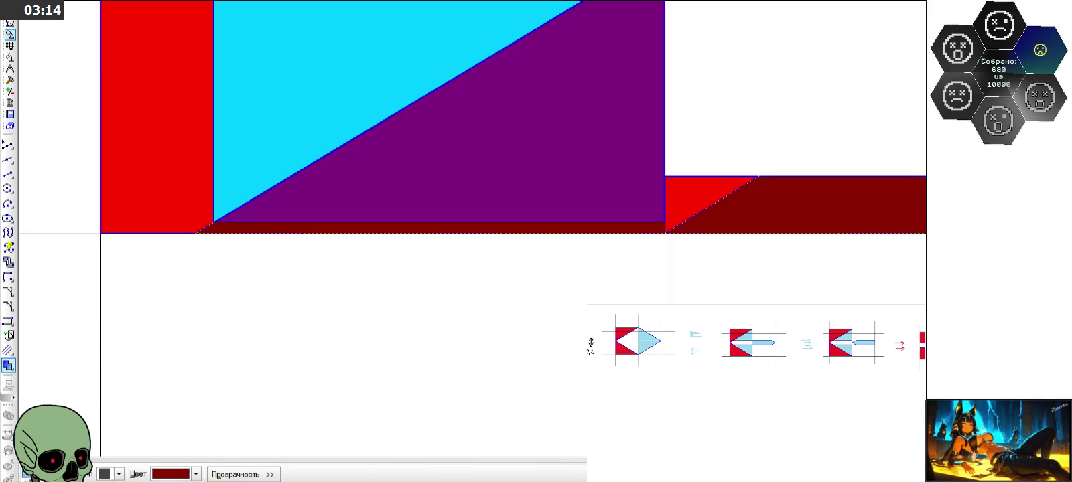
pyautogui.press('Escape')
pyautogui.scroll(-2, 347, 370)
pyautogui.scroll(-2, 397, 327)
pyautogui.scroll(-1, 461, 186)
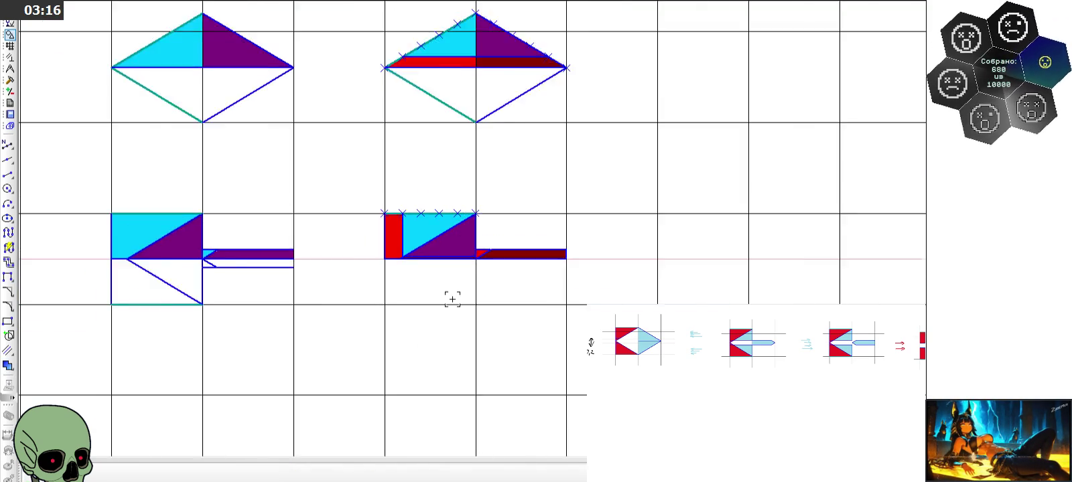
pyautogui.scroll(2, 438, 282)
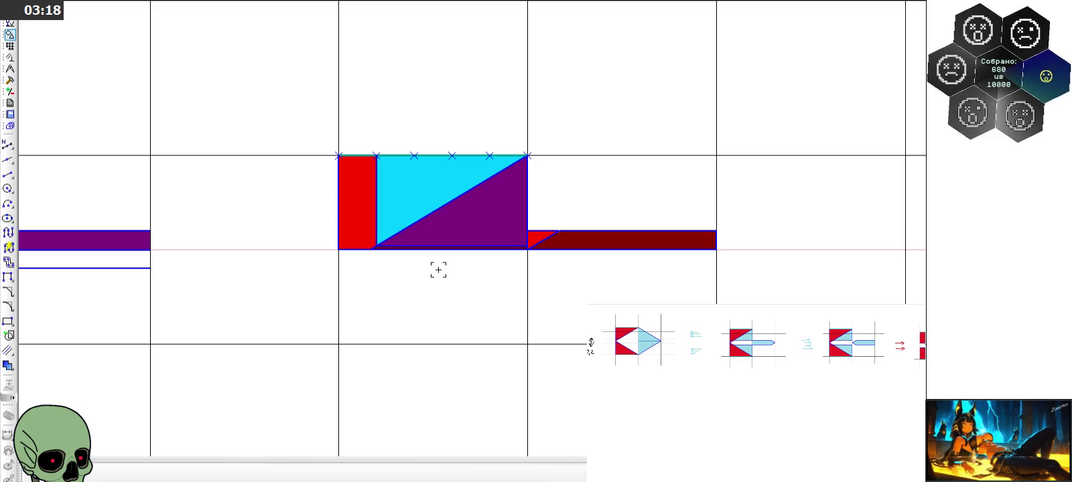
pyautogui.scroll(-2, 440, 270)
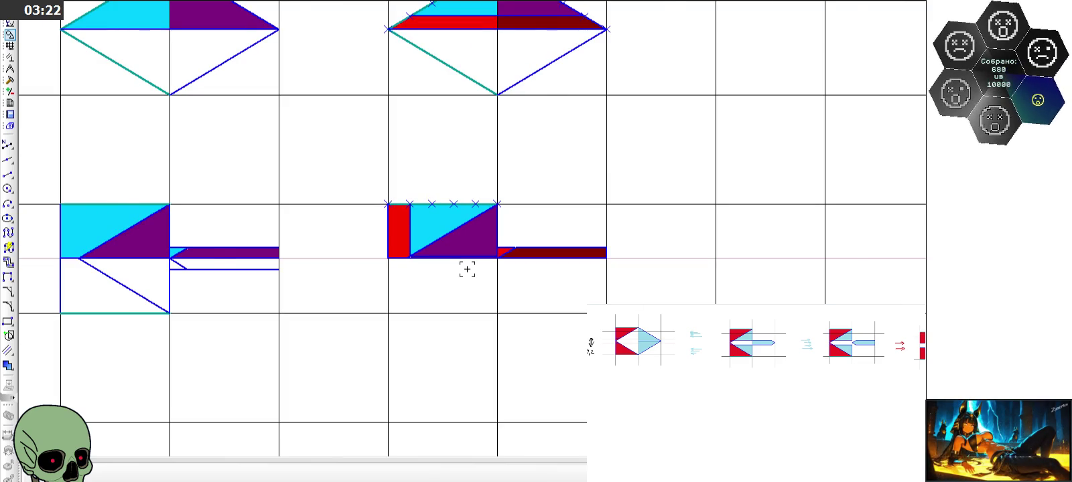
pyautogui.scroll(-2, 467, 269)
pyautogui.scroll(3, 234, 268)
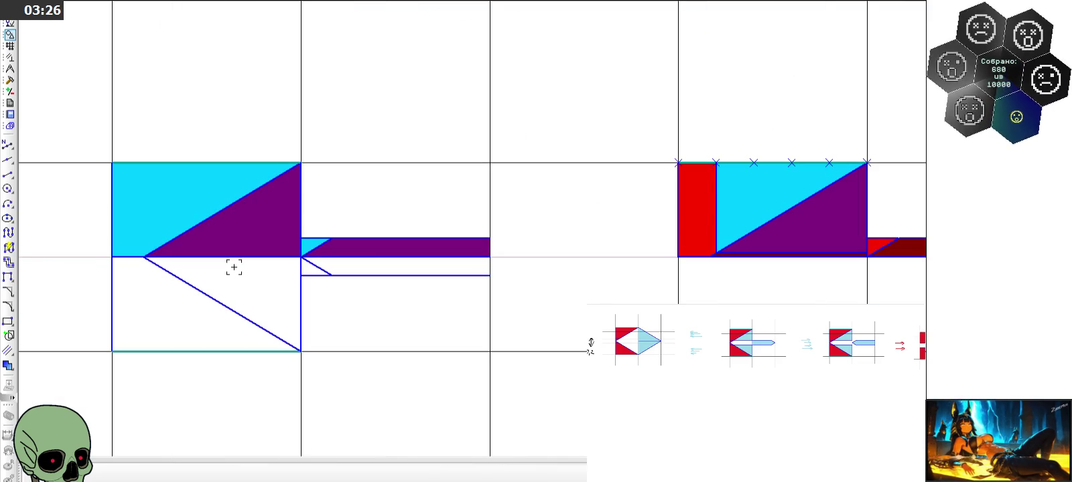
pyautogui.scroll(-1, 234, 268)
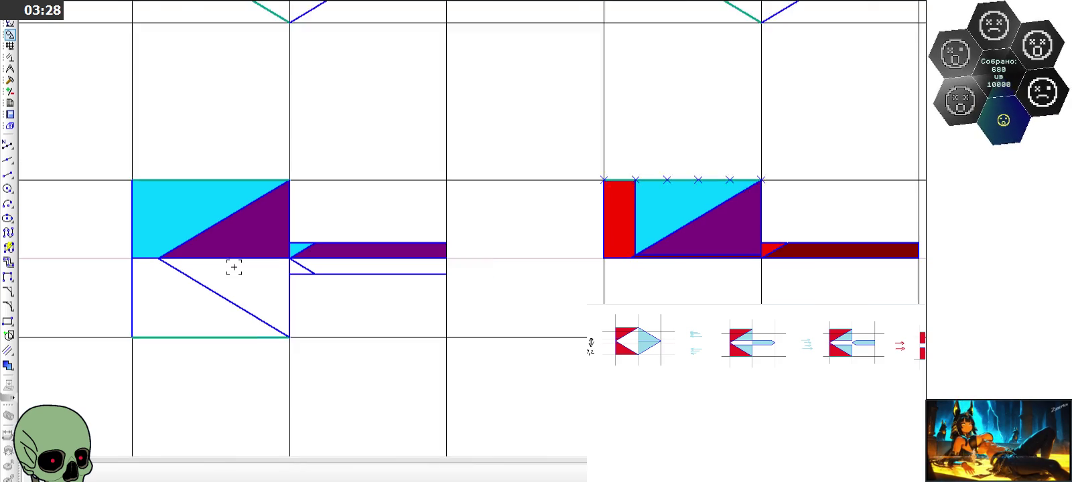
pyautogui.scroll(-1, 234, 268)
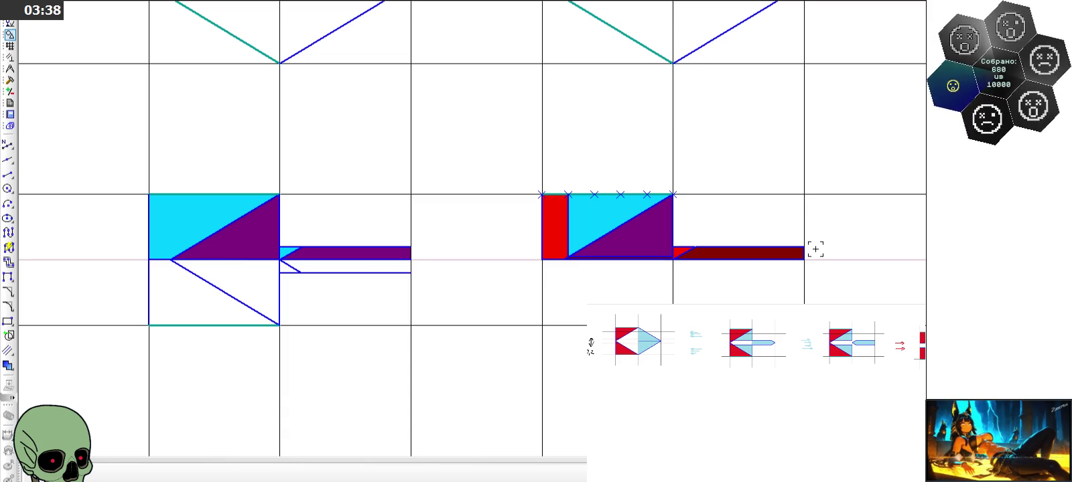
pyautogui.scroll(-2, 452, 247)
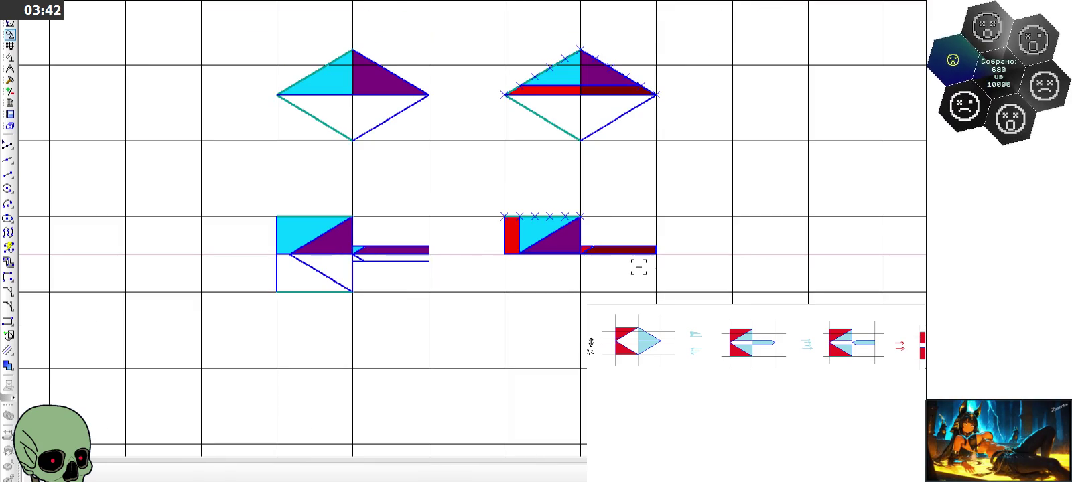
pyautogui.scroll(2, 642, 267)
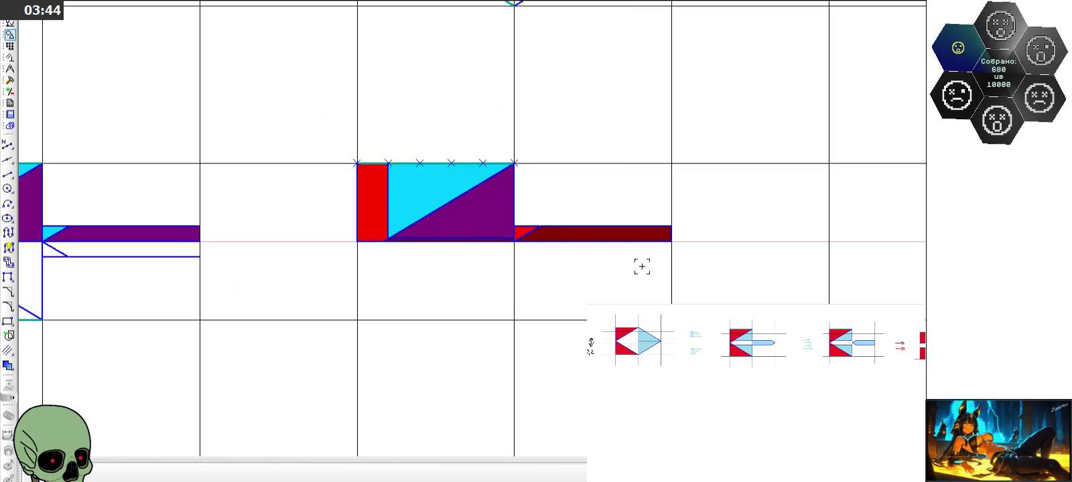
pyautogui.scroll(-2, 641, 267)
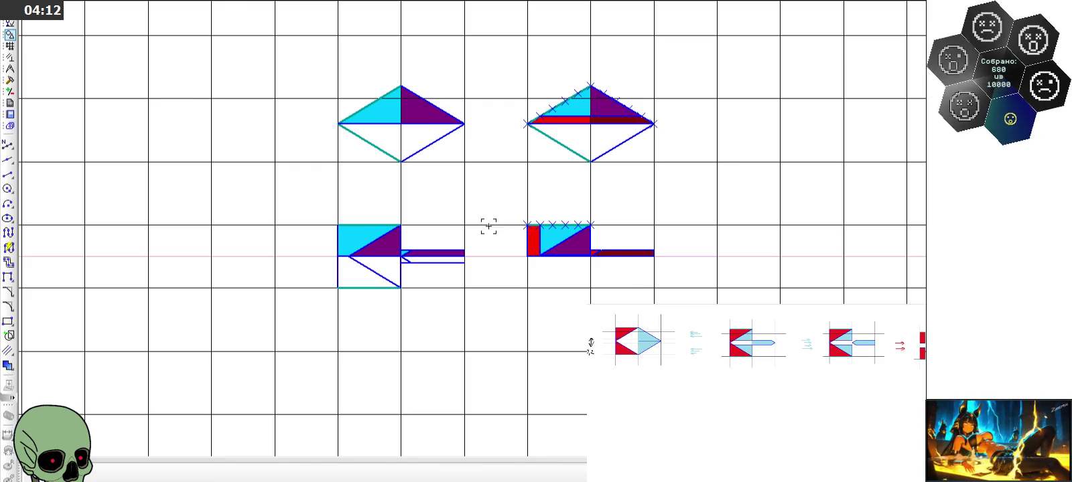
pyautogui.scroll(-2, 352, 191)
pyautogui.scroll(-2, 462, 248)
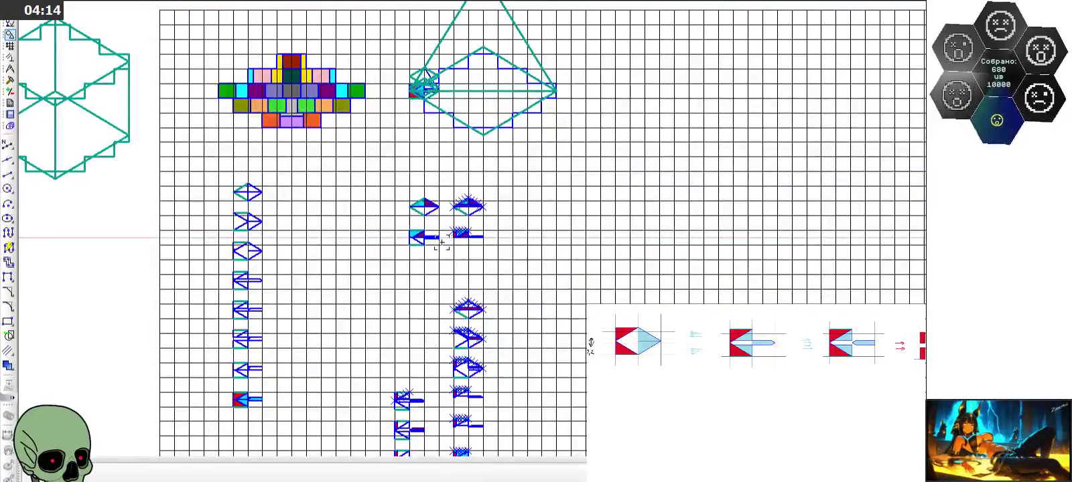
pyautogui.scroll(3, 444, 242)
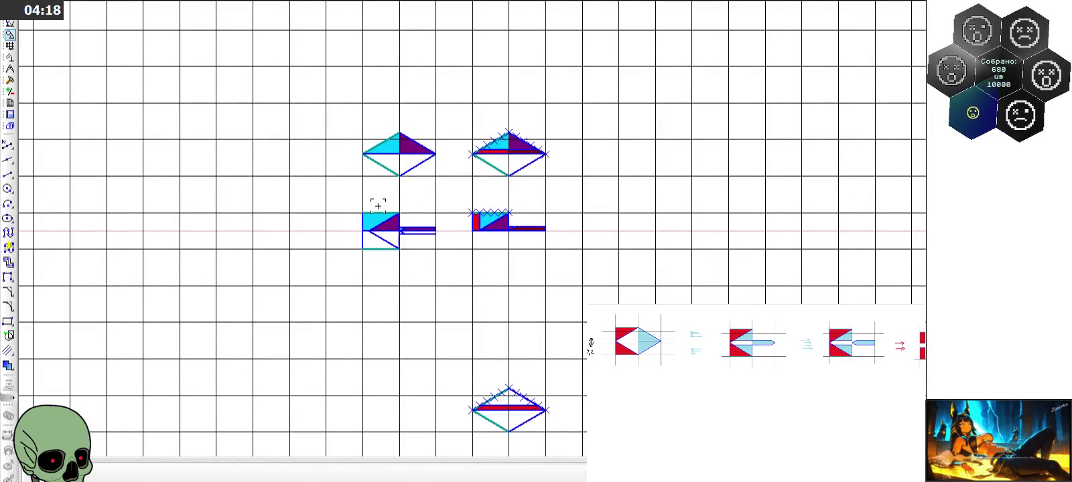
pyautogui.scroll(2, 393, 229)
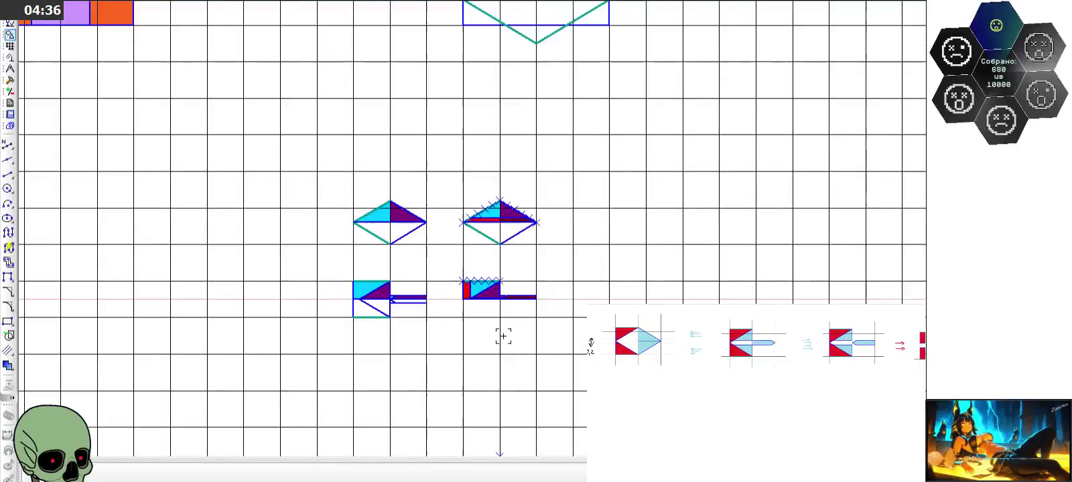
pyautogui.scroll(3, 499, 329)
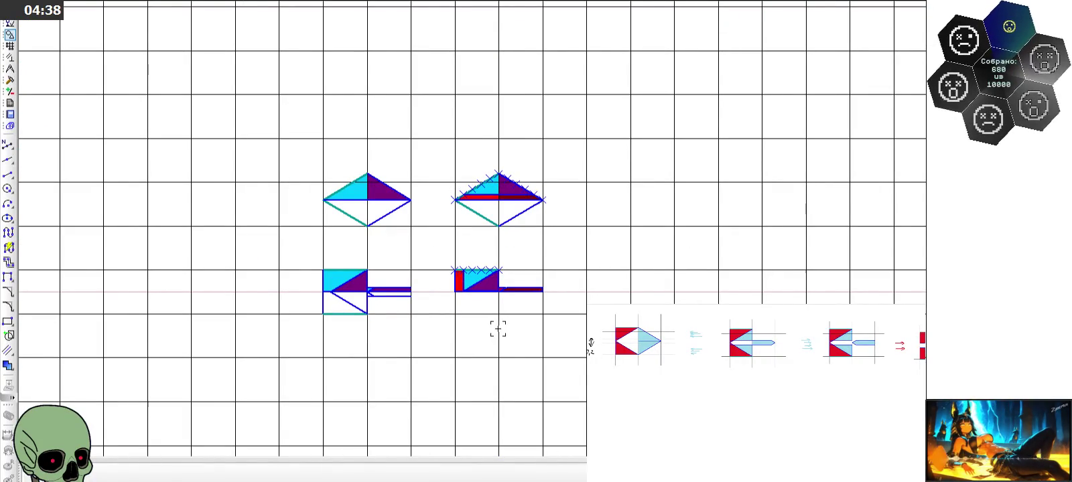
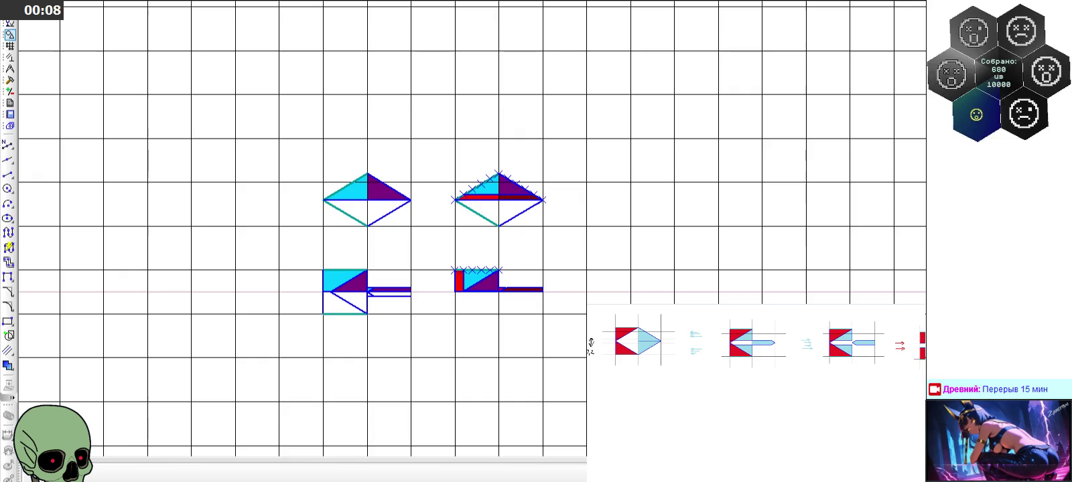
# Start two Segment lines at the blade's bottom-left corner and lower edge, cancelling each
pyautogui.scroll(5, 332, 310)
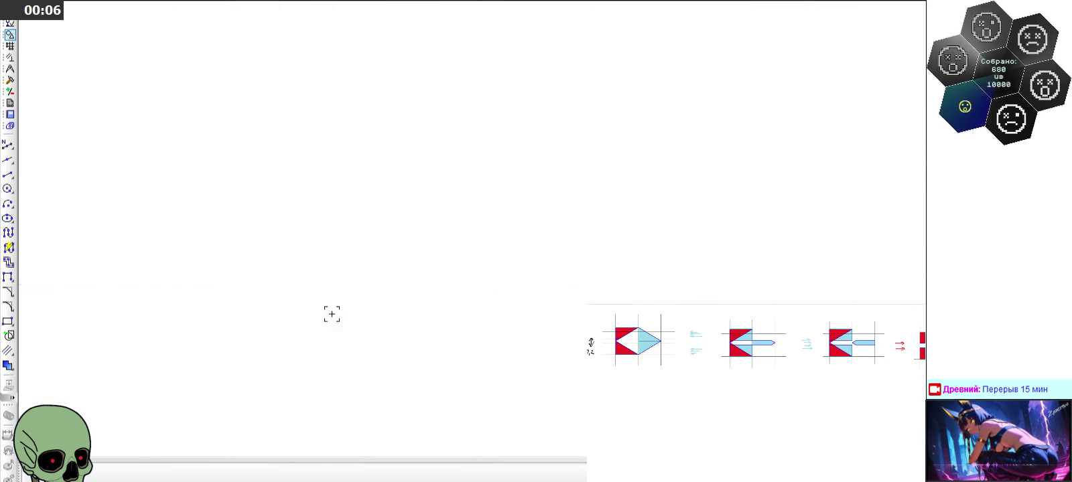
pyautogui.scroll(-1, 368, 335)
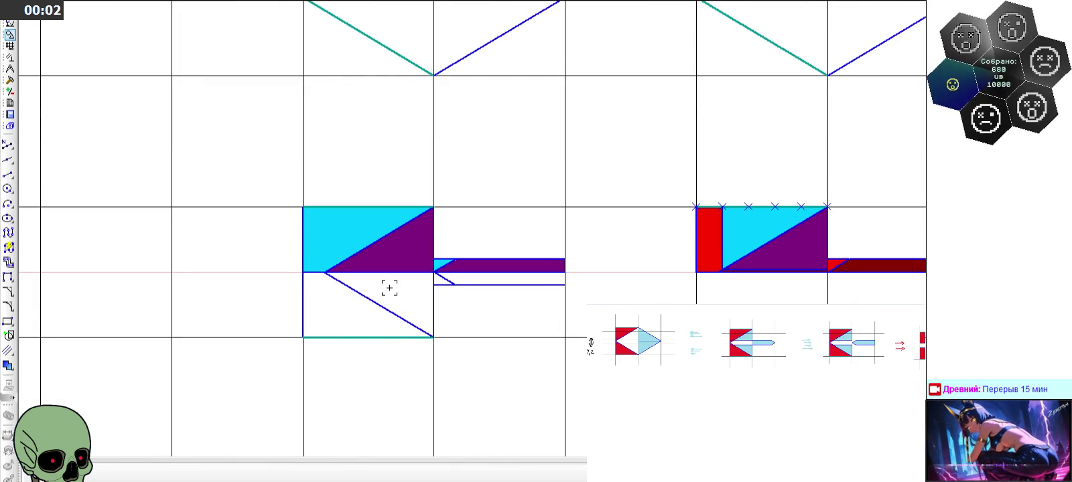
pyautogui.scroll(-1, 389, 287)
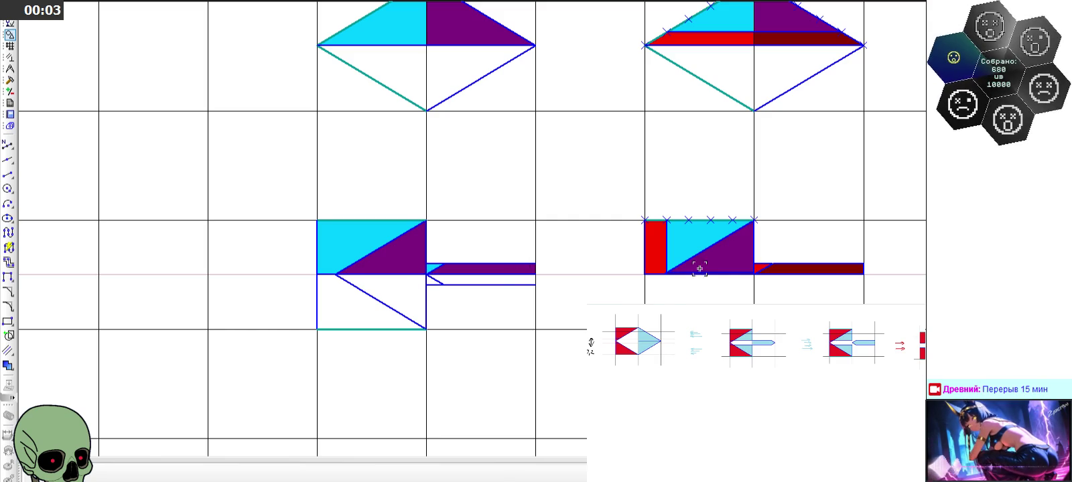
pyautogui.scroll(8, 703, 268)
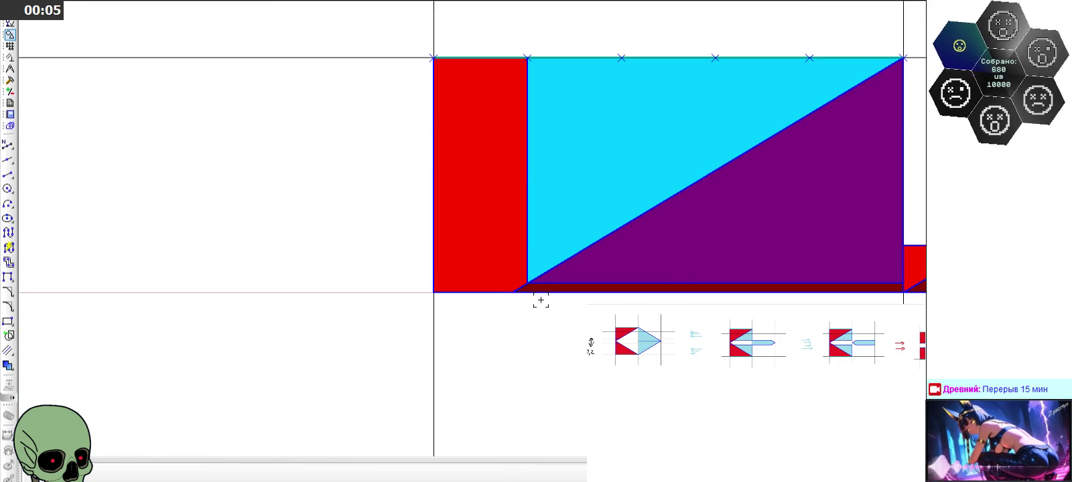
pyautogui.scroll(-3, 540, 300)
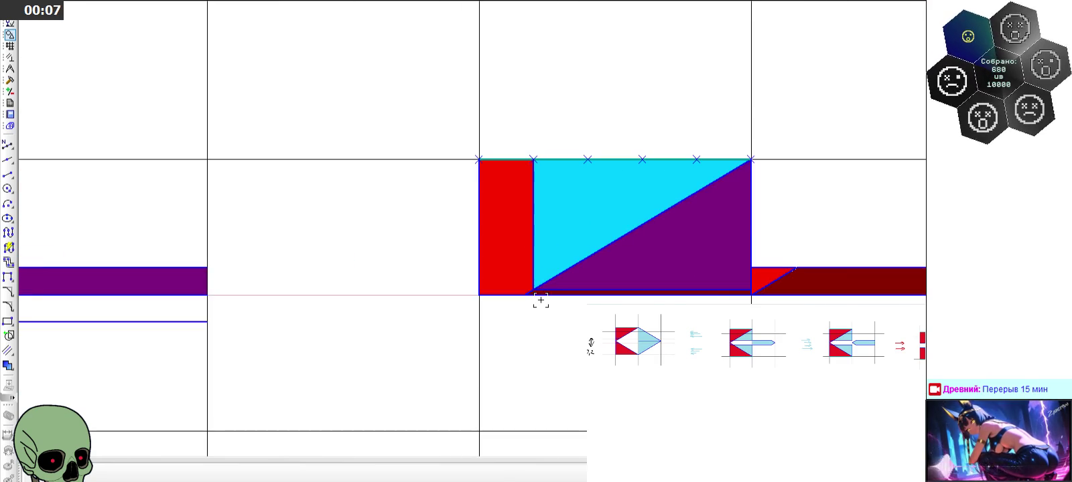
pyautogui.scroll(-1, 540, 300)
pyautogui.scroll(-1, 540, 300)
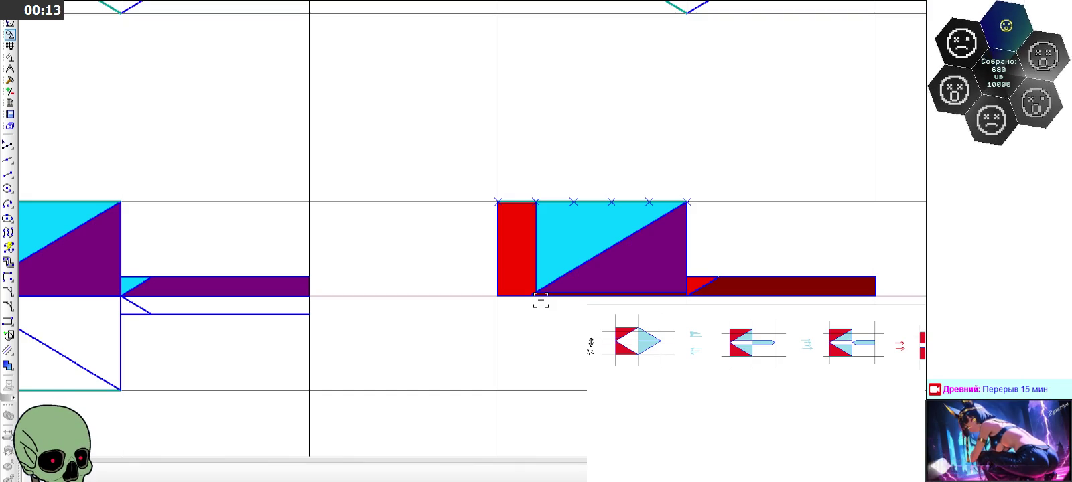
pyautogui.scroll(-3, 540, 300)
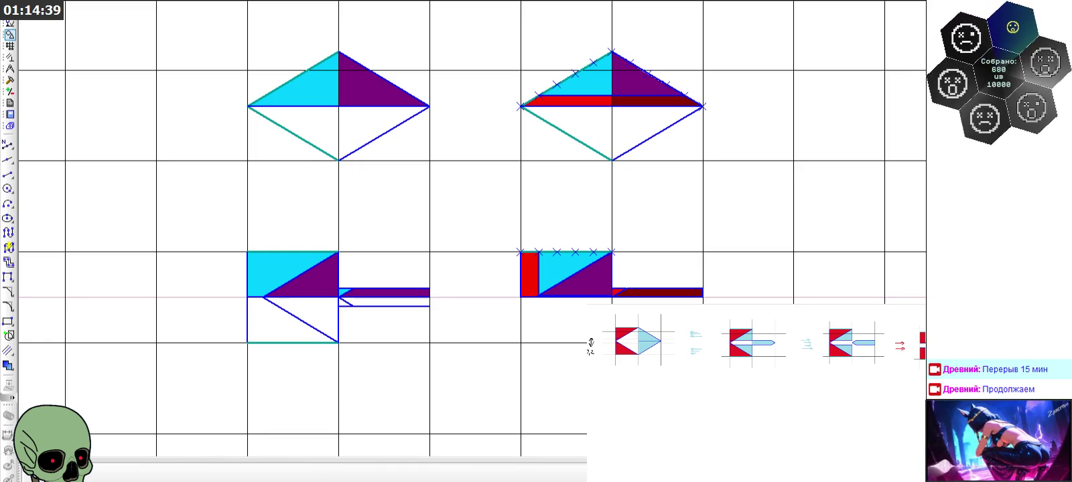
pyautogui.scroll(-2, 644, 155)
pyautogui.scroll(-1, 594, 173)
pyautogui.scroll(-1, 445, 215)
pyautogui.scroll(-1, 445, 214)
pyautogui.scroll(-1, 445, 213)
pyautogui.scroll(-1, 446, 211)
pyautogui.scroll(-1, 446, 208)
pyautogui.scroll(3, 490, 191)
pyautogui.scroll(3, 411, 213)
pyautogui.scroll(1, 370, 199)
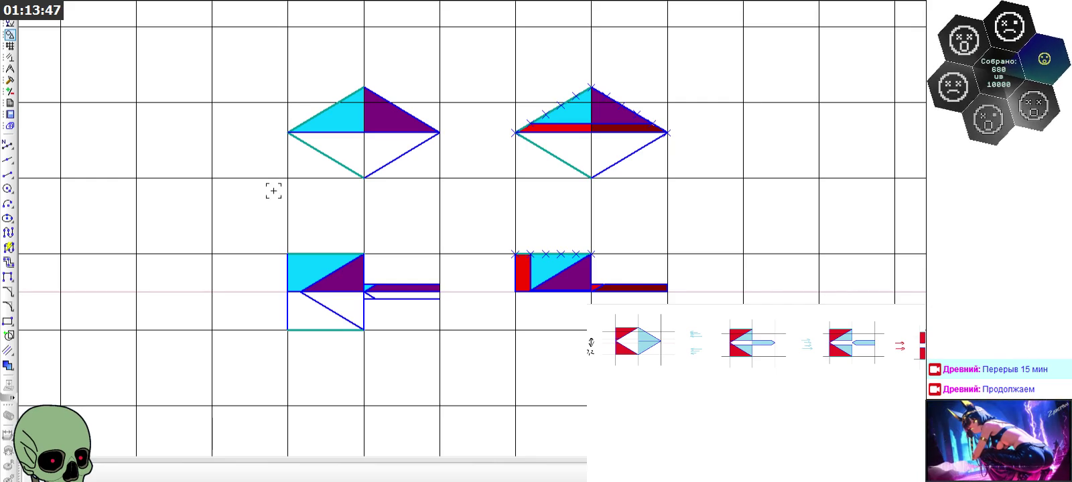
pyautogui.scroll(-2, 309, 185)
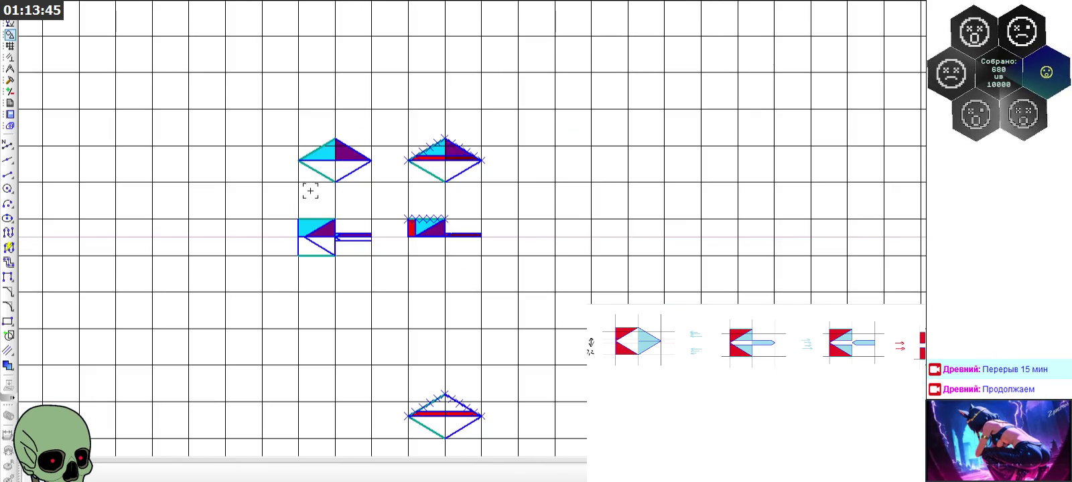
pyautogui.scroll(2, 358, 202)
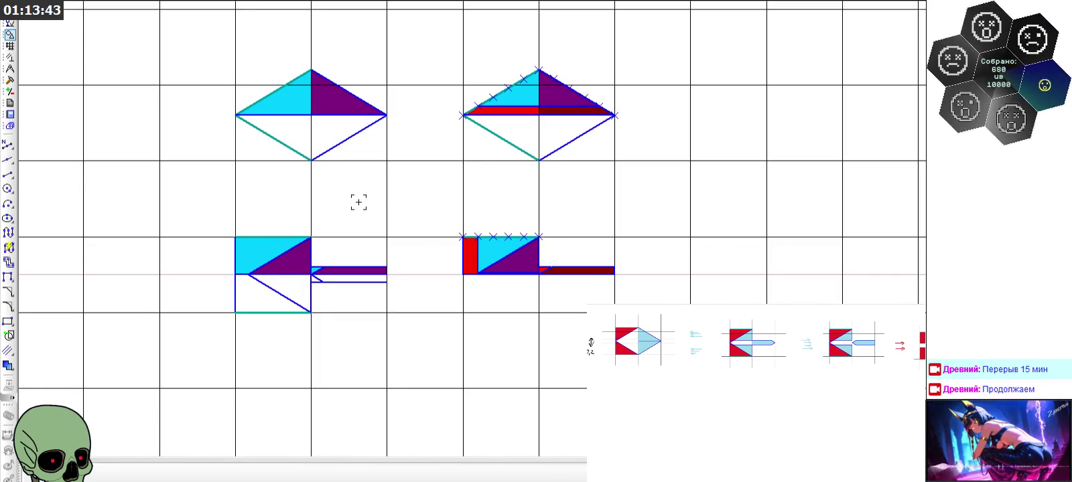
pyautogui.scroll(2, 497, 249)
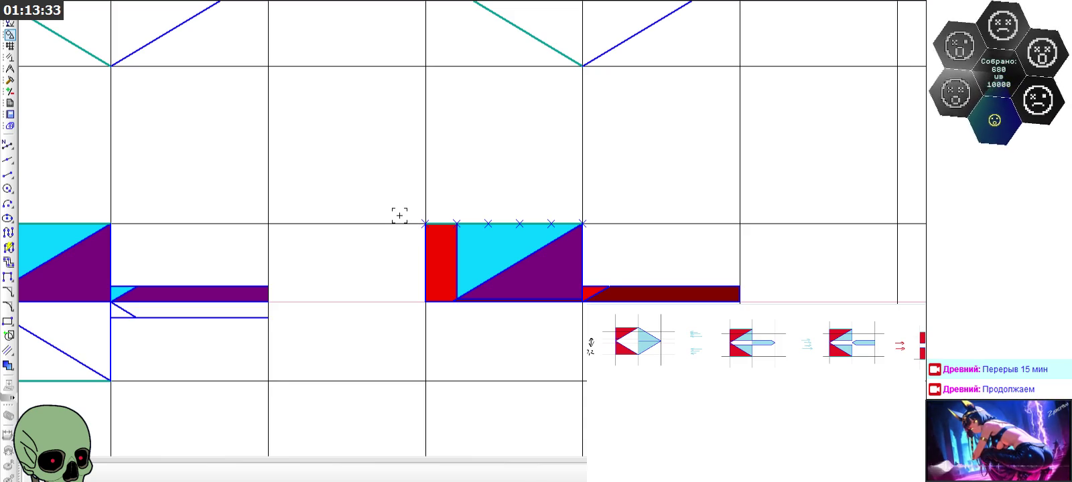
pyautogui.scroll(2, 550, 269)
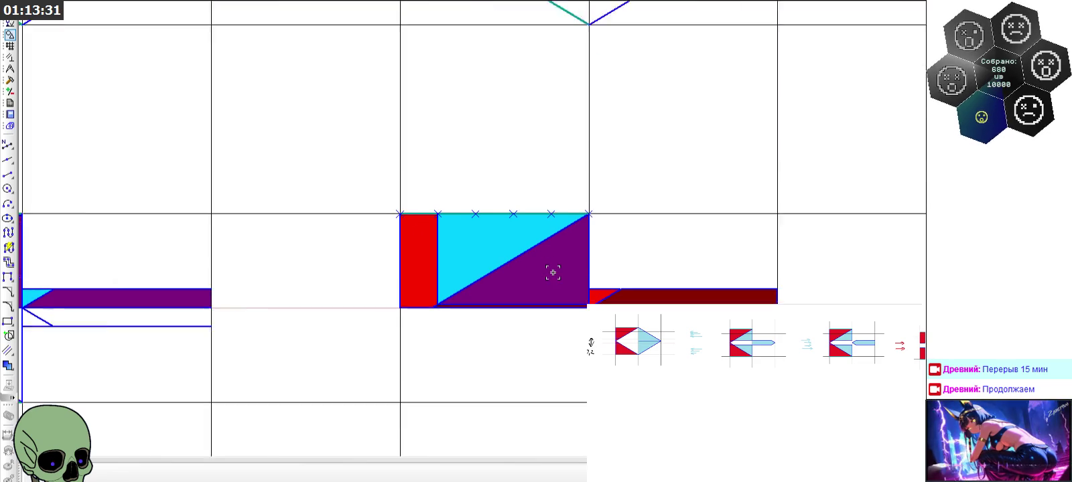
pyautogui.click(8, 173)
pyautogui.click(590, 344)
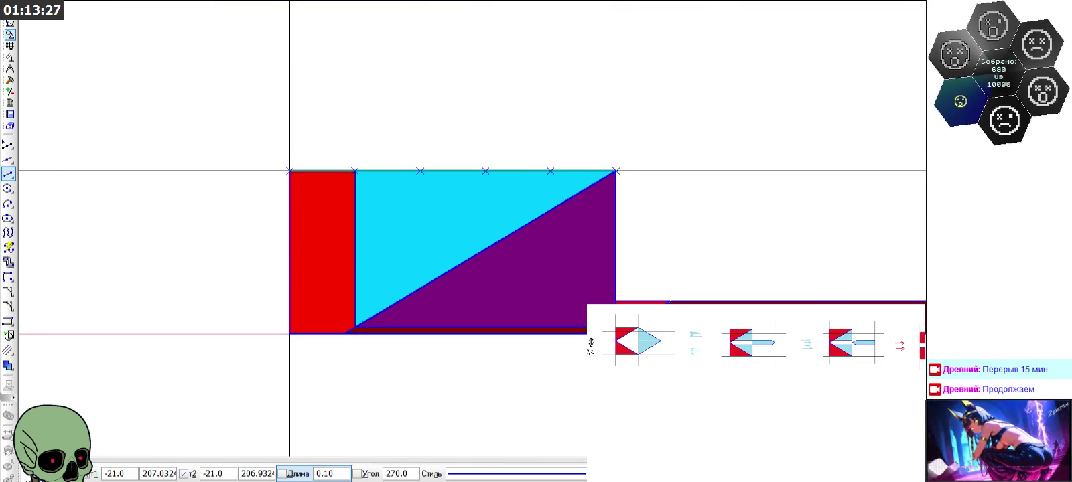
pyautogui.press('Escape')
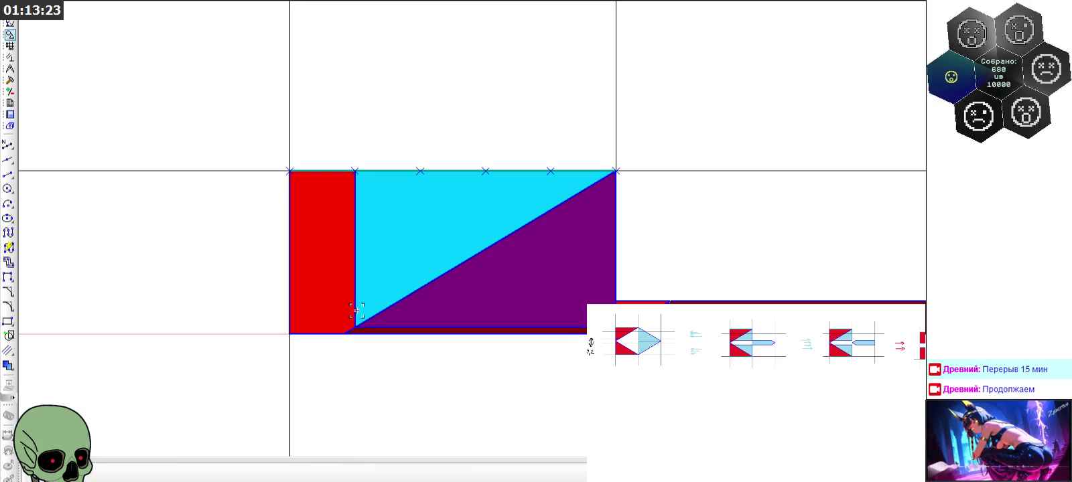
pyautogui.scroll(5, 312, 305)
pyautogui.click(13, 177)
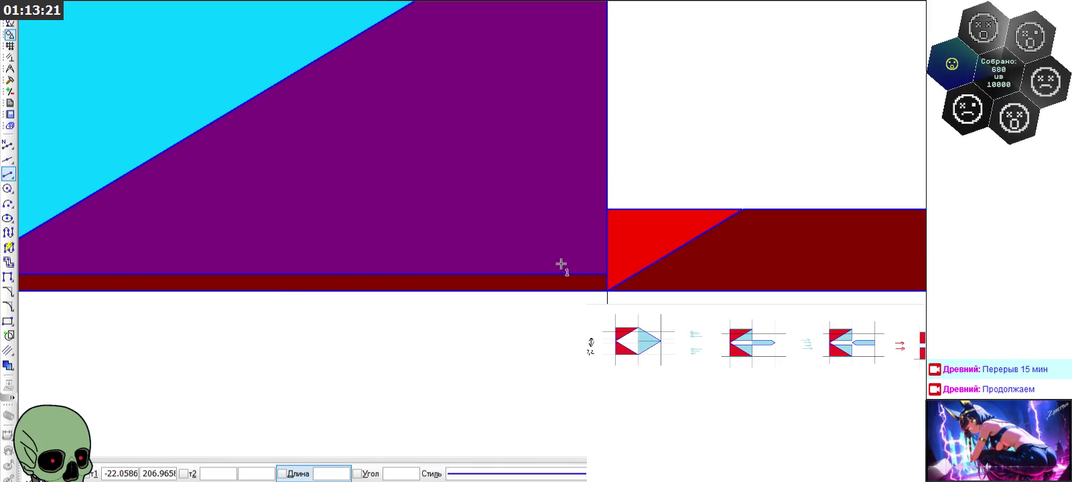
pyautogui.click(607, 291)
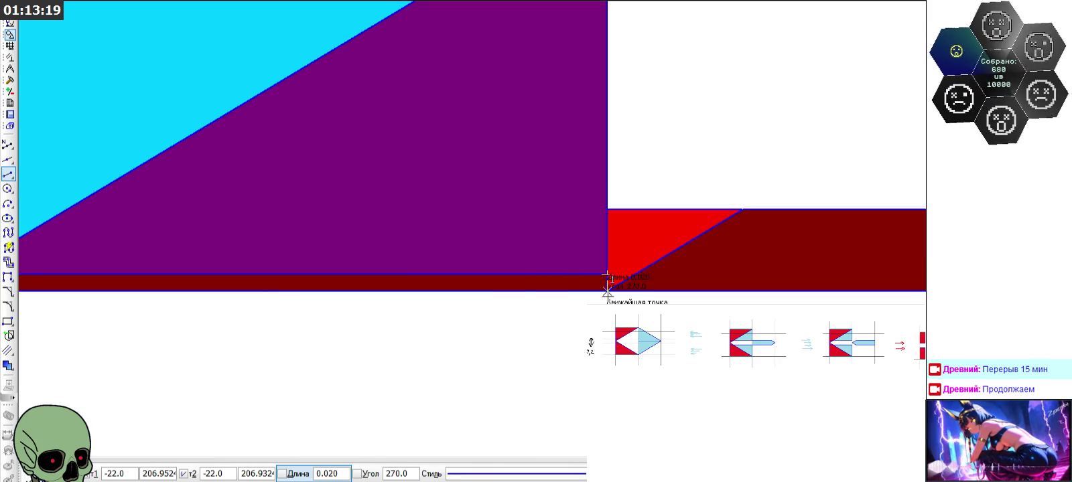
pyautogui.press('Escape')
# Start a Segment line at the red bar's corner, then cancel it
pyautogui.scroll(-1, 319, 345)
pyautogui.scroll(-3, 392, 337)
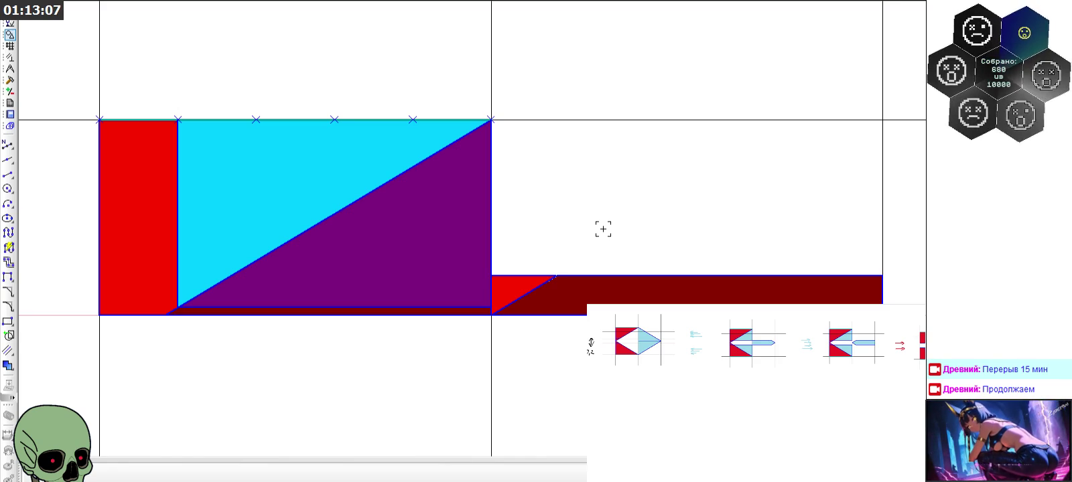
pyautogui.scroll(-2, 572, 198)
pyautogui.scroll(-2, 543, 184)
pyautogui.scroll(-2, 488, 160)
pyautogui.scroll(-2, 490, 172)
pyautogui.scroll(2, 522, 320)
pyautogui.scroll(2, 481, 289)
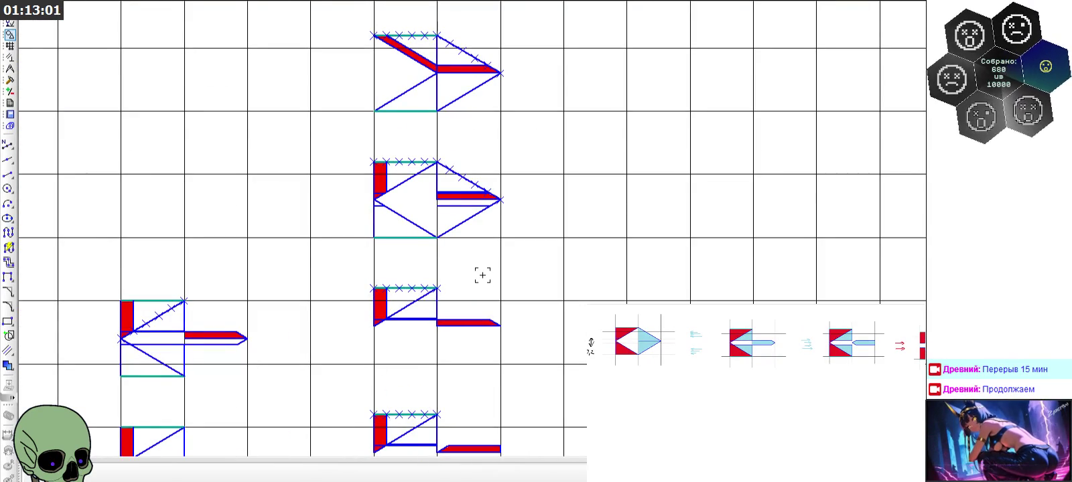
pyautogui.scroll(4, 433, 152)
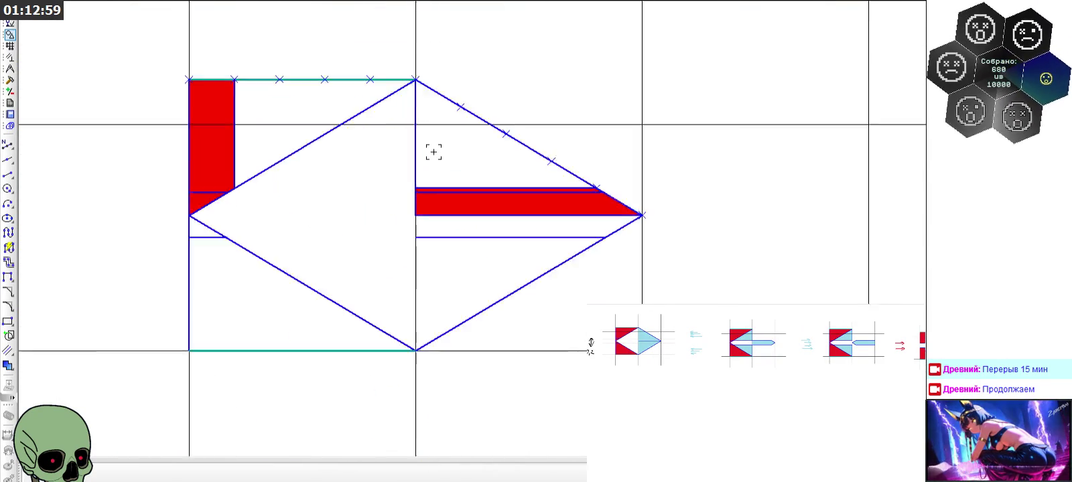
pyautogui.scroll(1, 434, 152)
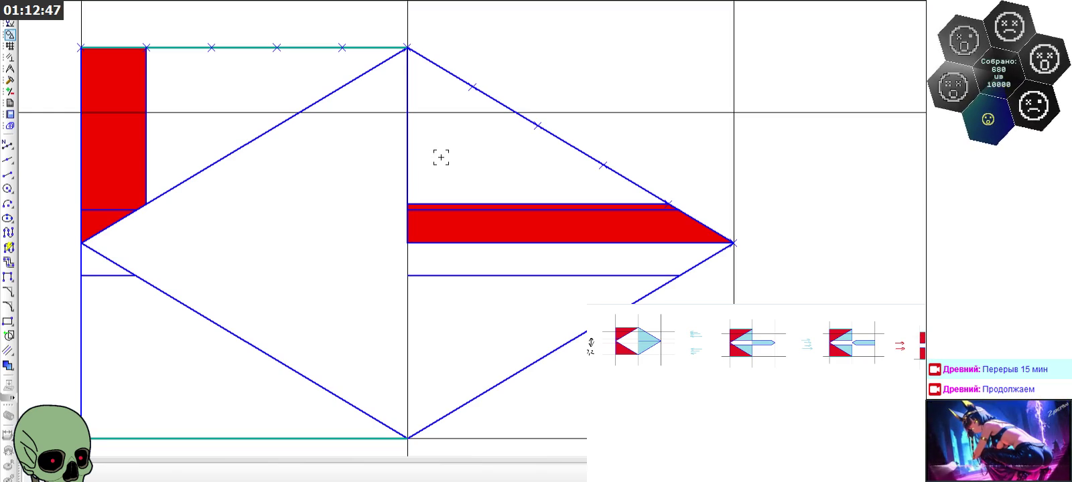
pyautogui.click(8, 174)
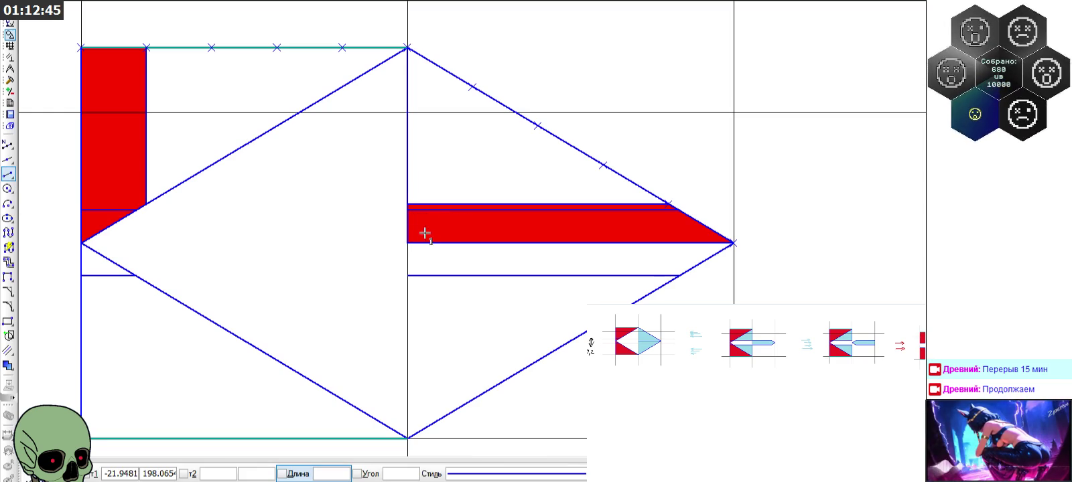
pyautogui.click(407, 243)
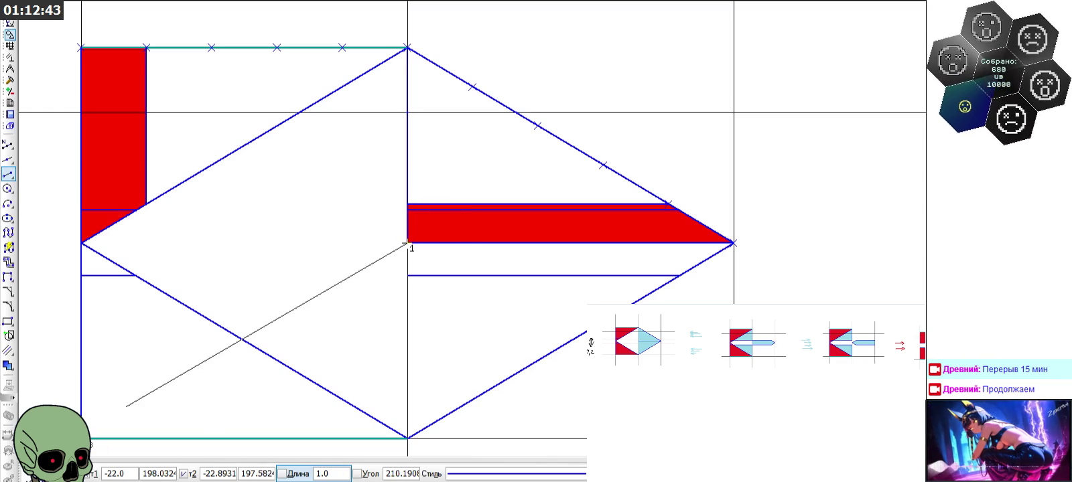
pyautogui.press('Escape')
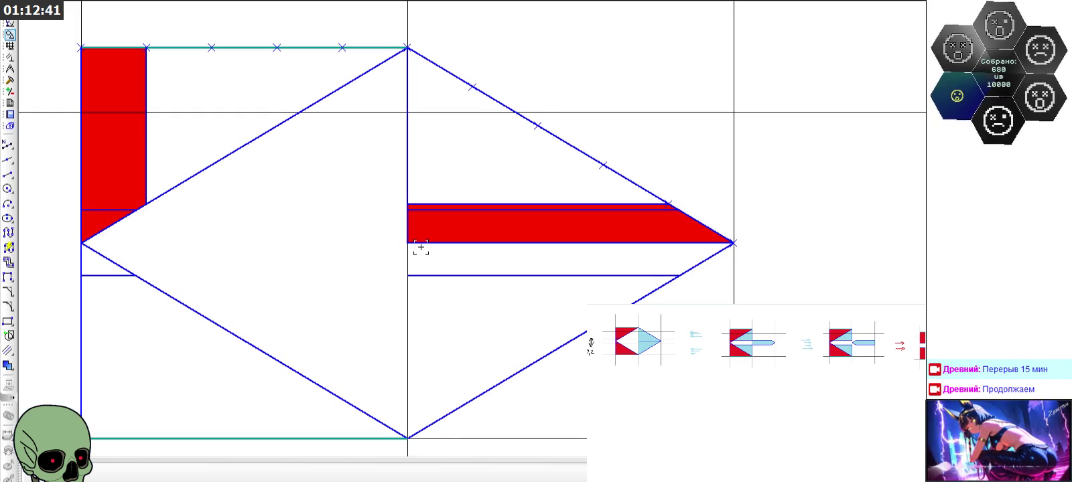
pyautogui.scroll(-4, 421, 247)
pyautogui.scroll(-5, 421, 245)
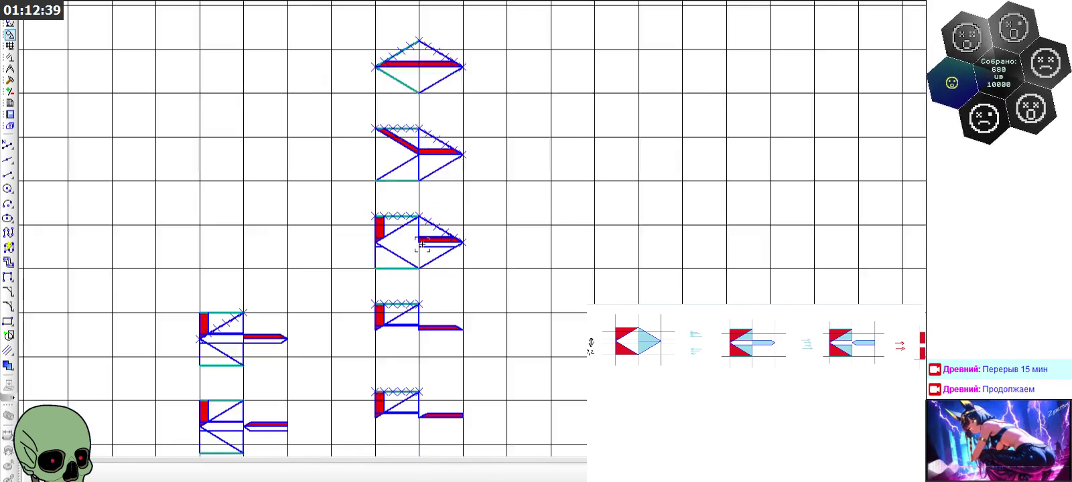
pyautogui.scroll(-3, 421, 244)
pyautogui.scroll(-2, 420, 244)
pyautogui.scroll(4, 396, 101)
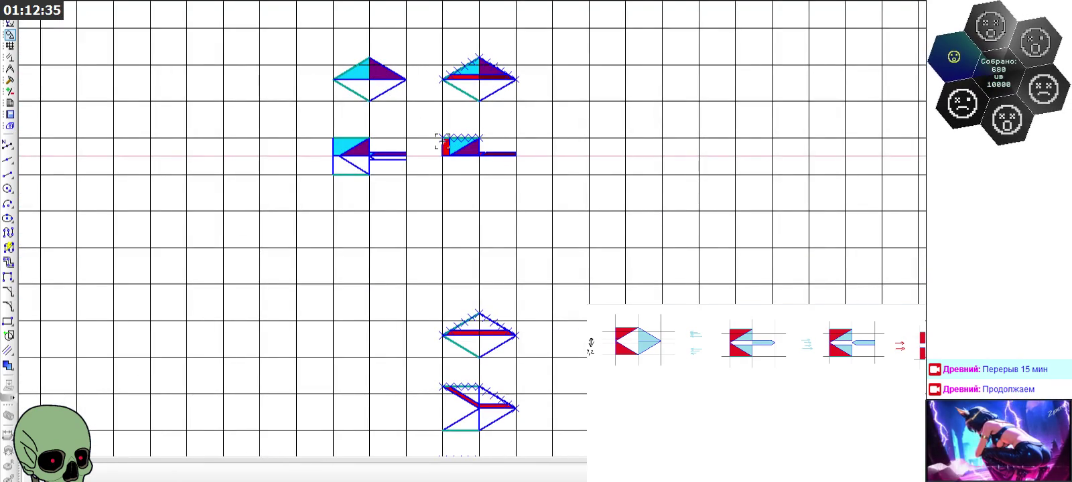
pyautogui.scroll(3, 338, 152)
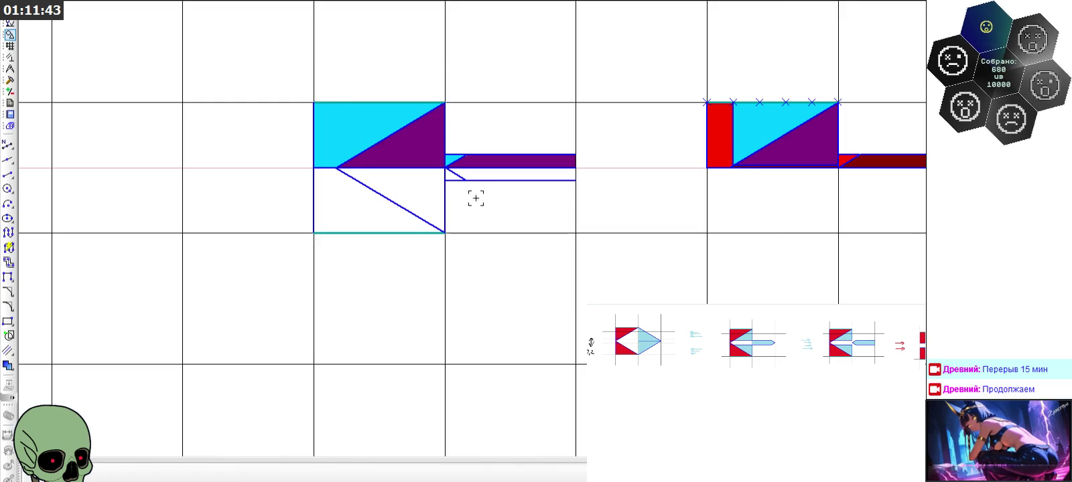
pyautogui.scroll(-2, 476, 197)
pyautogui.scroll(-1, 547, 241)
pyautogui.scroll(2, 561, 177)
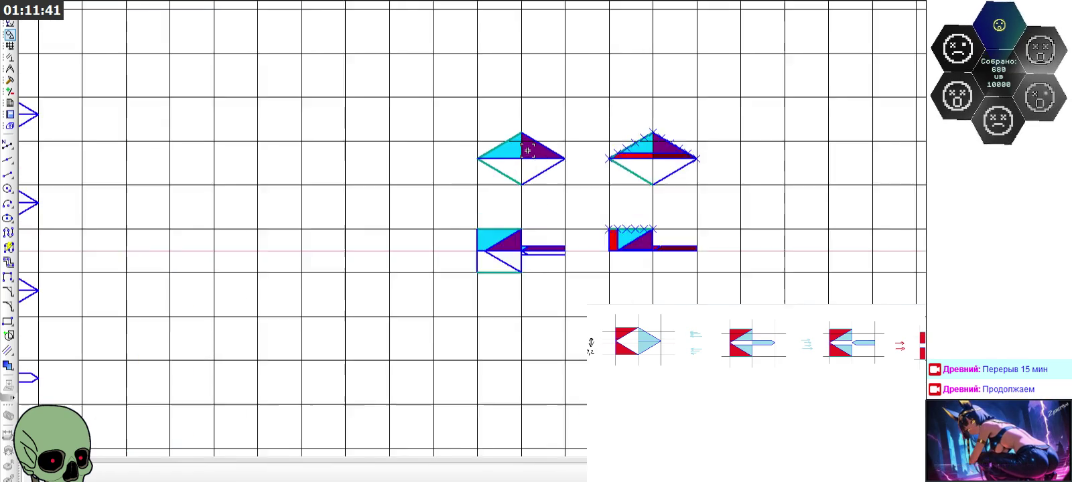
pyautogui.scroll(2, 525, 126)
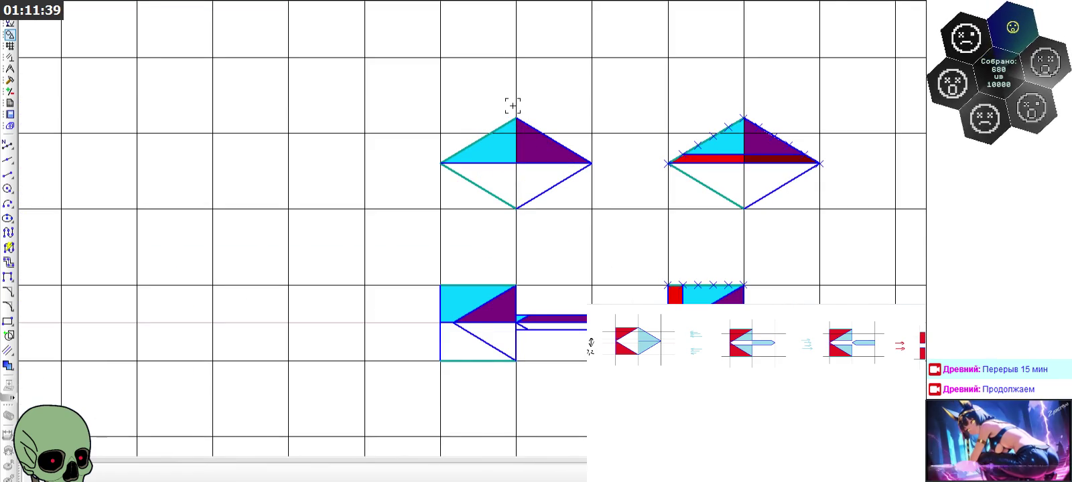
pyautogui.scroll(1, 512, 105)
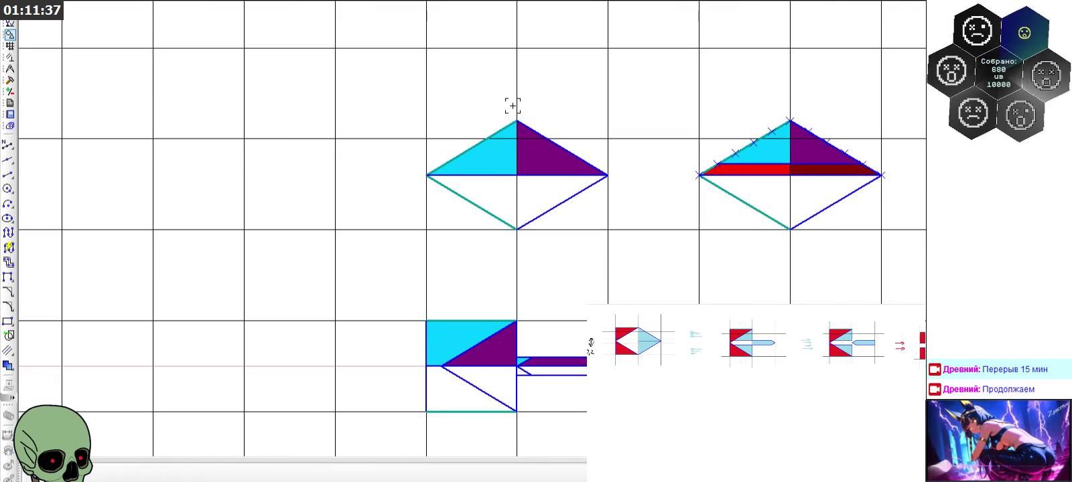
pyautogui.scroll(-2, 394, 134)
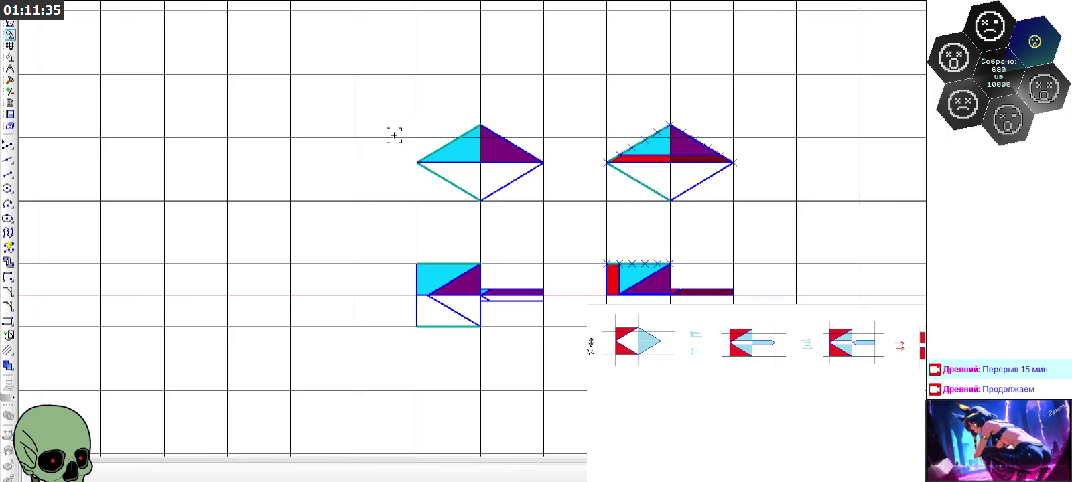
pyautogui.scroll(-1, 393, 135)
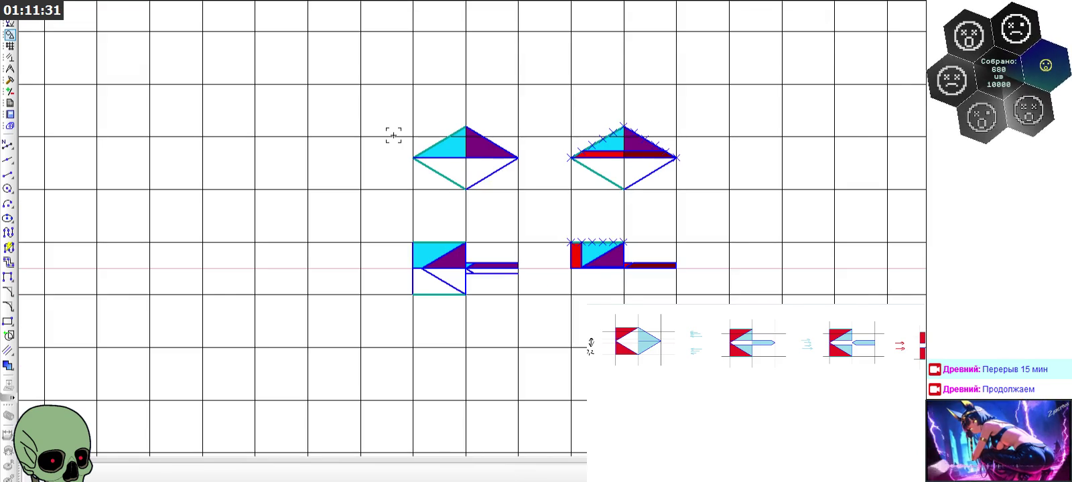
pyautogui.scroll(-2, 393, 136)
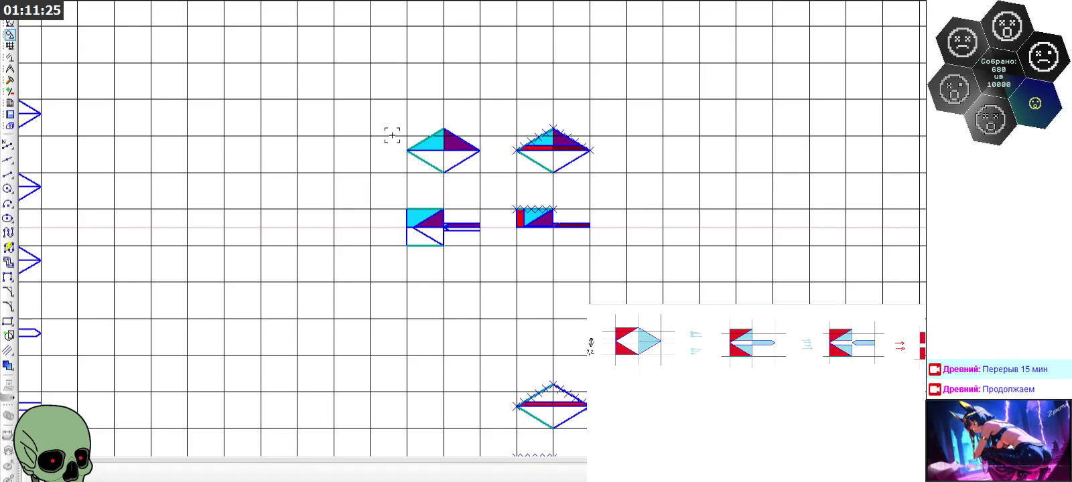
pyautogui.scroll(2, 439, 134)
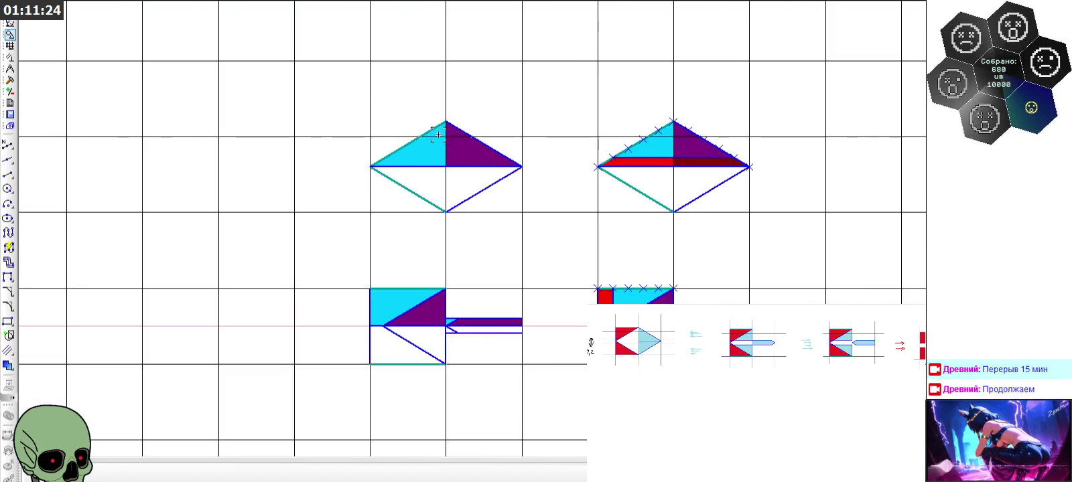
# Select the left rhombus's upper-left and upper-right edges to reuse as a triangle outline
pyautogui.click(9, 174)
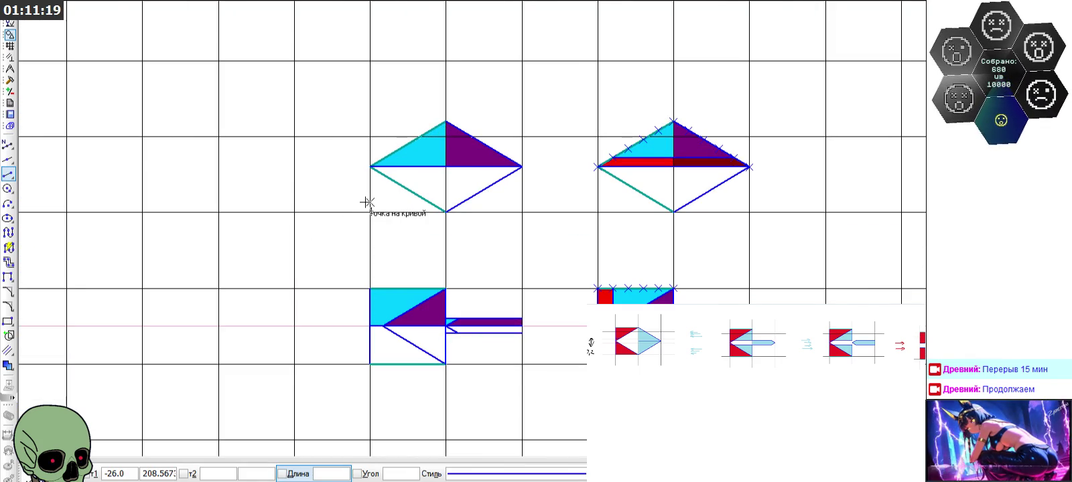
pyautogui.scroll(-1, 339, 142)
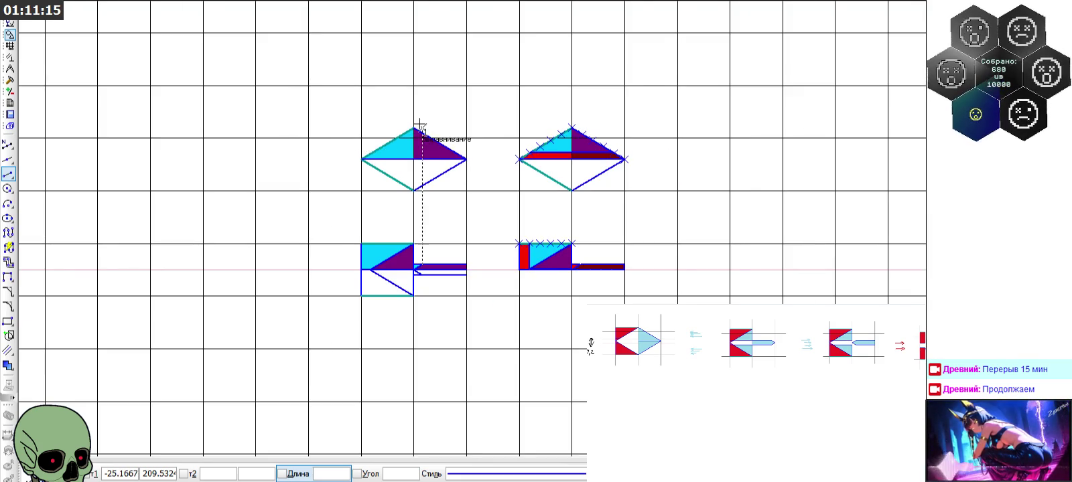
pyautogui.scroll(2, 583, 112)
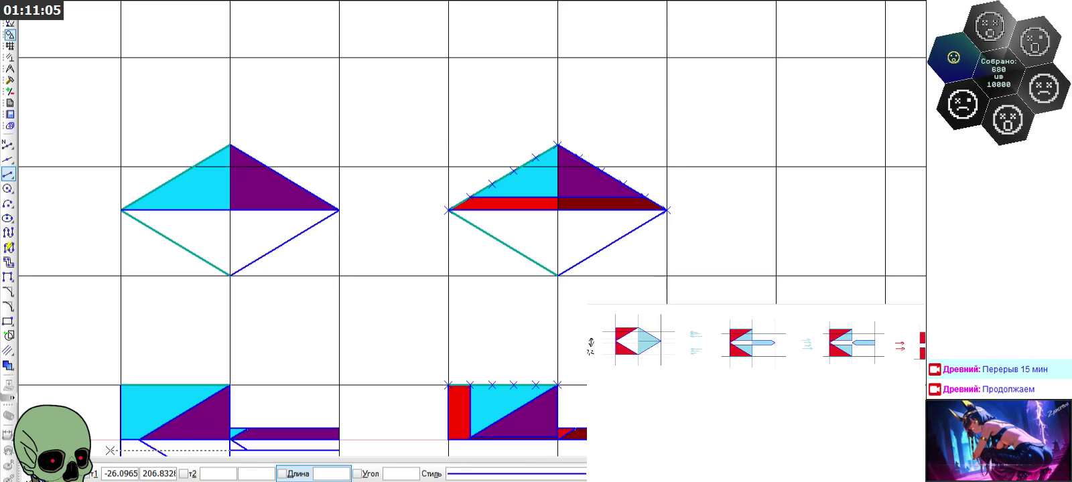
pyautogui.click(89, 475)
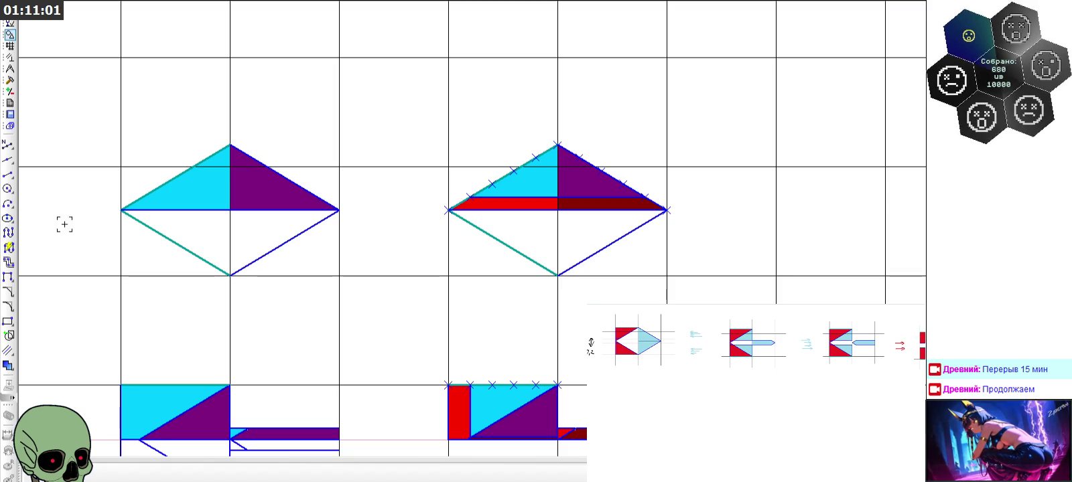
pyautogui.click(144, 196)
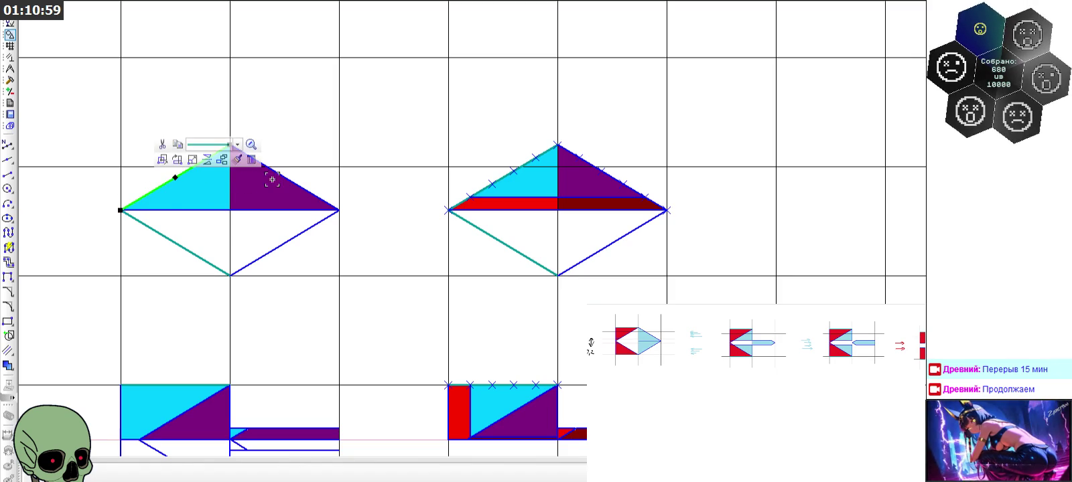
pyautogui.click(258, 208)
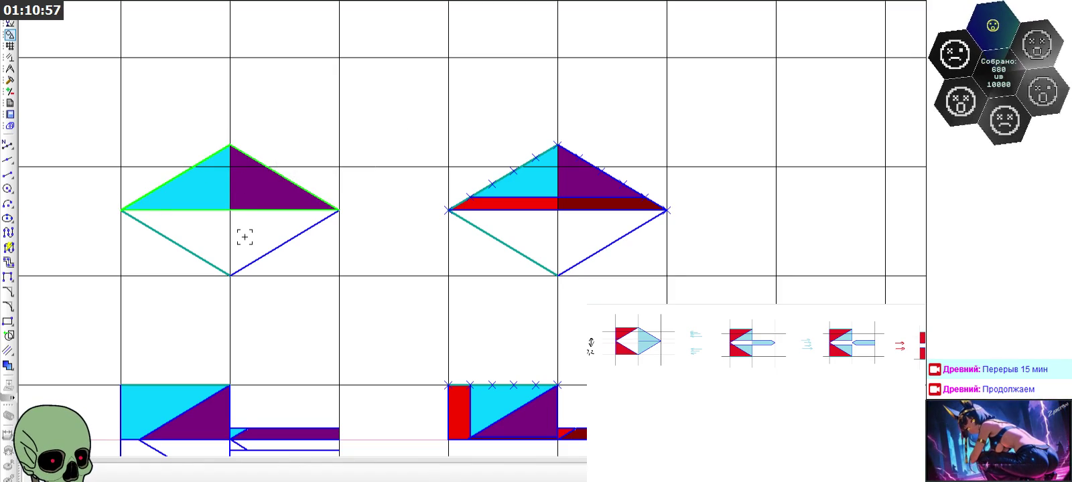
pyautogui.scroll(-1, 116, 216)
pyautogui.scroll(-1, 116, 216)
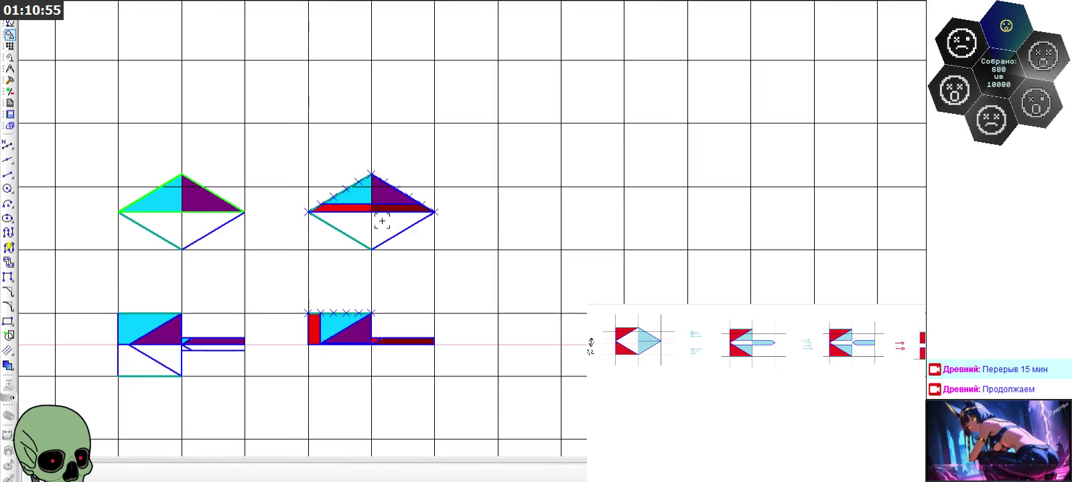
pyautogui.hotkey('ctrl', 'v')
# Paste triangle copies above the left rhombus and the right rhombus
pyautogui.scroll(-1, 532, 235)
pyautogui.scroll(1, 237, 191)
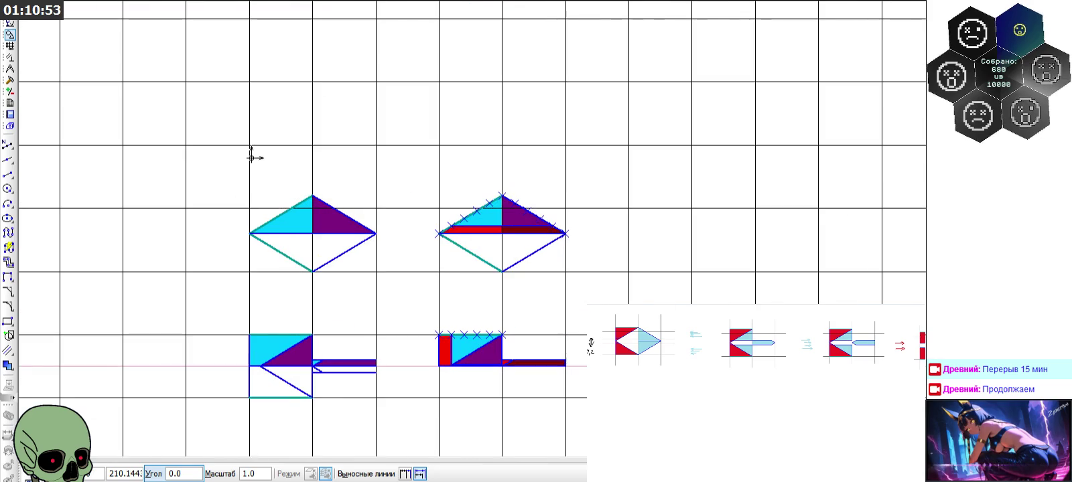
pyautogui.click(249, 145)
pyautogui.press('Escape')
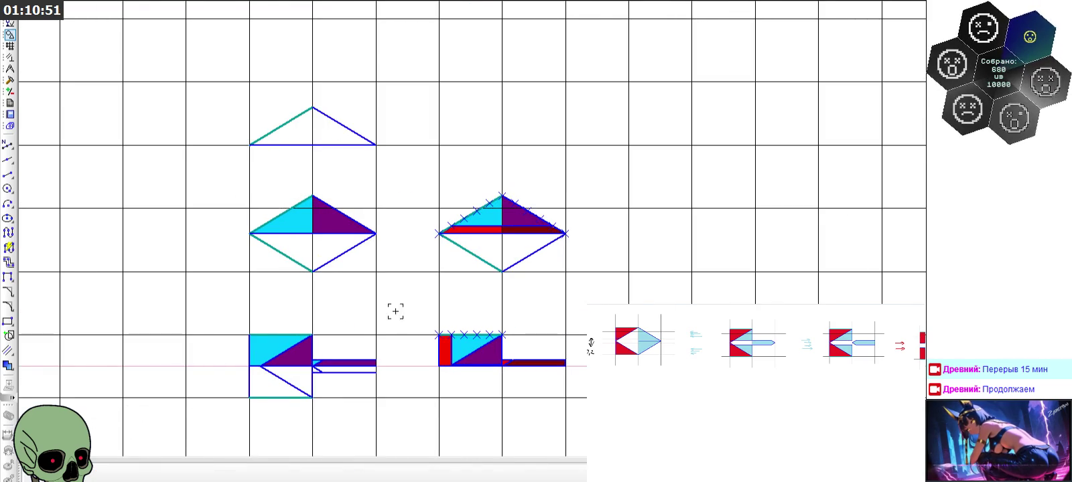
pyautogui.scroll(2, 444, 261)
pyautogui.scroll(-2, 519, 232)
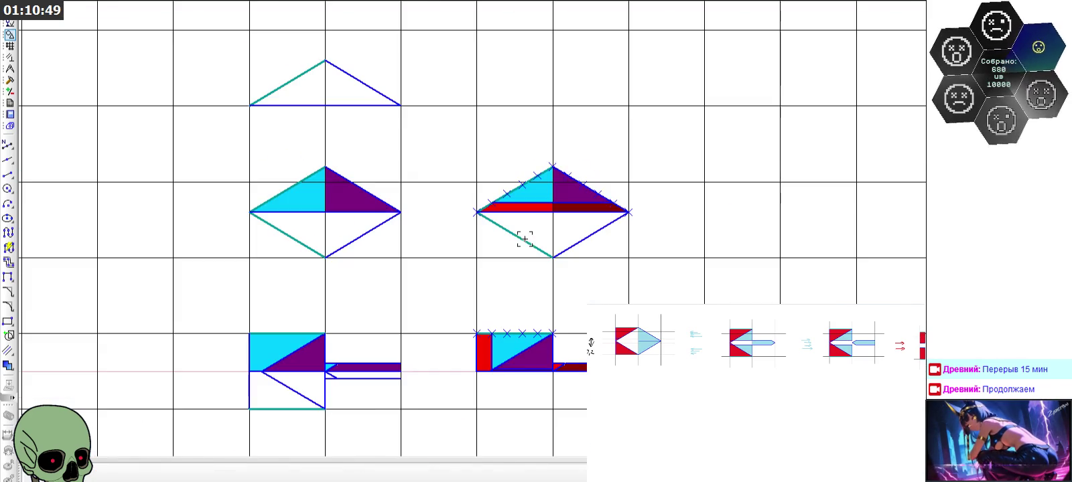
pyautogui.scroll(2, 546, 162)
pyautogui.scroll(-1, 577, 239)
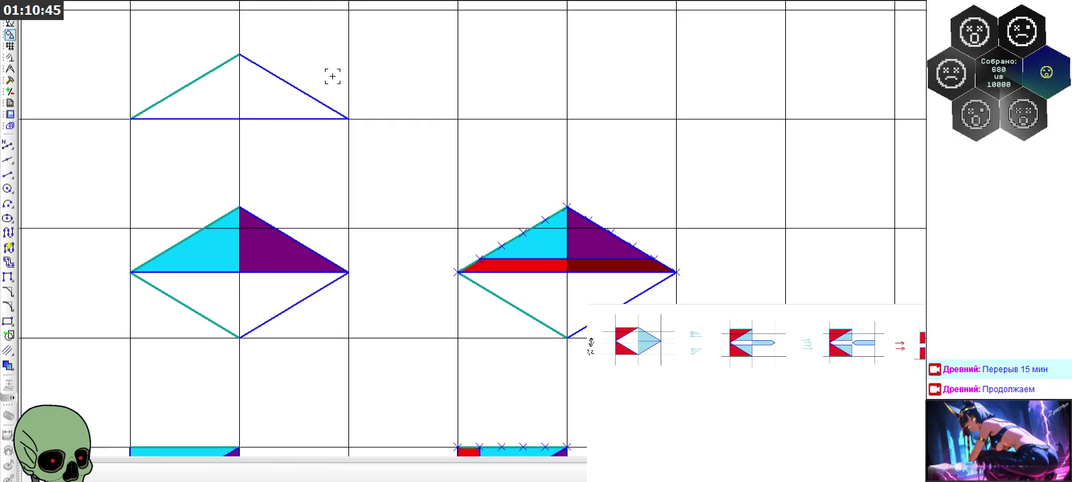
pyautogui.hotkey('ctrl', 'v')
pyautogui.click(458, 119)
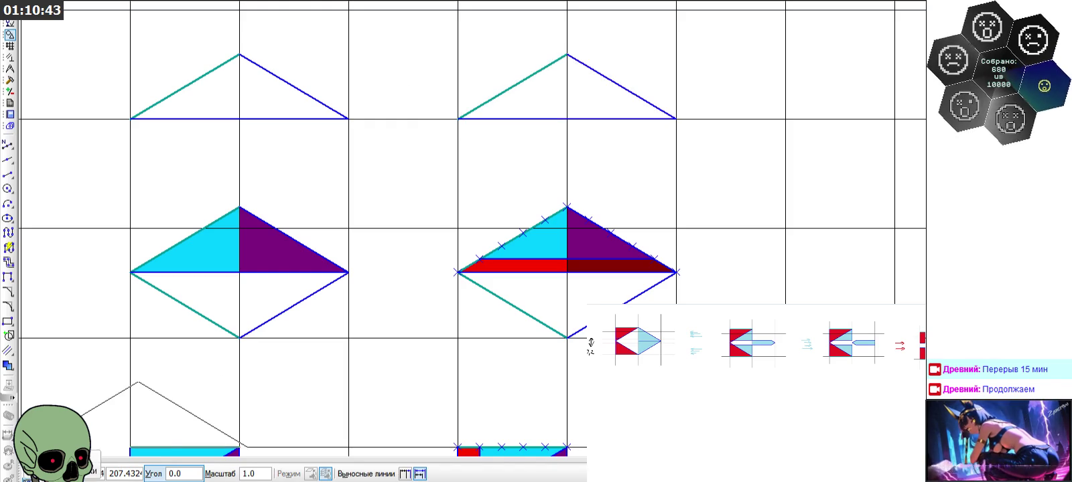
pyautogui.press('Escape')
# Divide the right copy's teal and blue slanted edges into five equal parts with points
pyautogui.scroll(1, 560, 27)
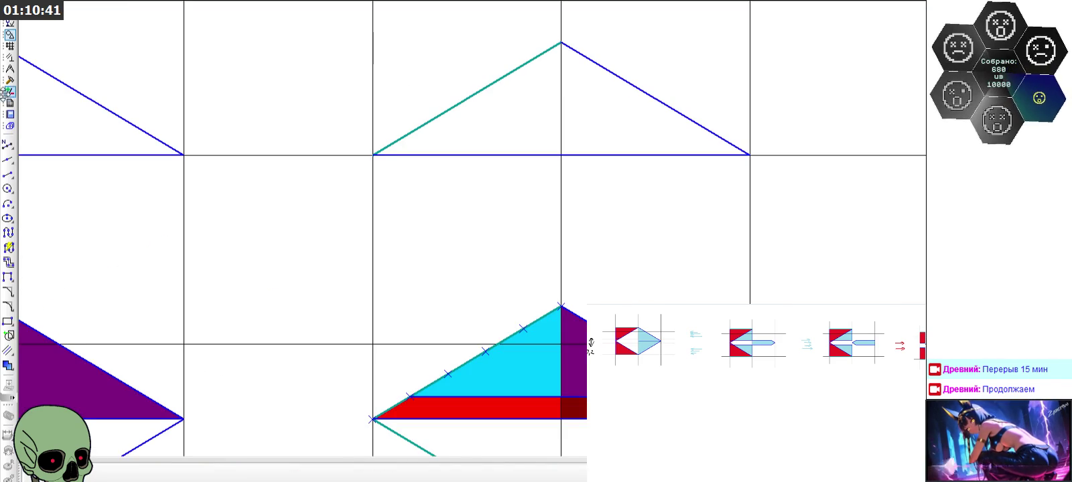
pyautogui.click(7, 144)
pyautogui.click(463, 103)
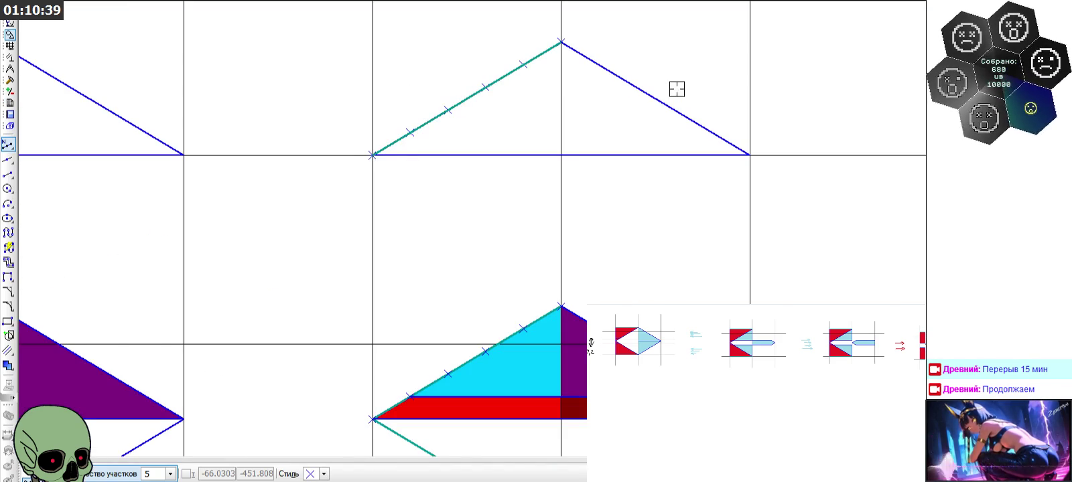
pyautogui.click(653, 99)
pyautogui.click(8, 186)
# Draw a new base between the lowest division points and delete the old base line
pyautogui.click(8, 174)
pyautogui.click(410, 132)
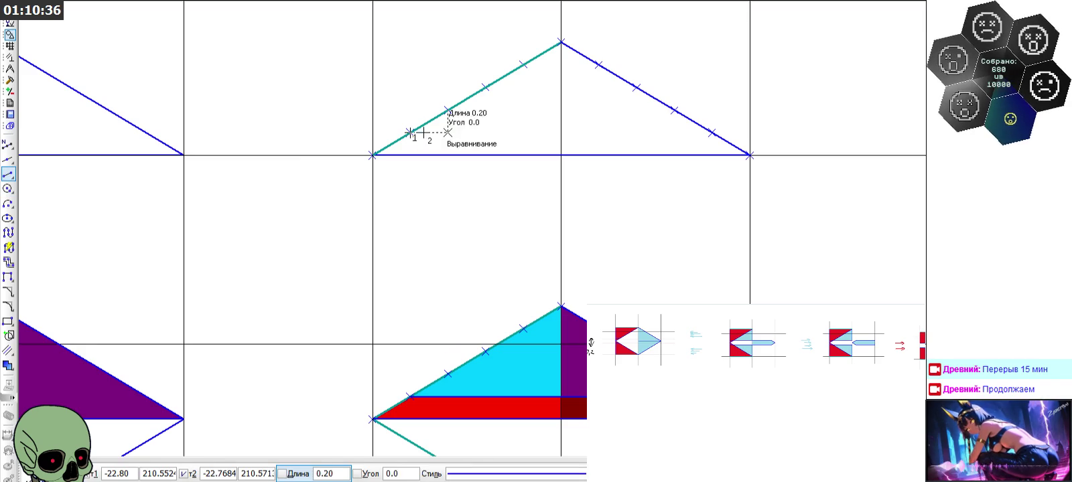
pyautogui.click(711, 132)
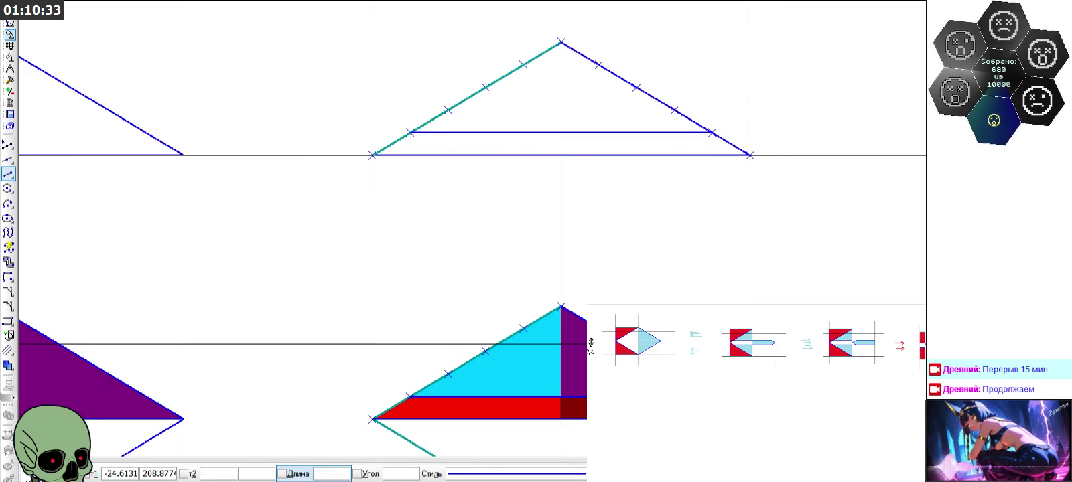
pyautogui.press('Escape')
pyautogui.click(492, 155)
pyautogui.press('Delete')
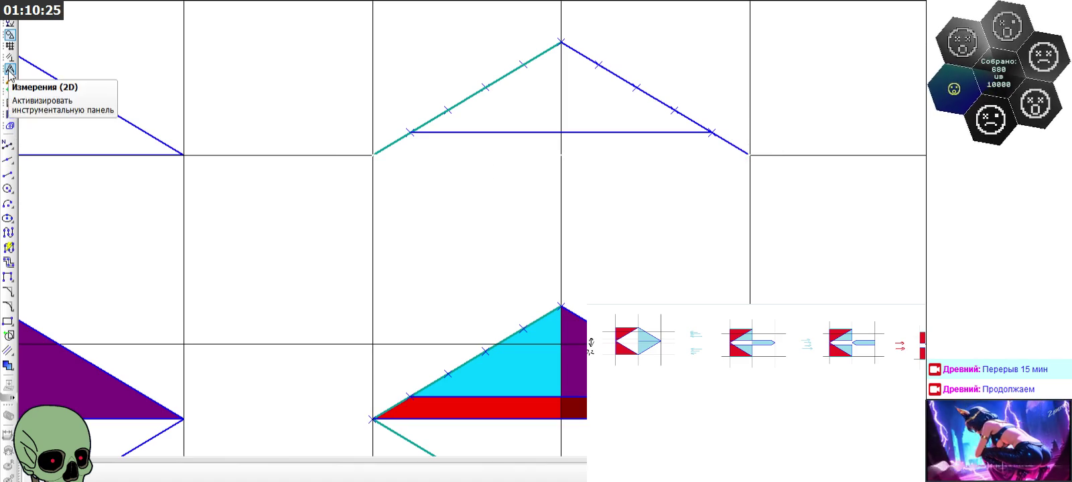
# Trim the teal and blue edges below the new base, then select the whole triangle
pyautogui.click(11, 80)
pyautogui.click(8, 233)
pyautogui.click(392, 143)
pyautogui.click(730, 143)
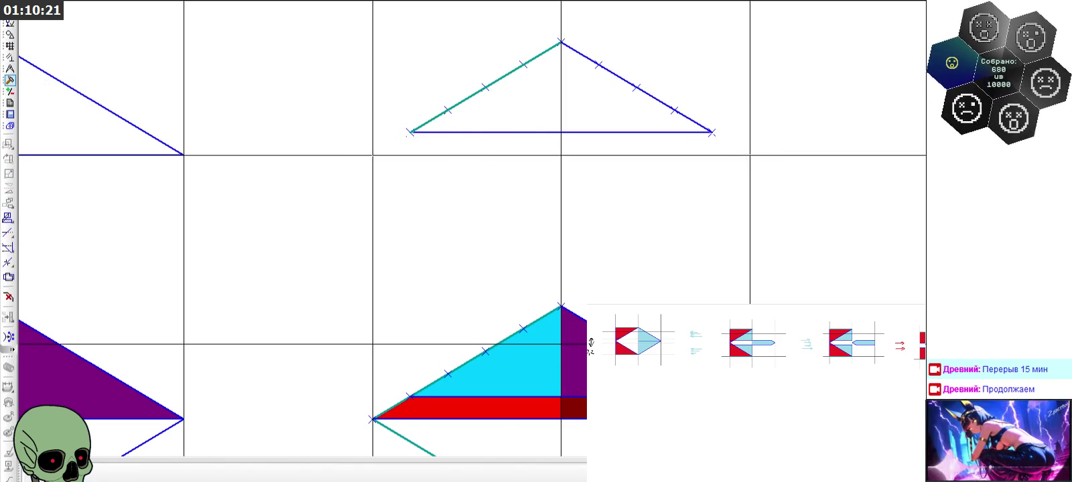
pyautogui.scroll(-2, 498, 409)
pyautogui.scroll(1, 471, 226)
pyautogui.moveTo(437, 136); pyautogui.dragTo(705, 233)
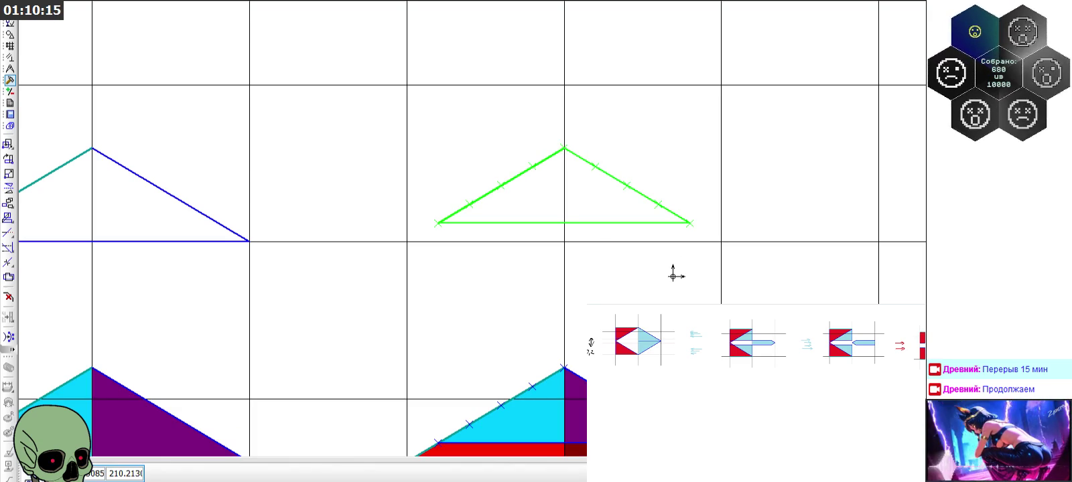
# Move the selected triangle vertically by 6 with zero horizontal shift
pyautogui.press('Escape')
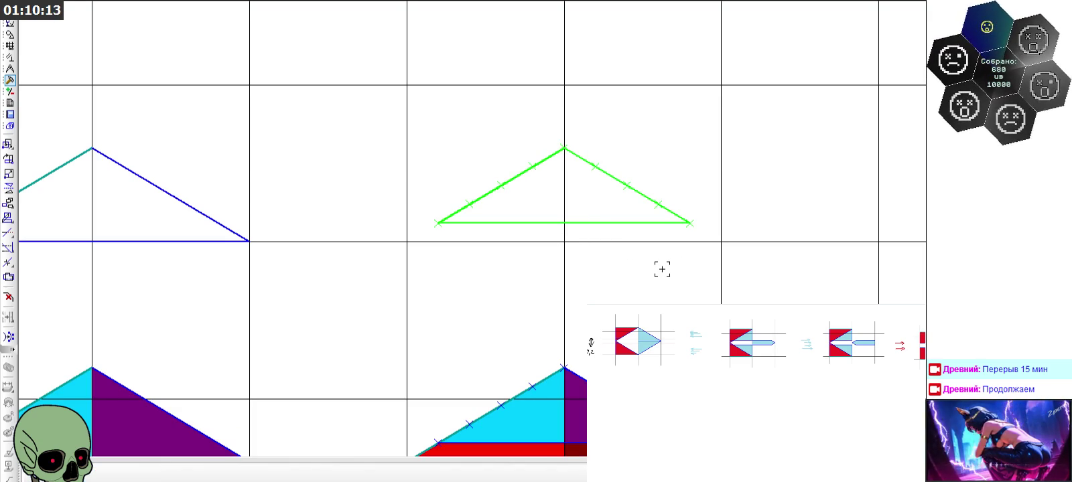
pyautogui.scroll(-2, 662, 269)
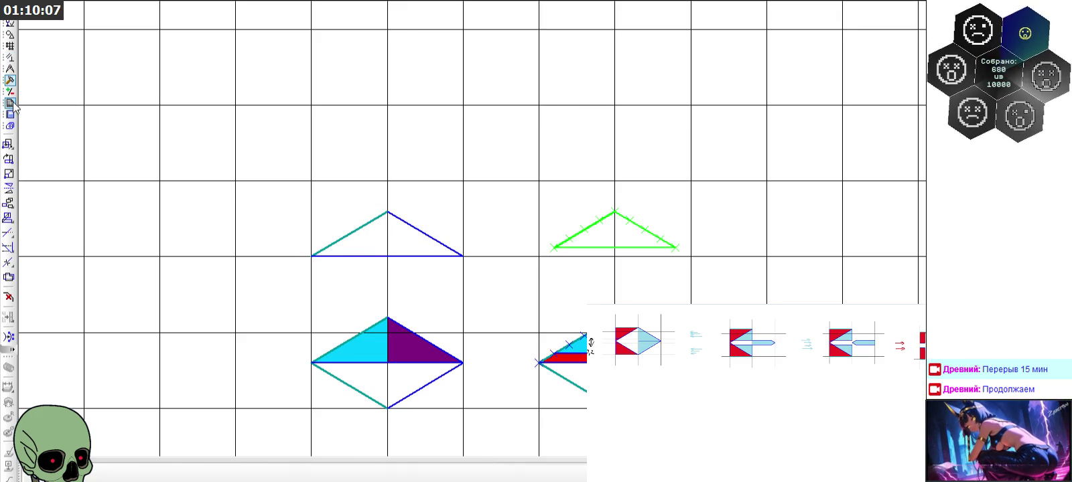
pyautogui.click(9, 143)
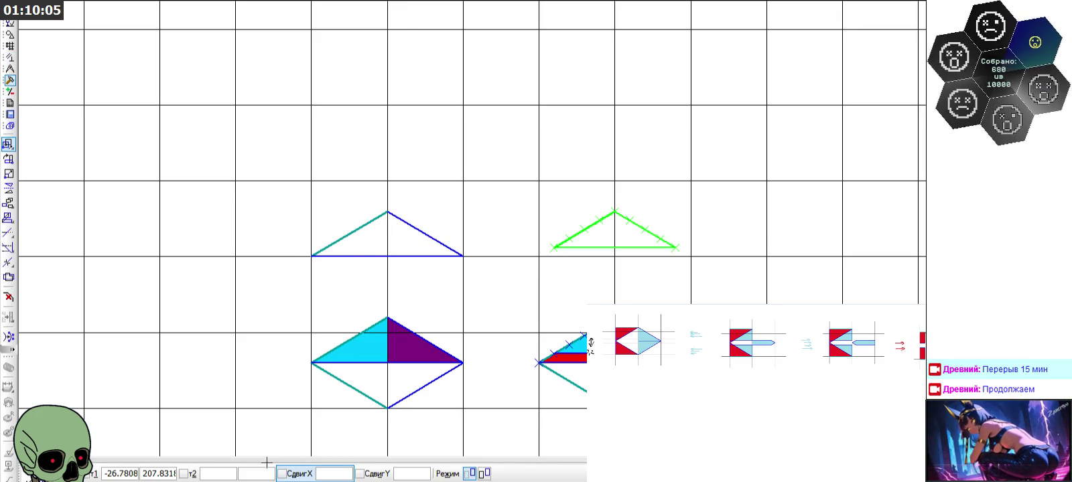
pyautogui.click(347, 472)
pyautogui.write('0')
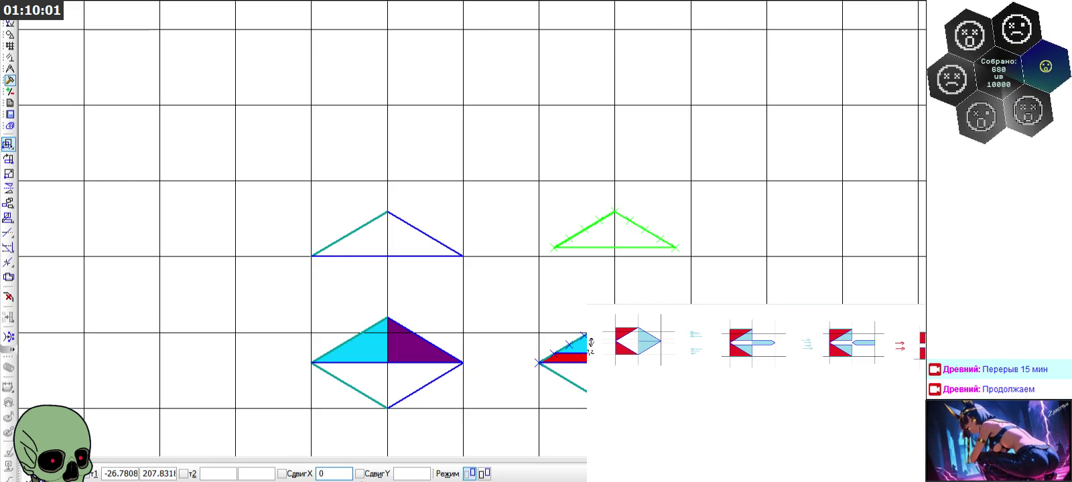
pyautogui.click(412, 473)
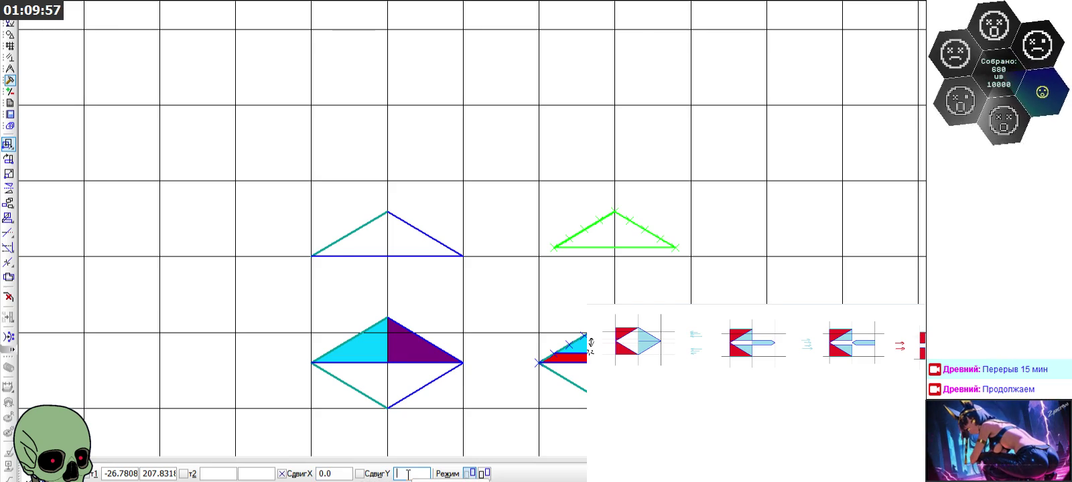
pyautogui.write('0.675')
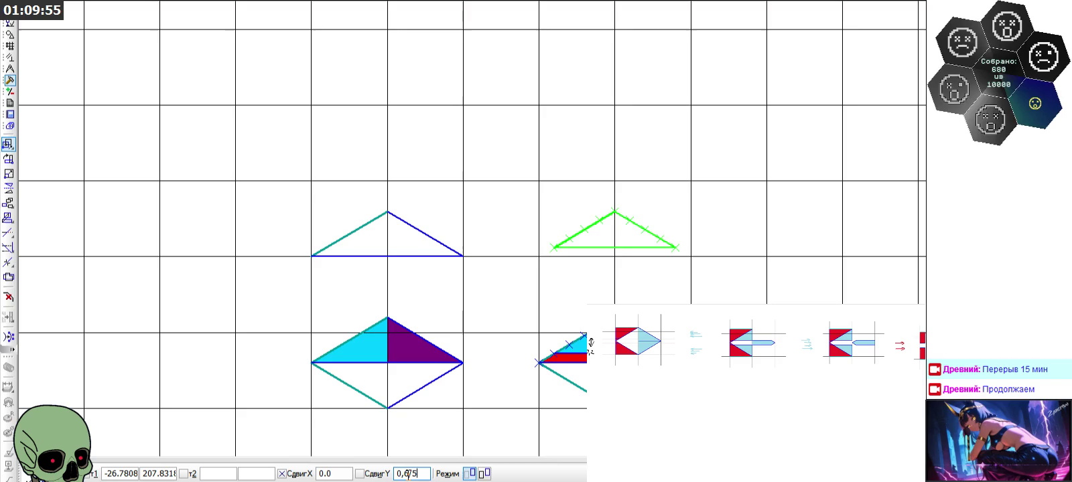
pyautogui.press('Return')
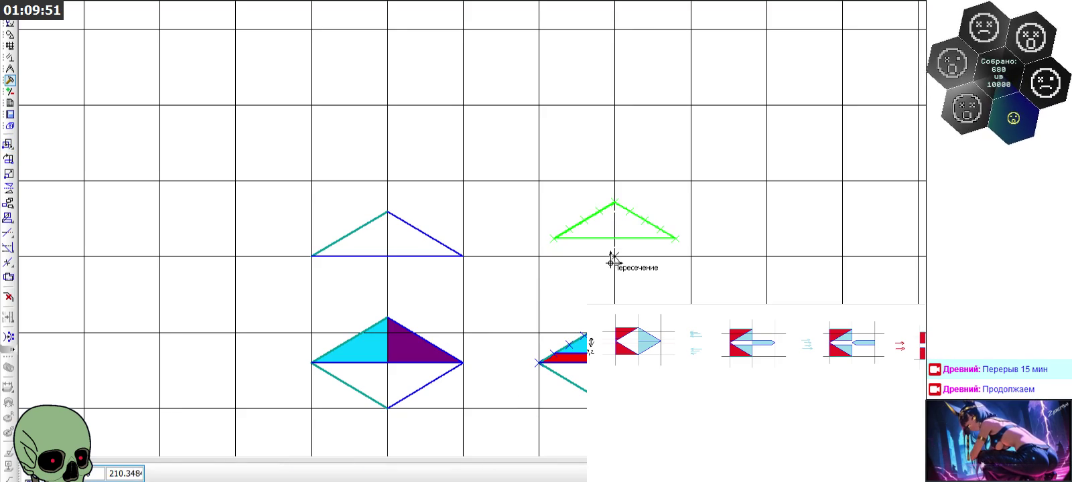
pyautogui.press('Escape')
# Paste a copy of the top triangle, then cancel the pending paste
pyautogui.hotkey('ctrl', 'v')
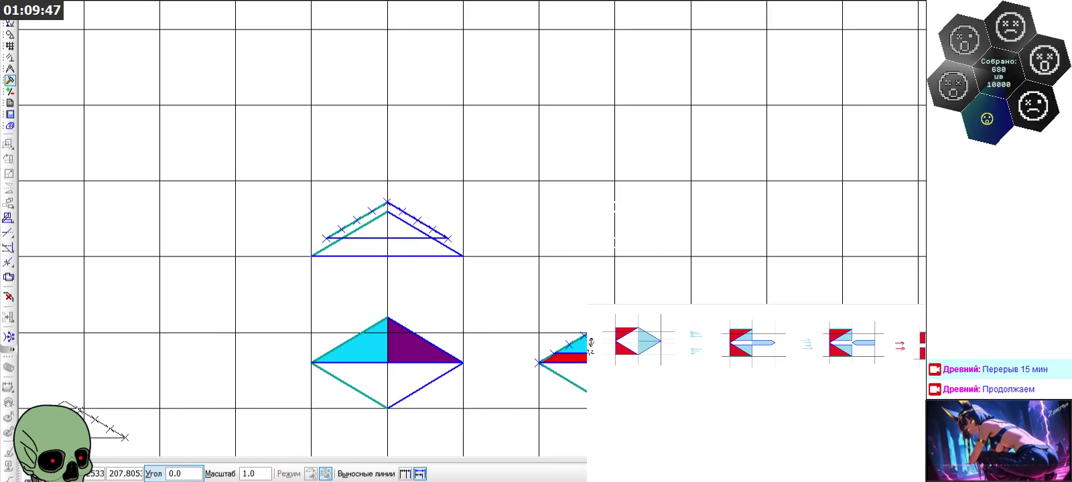
pyautogui.press('Escape')
pyautogui.scroll(3, 315, 233)
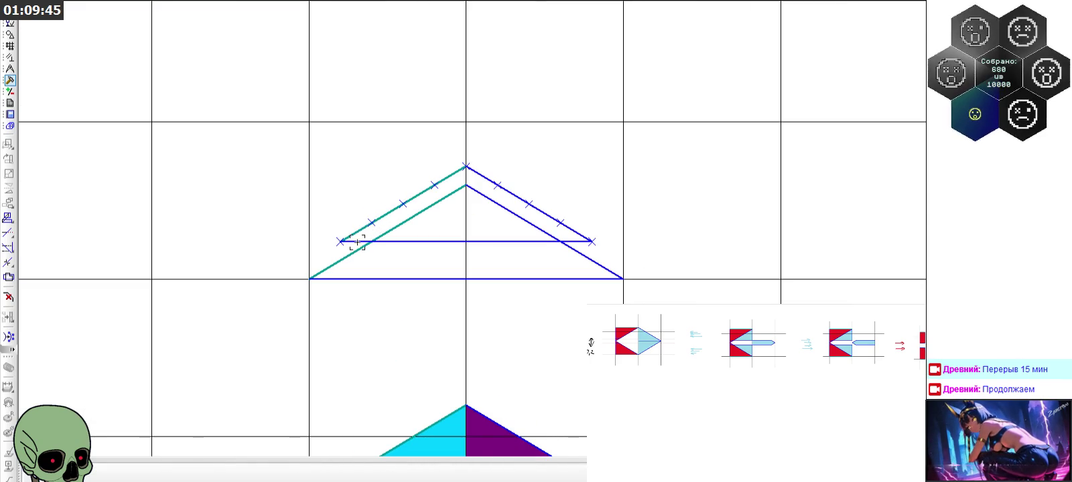
pyautogui.click(10, 35)
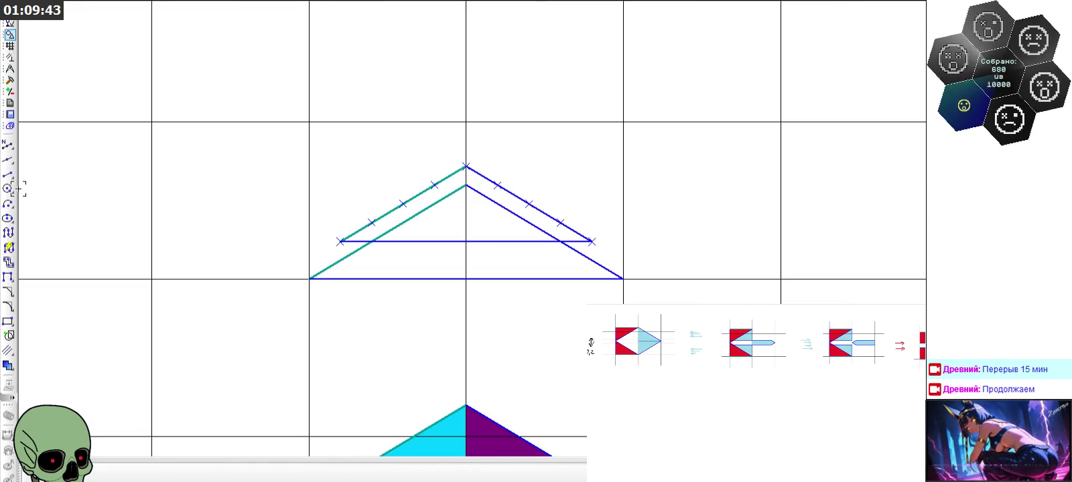
pyautogui.click(8, 159)
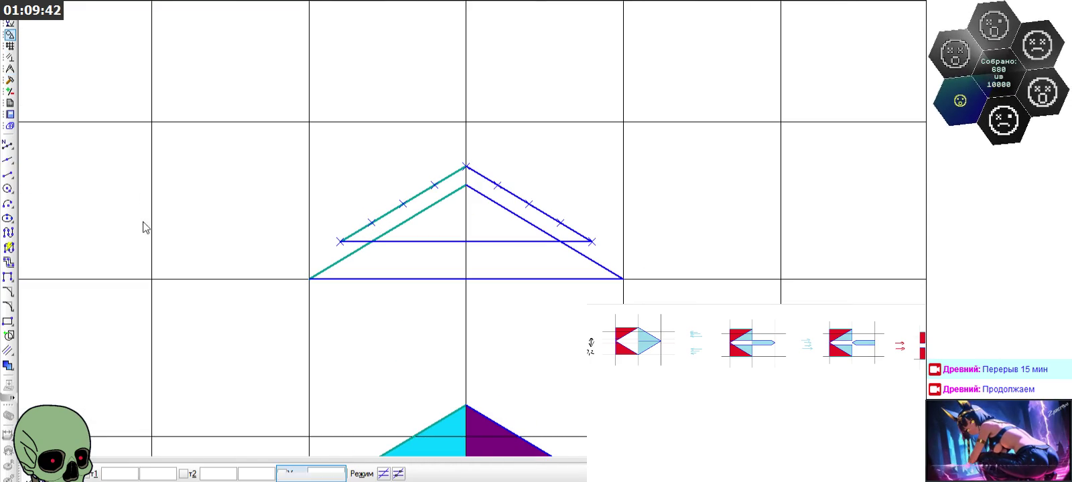
pyautogui.click(310, 278)
pyautogui.click(341, 241)
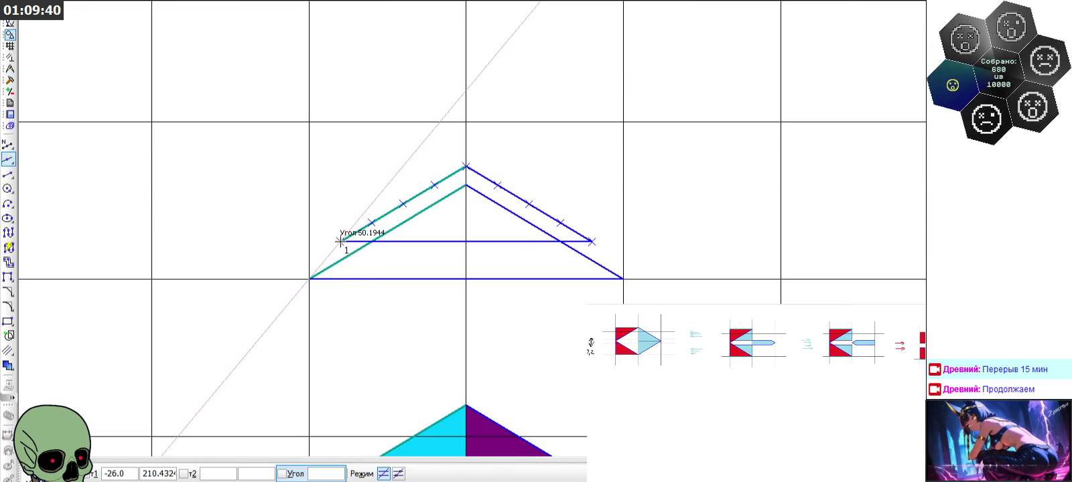
pyautogui.click(622, 278)
pyautogui.click(591, 241)
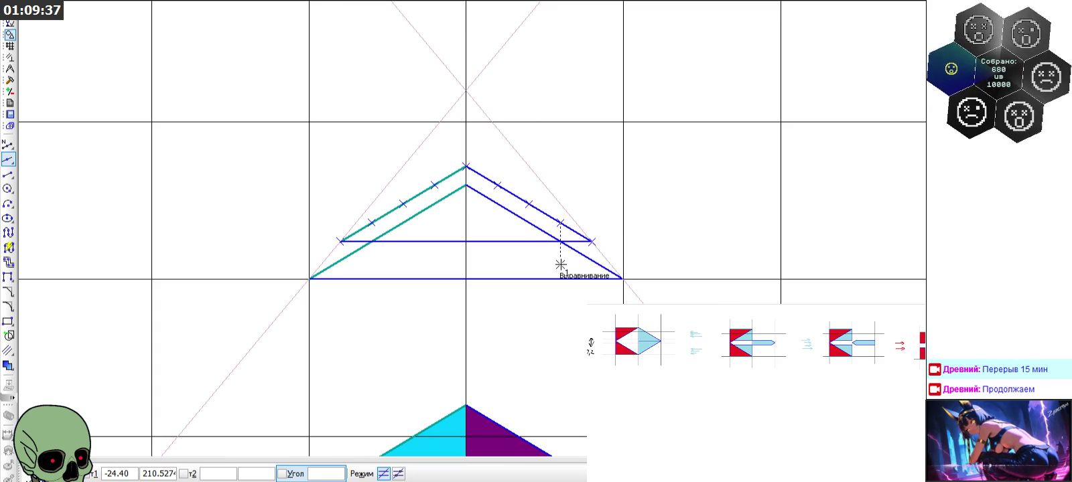
pyautogui.scroll(-1, 377, 180)
pyautogui.scroll(-1, 380, 181)
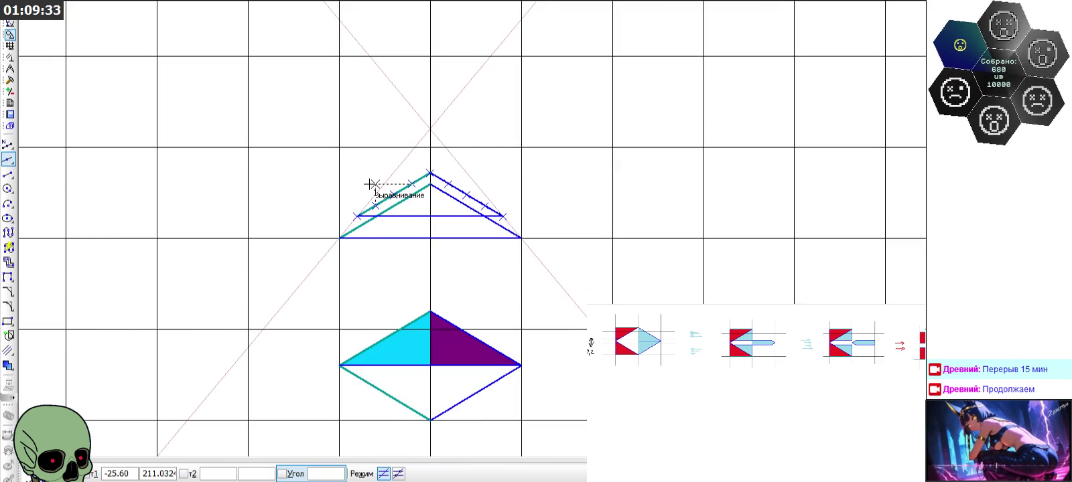
pyautogui.click(20, 465)
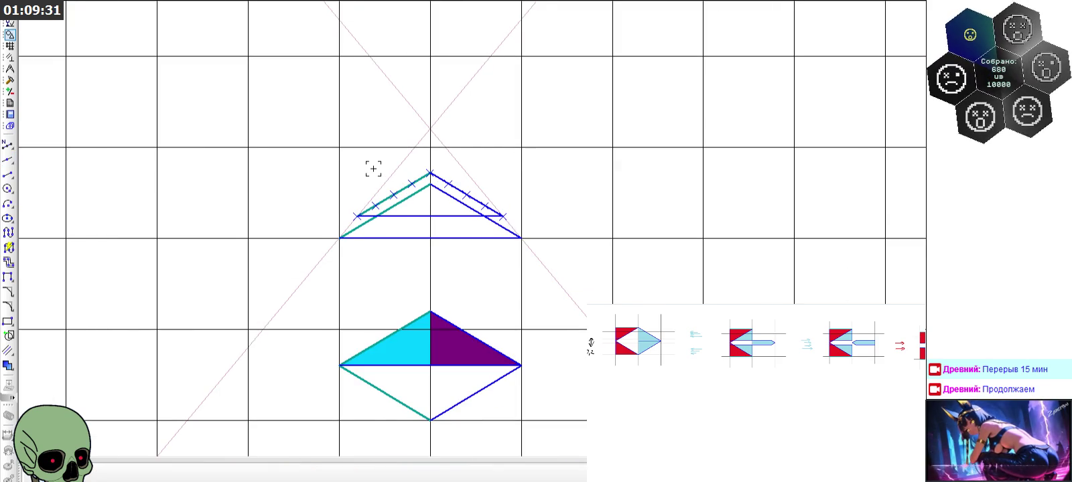
pyautogui.scroll(3, 404, 174)
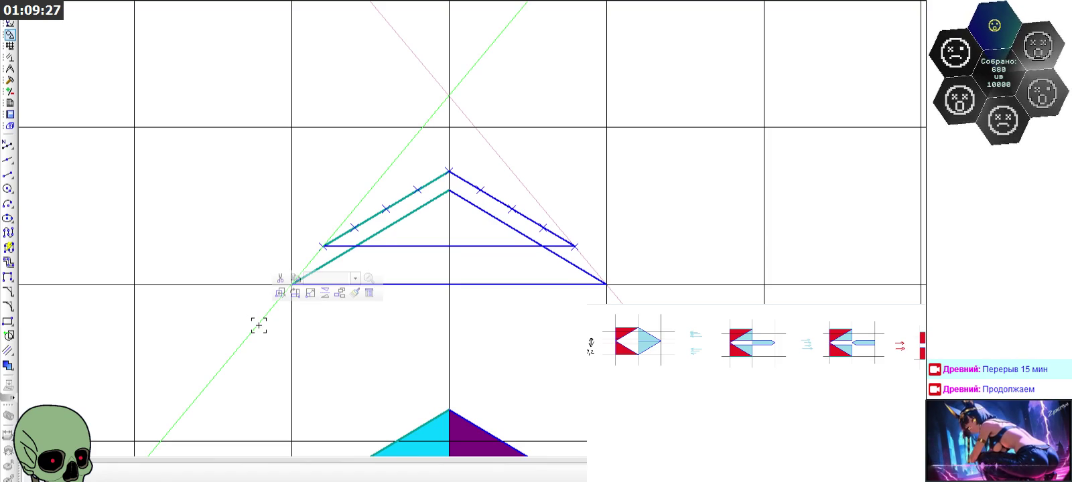
pyautogui.press('Delete')
pyautogui.press('Delete')
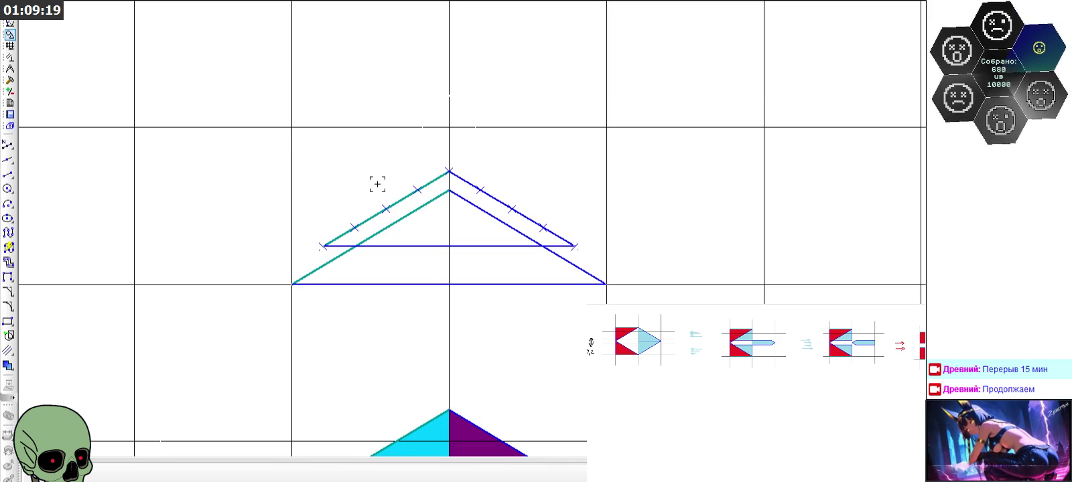
pyautogui.scroll(2, 382, 212)
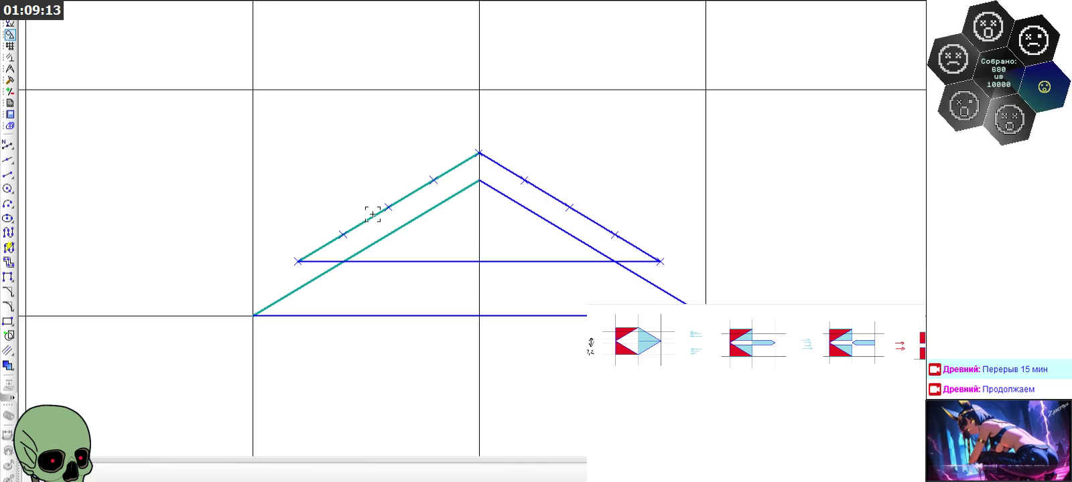
pyautogui.scroll(-3, 309, 196)
pyautogui.hotkey('ctrl', 'v')
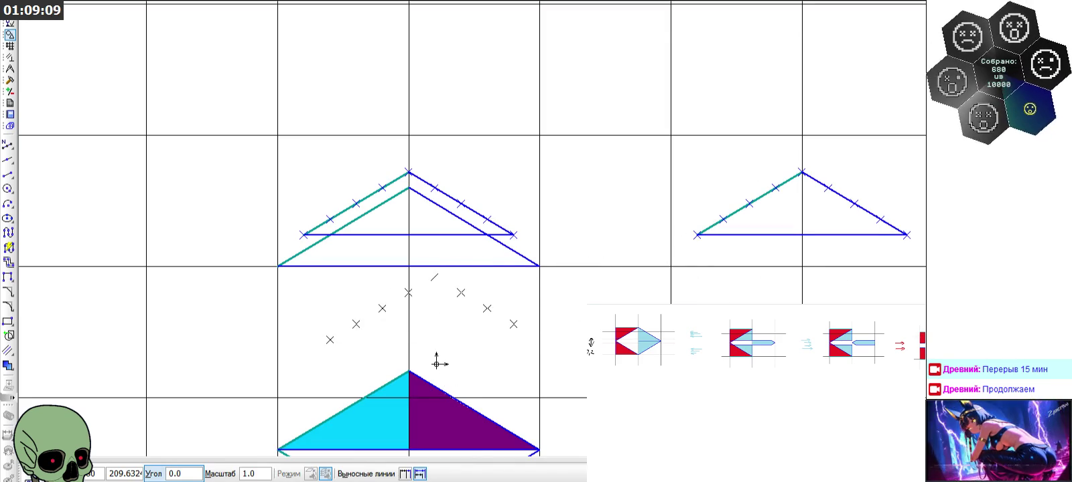
# Draw a horizontal line between the tick marks on the triangle's slanted sides
pyautogui.press('Escape')
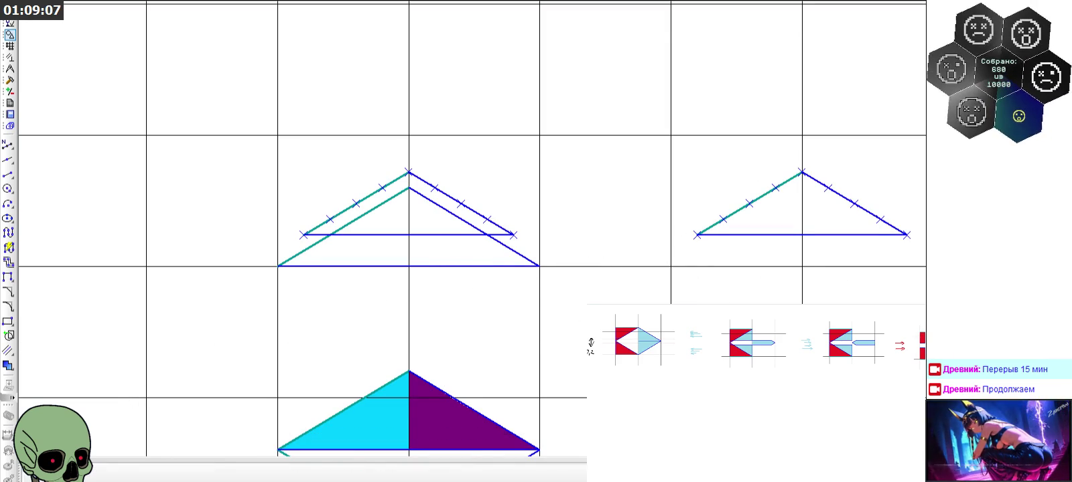
pyautogui.scroll(2, 921, 210)
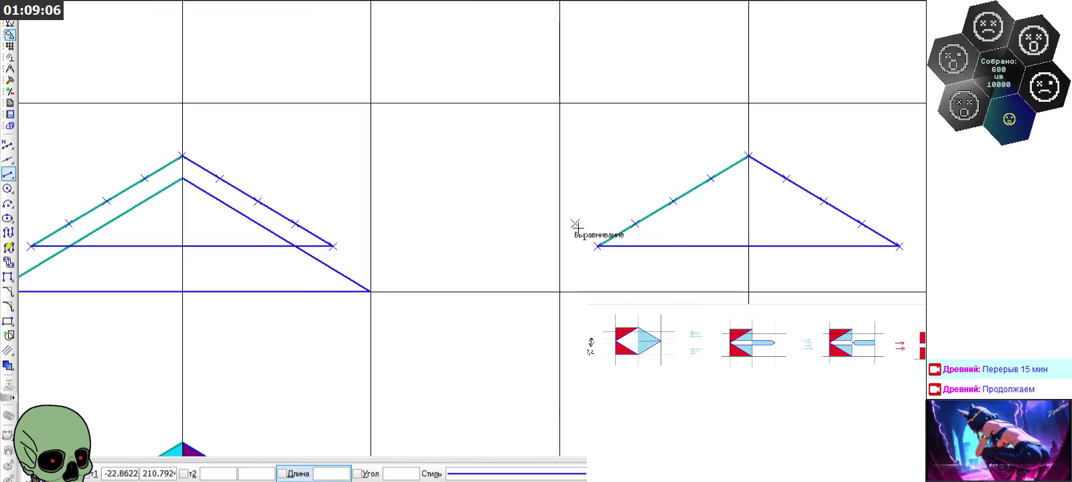
pyautogui.click(633, 223)
pyautogui.click(860, 223)
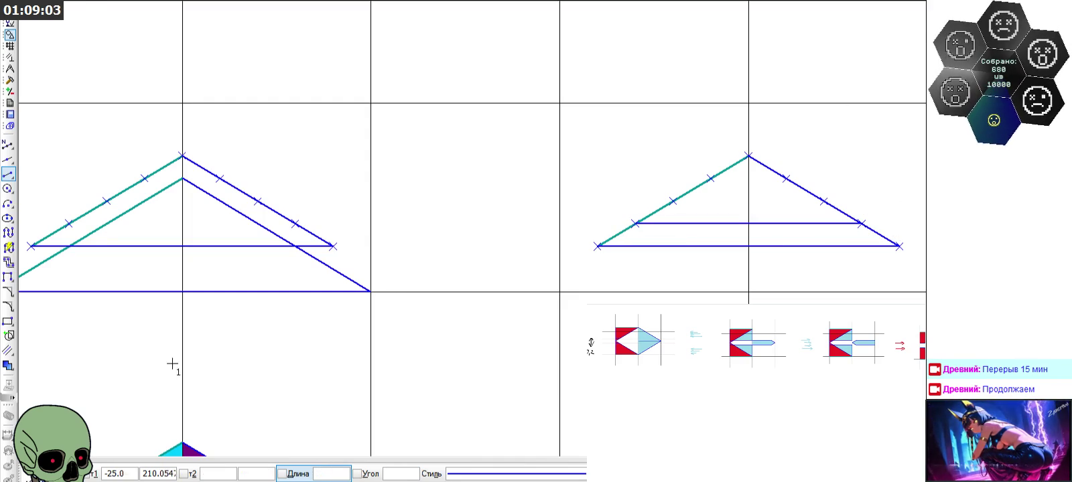
# Trim away the old bottom edge and slanted overhang, then select the shortened triangle
pyautogui.click(10, 92)
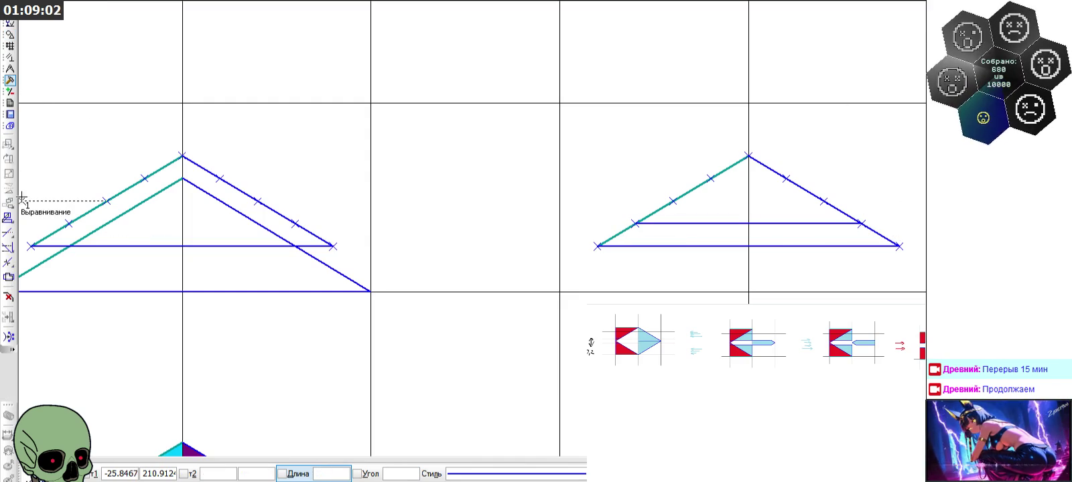
pyautogui.click(8, 232)
pyautogui.click(623, 249)
pyautogui.click(842, 247)
pyautogui.click(876, 236)
pyautogui.press('Escape')
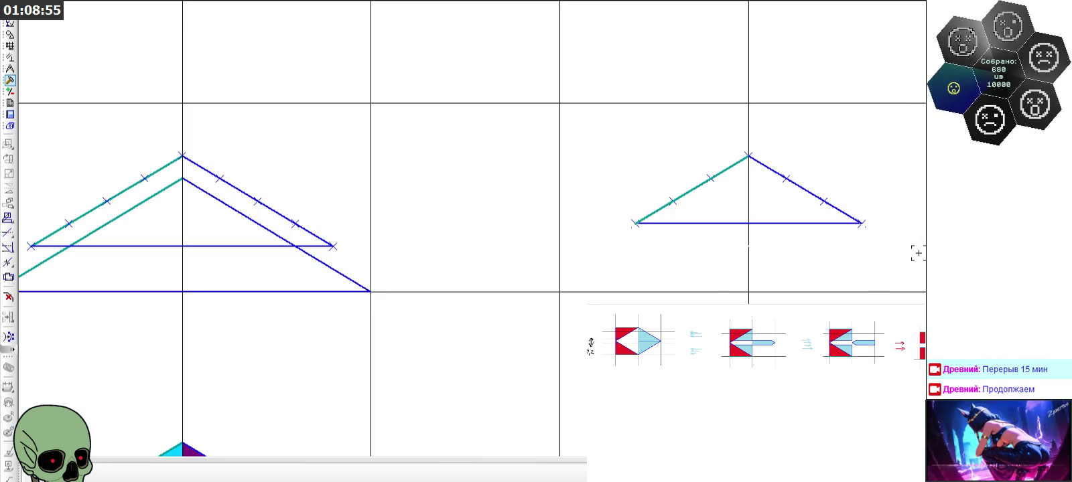
pyautogui.moveTo(616, 146); pyautogui.dragTo(890, 261)
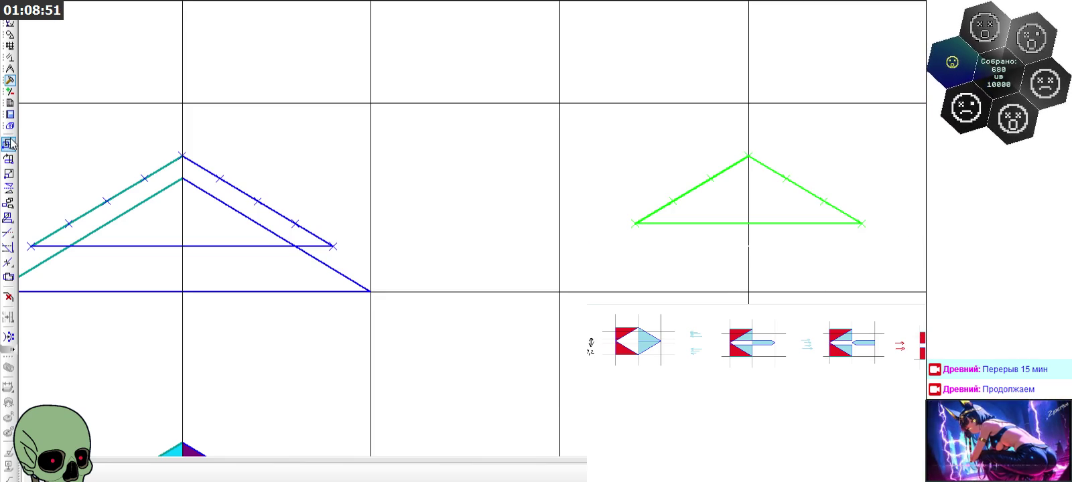
# Shift the shortened triangle upward by 0.6 with zero horizontal shift
pyautogui.click(8, 143)
pyautogui.click(748, 292)
pyautogui.doubleClick(343, 474)
pyautogui.write('0')
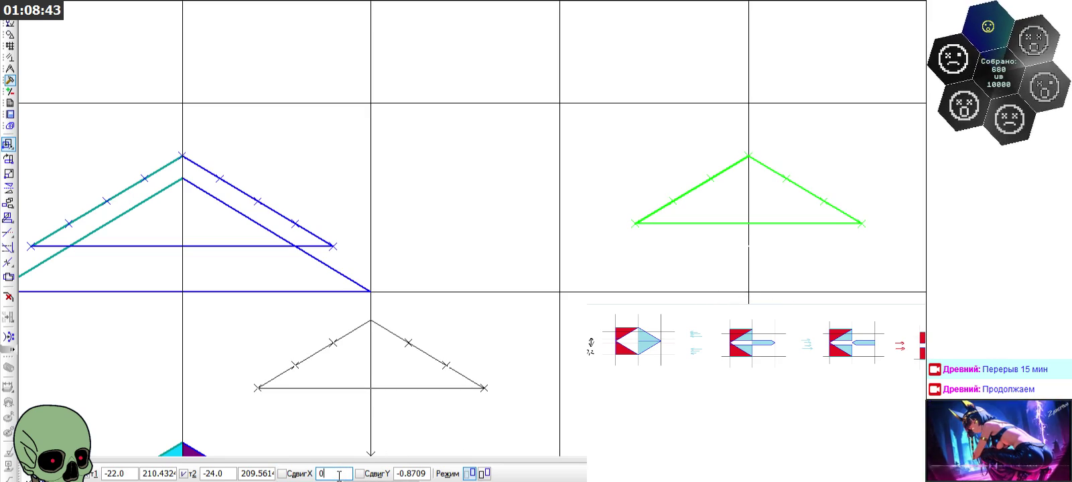
pyautogui.doubleClick(410, 474)
pyautogui.write('0,6')
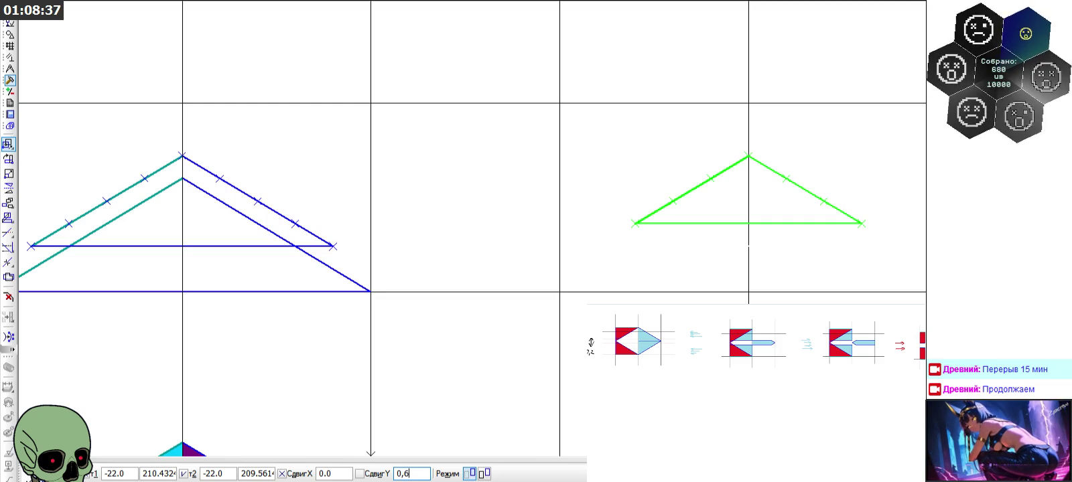
pyautogui.press('Return')
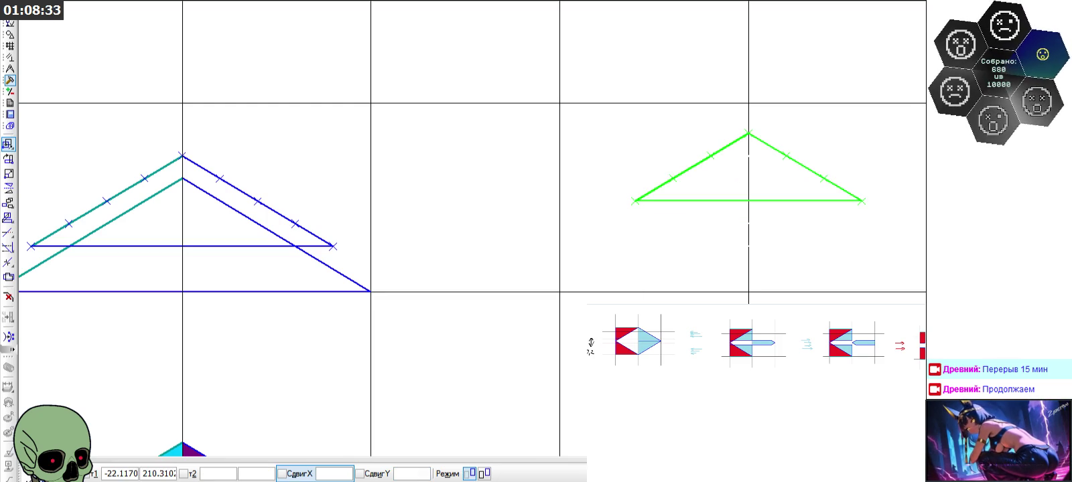
pyautogui.press('Escape')
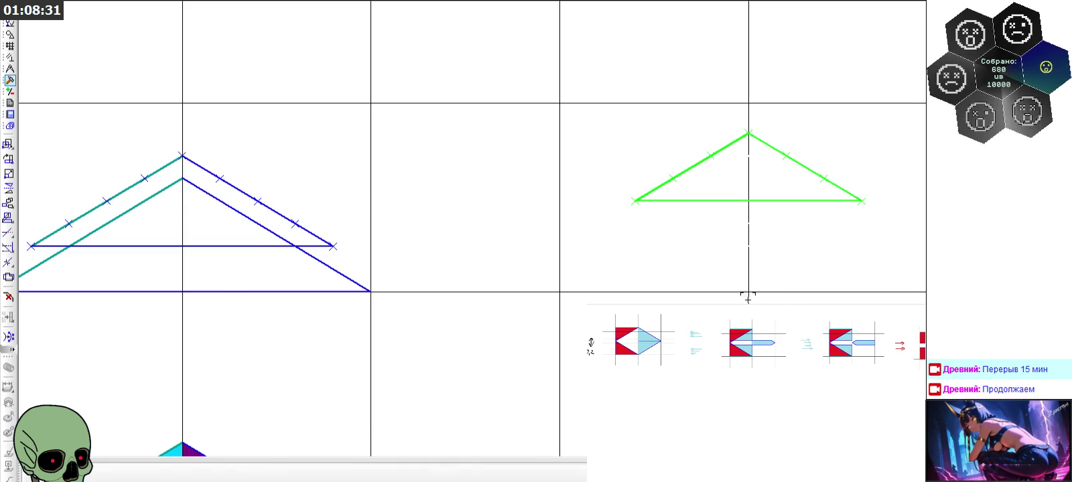
# Place a copy of the triangle atop the left nested triangle outlines
pyautogui.scroll(-2, 749, 293)
pyautogui.click(755, 295)
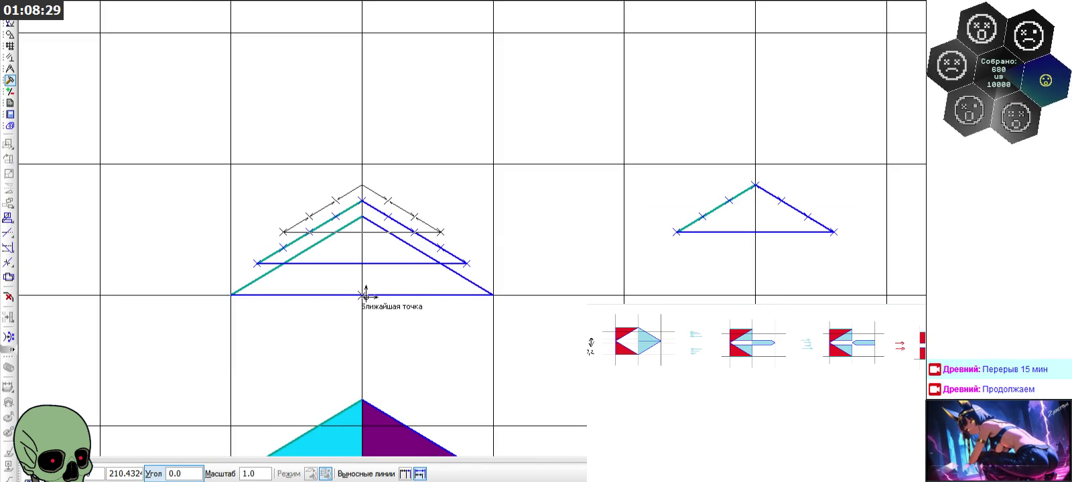
pyautogui.click(362, 293)
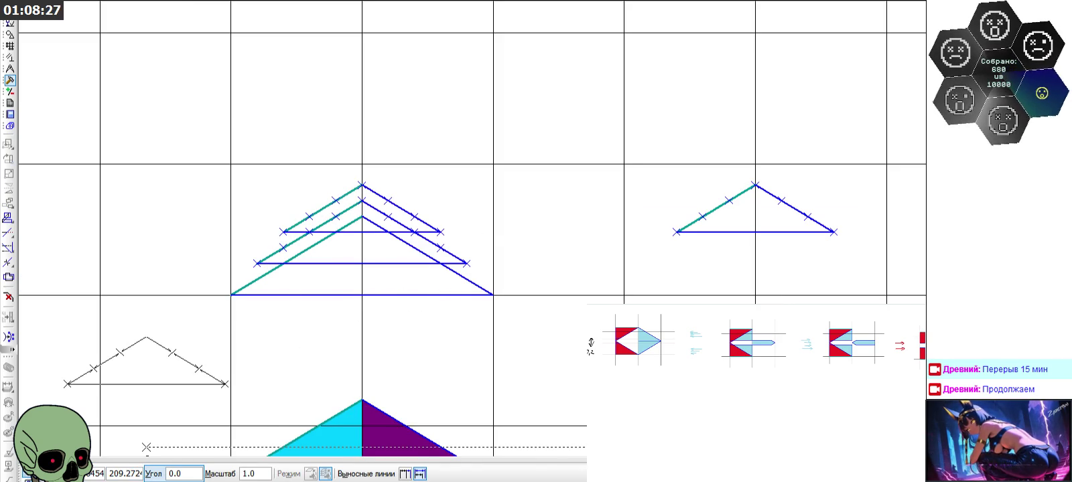
pyautogui.press('Escape')
pyautogui.click(11, 35)
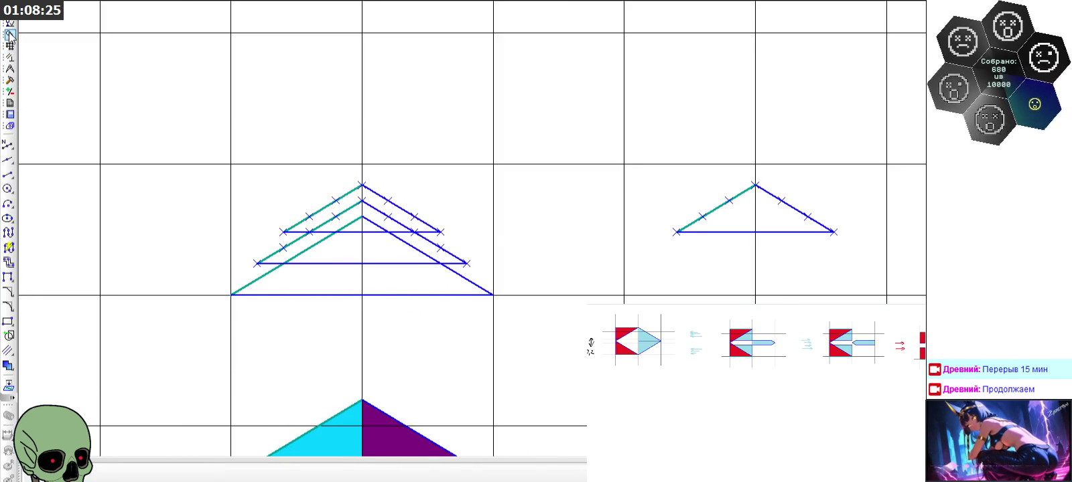
pyautogui.click(8, 160)
pyautogui.scroll(2, 300, 208)
pyautogui.click(181, 362)
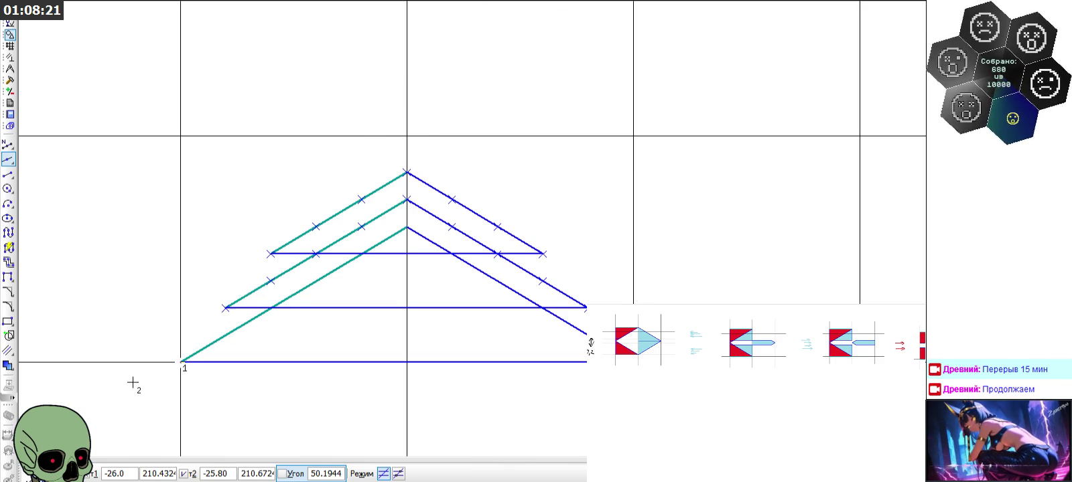
pyautogui.press('Escape')
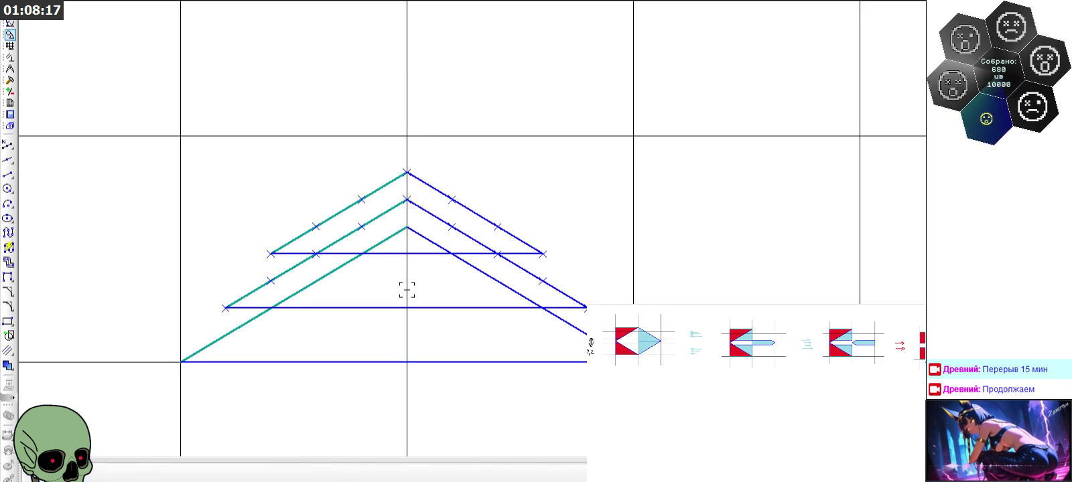
pyautogui.scroll(1, 406, 289)
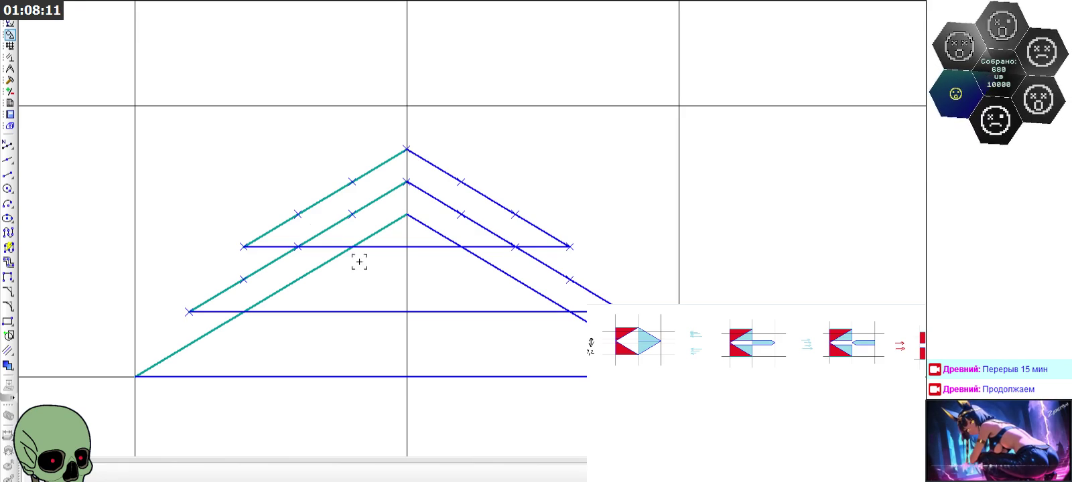
pyautogui.scroll(-2, 306, 217)
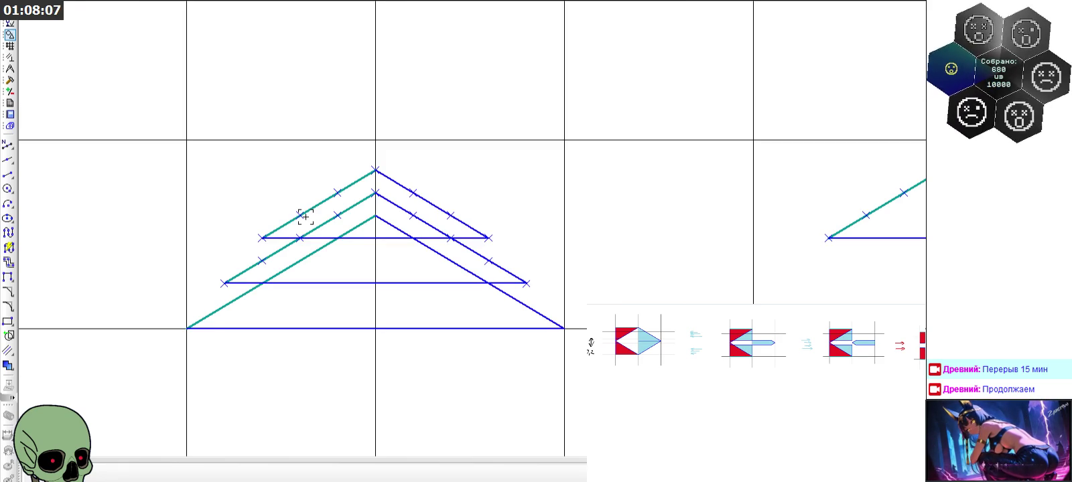
pyautogui.scroll(-3, 305, 217)
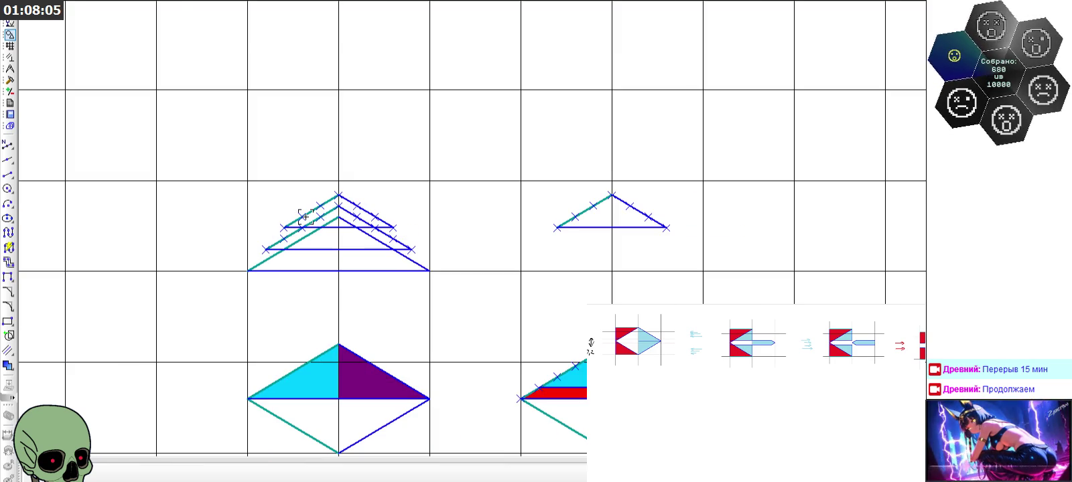
pyautogui.scroll(-1, 305, 217)
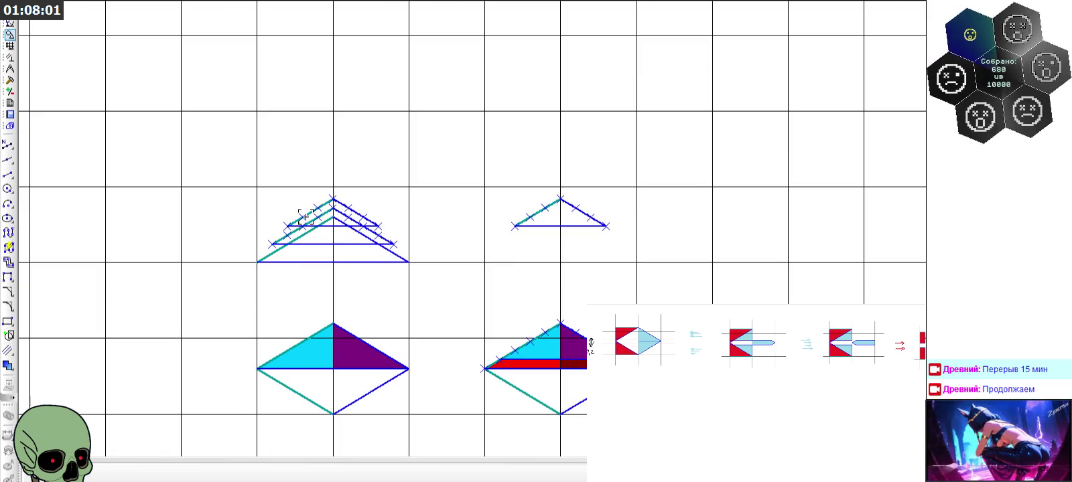
pyautogui.scroll(3, 306, 217)
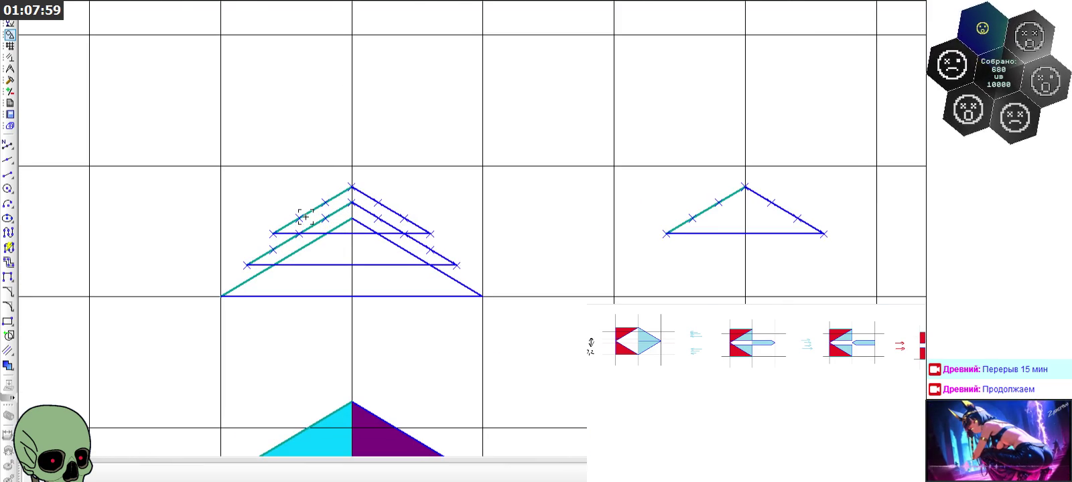
pyautogui.scroll(-4, 305, 217)
pyautogui.scroll(-4, 306, 217)
pyautogui.scroll(4, 305, 217)
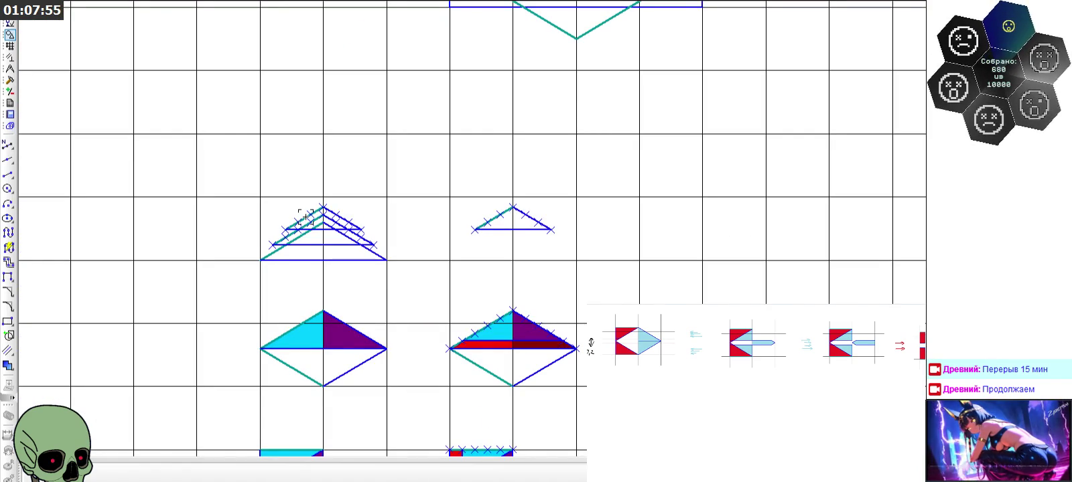
pyautogui.scroll(-3, 306, 217)
pyautogui.scroll(-3, 378, 255)
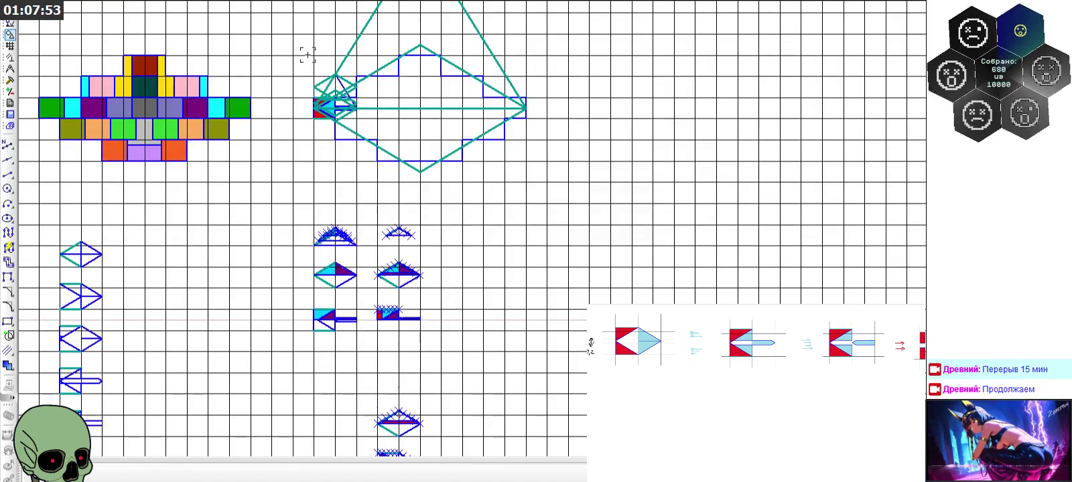
pyautogui.scroll(3, 331, 62)
pyautogui.scroll(3, 332, 77)
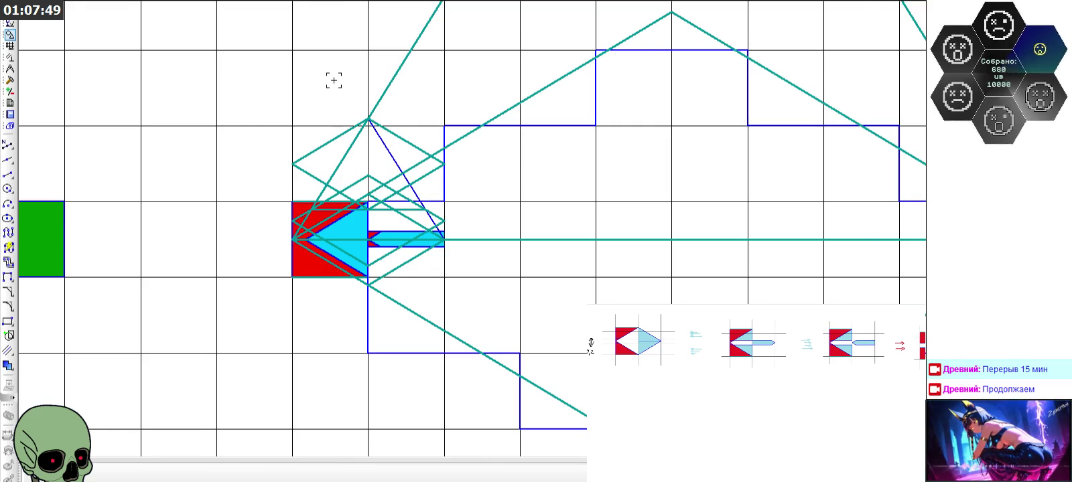
pyautogui.scroll(-3, 334, 80)
pyautogui.scroll(-3, 334, 80)
pyautogui.scroll(3, 326, 320)
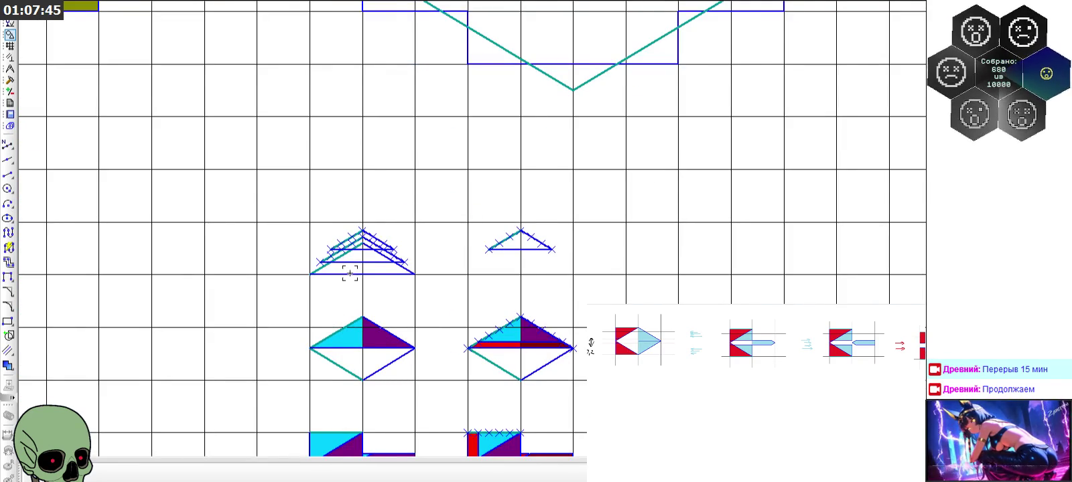
pyautogui.scroll(-3, 344, 270)
pyautogui.scroll(3, 353, 100)
pyautogui.scroll(3, 353, 100)
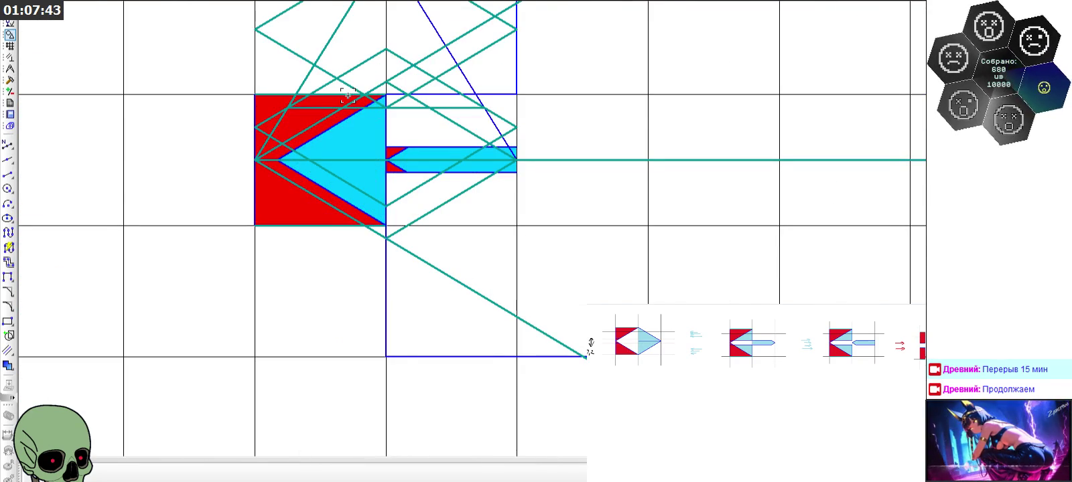
# Select the blue diagonal, then cancel a stray line started at the left vertex
pyautogui.scroll(-2, 347, 95)
pyautogui.scroll(-3, 348, 95)
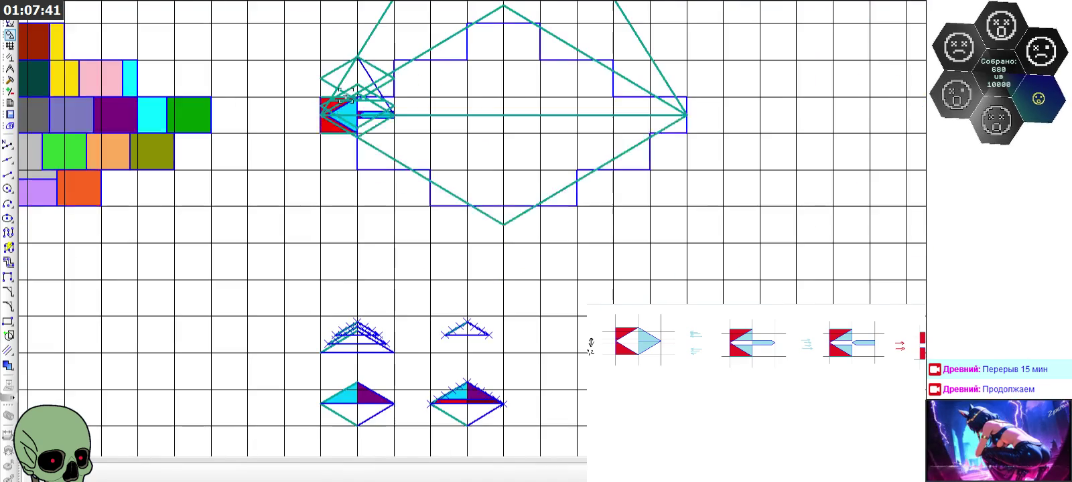
pyautogui.scroll(4, 353, 359)
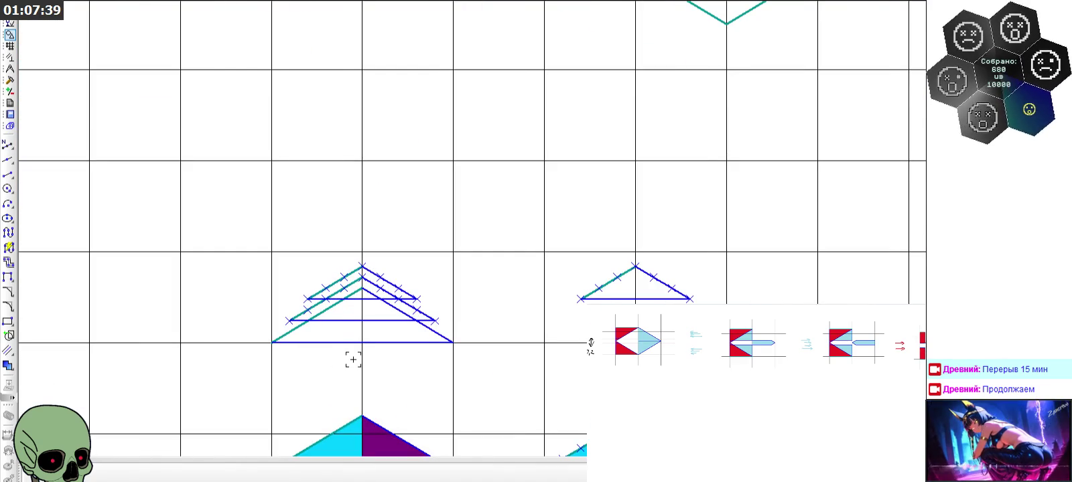
pyautogui.scroll(-3, 353, 360)
pyautogui.scroll(3, 340, 52)
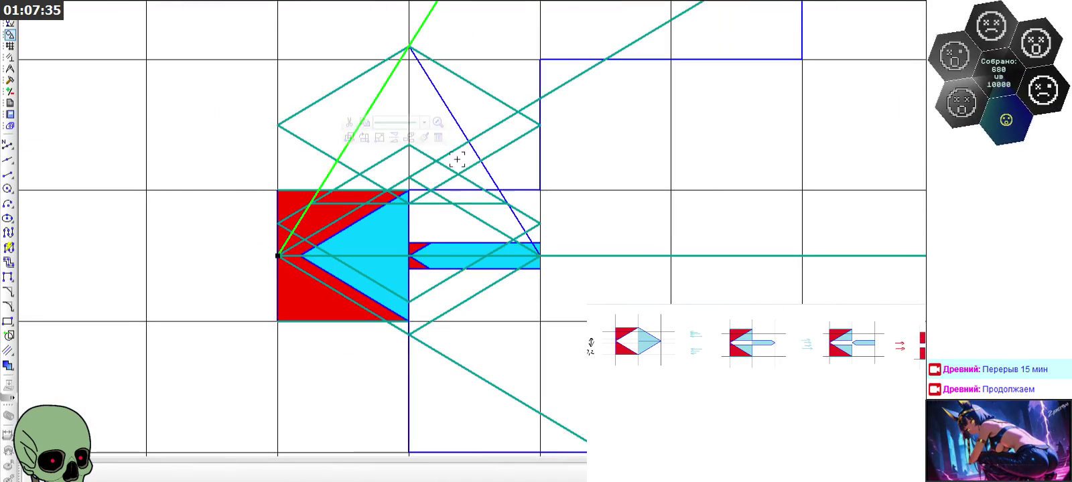
pyautogui.click(501, 191)
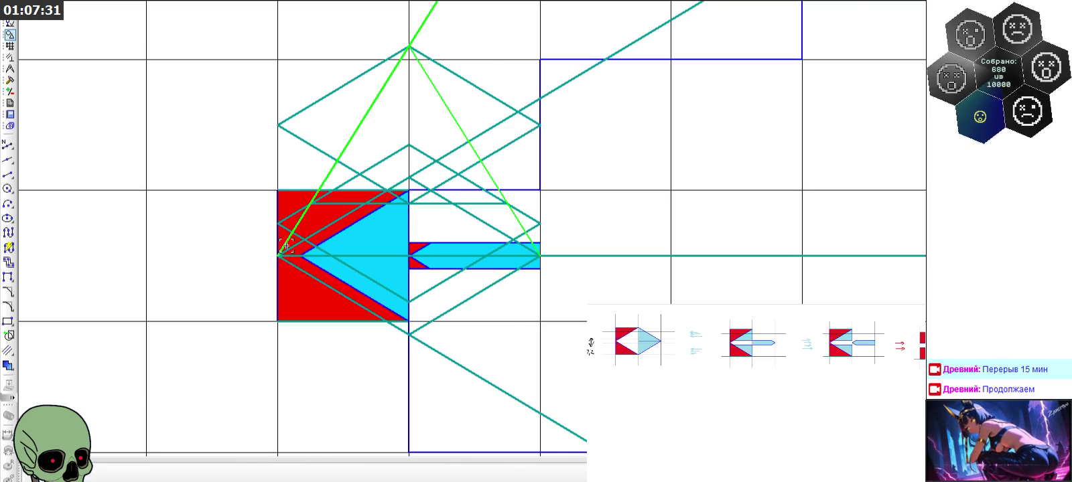
pyautogui.scroll(-5, 374, 61)
pyautogui.scroll(2, 351, 232)
pyautogui.click(328, 354)
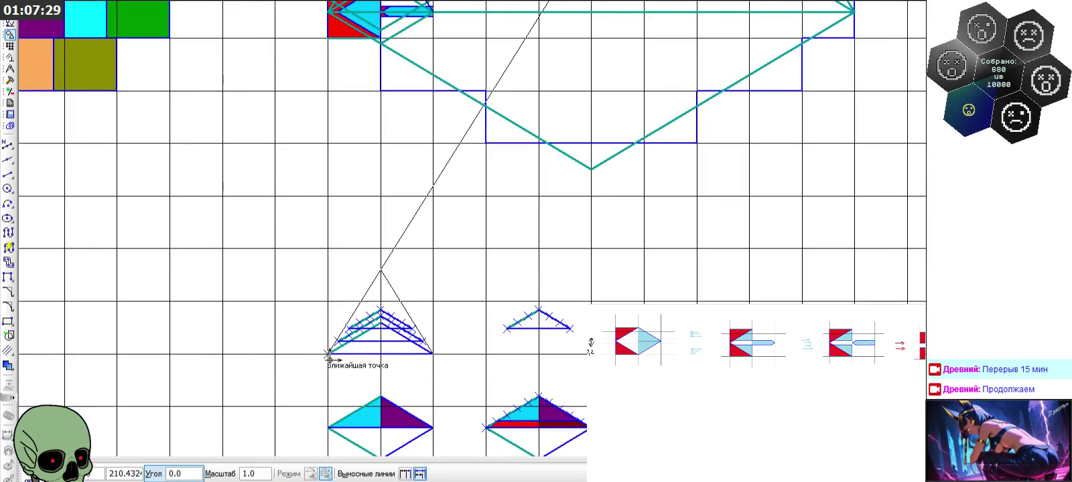
pyautogui.scroll(3, 332, 354)
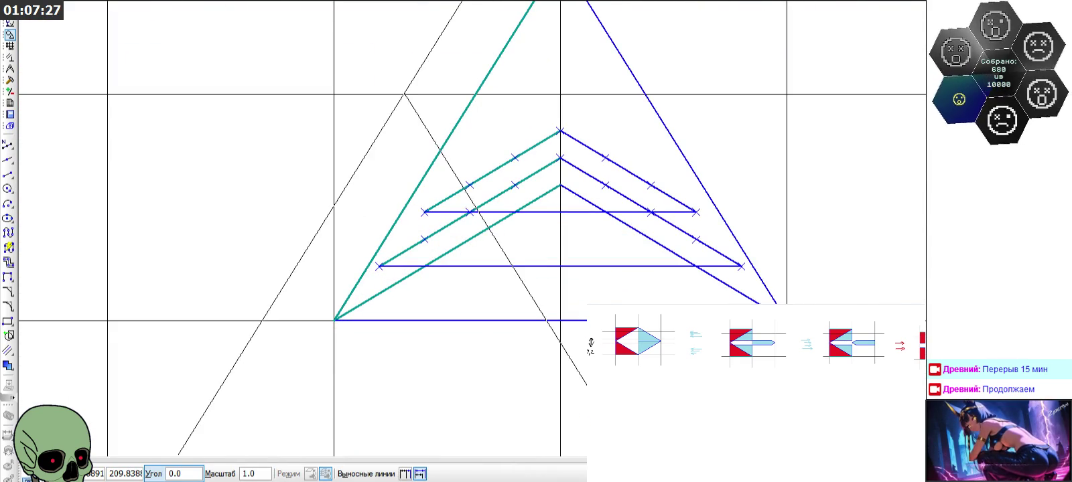
pyautogui.press('Escape')
# Delete the long teal diagonal forming the triangle's left side
pyautogui.scroll(-1, 441, 300)
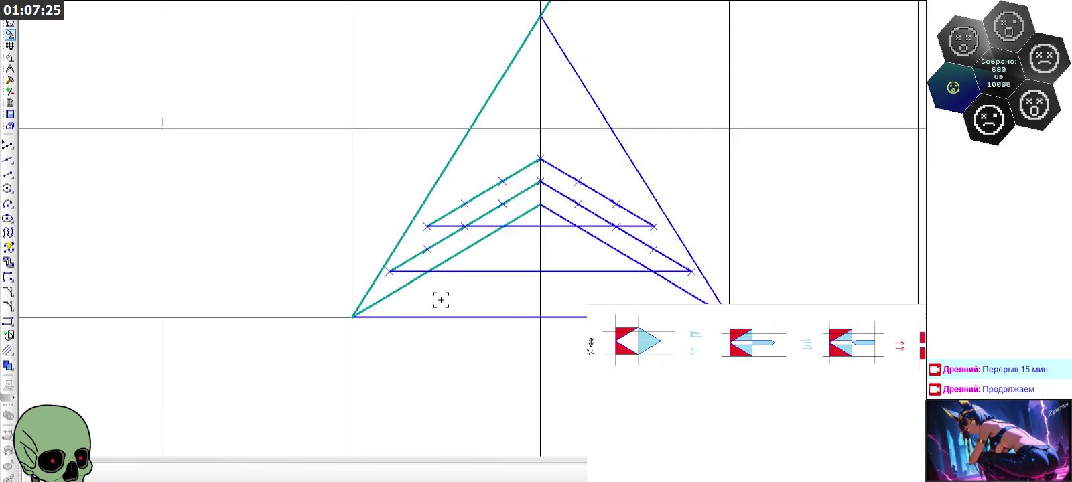
pyautogui.scroll(-1, 441, 300)
pyautogui.scroll(-2, 218, 227)
pyautogui.click(430, 201)
pyautogui.press('Delete')
pyautogui.scroll(-1, 437, 222)
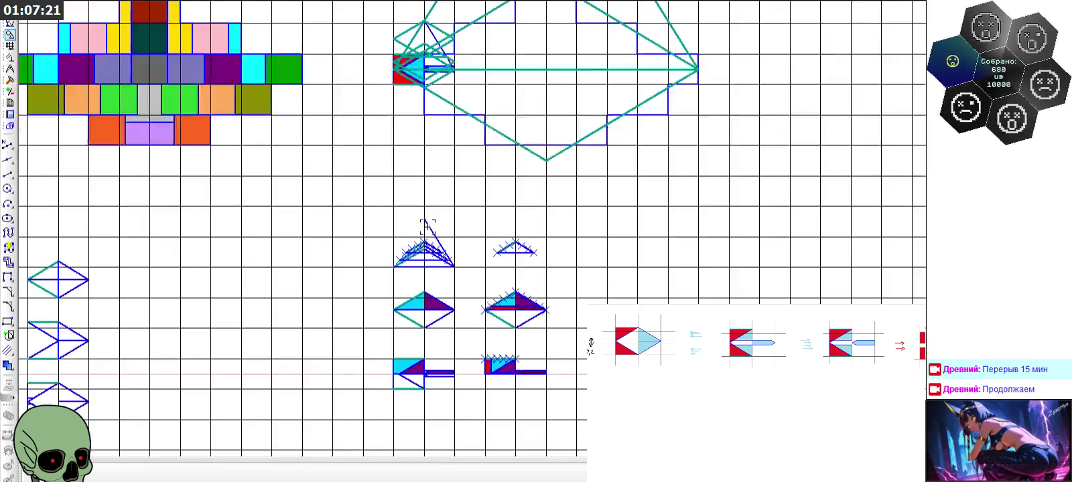
pyautogui.scroll(3, 402, 231)
pyautogui.click(8, 174)
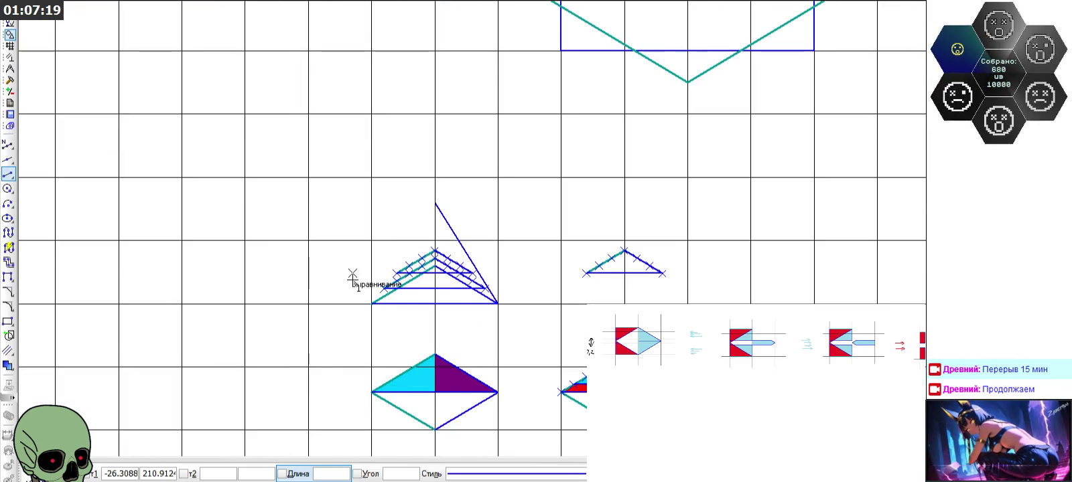
# Draw a thickened teal line from the triangle apex to its bottom-left corner
pyautogui.click(495, 473)
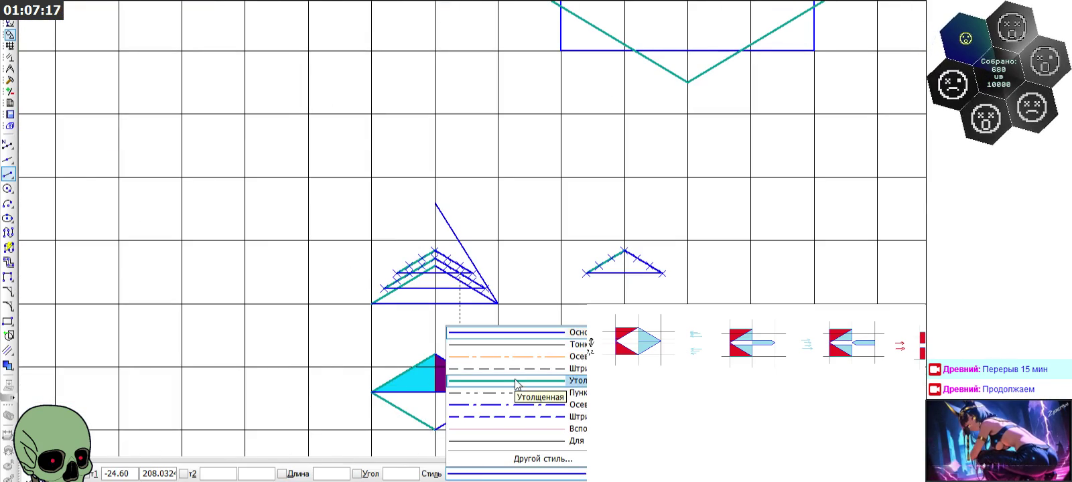
pyautogui.click(482, 381)
pyautogui.click(435, 205)
pyautogui.click(371, 303)
pyautogui.press('Escape')
# Start a segment at the inner chevron apex, then cancel it
pyautogui.scroll(3, 451, 236)
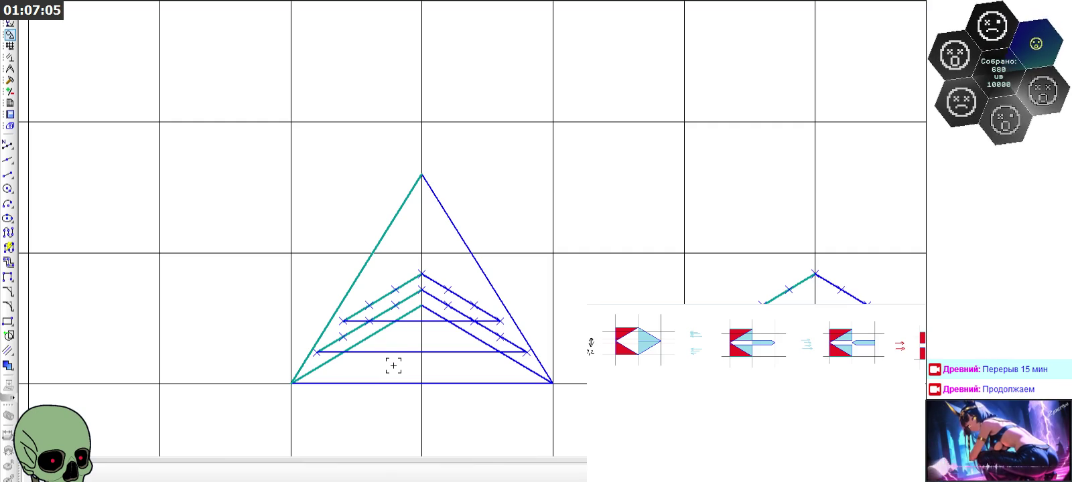
pyautogui.scroll(3, 418, 300)
pyautogui.scroll(2, 402, 302)
pyautogui.click(8, 174)
pyautogui.click(413, 263)
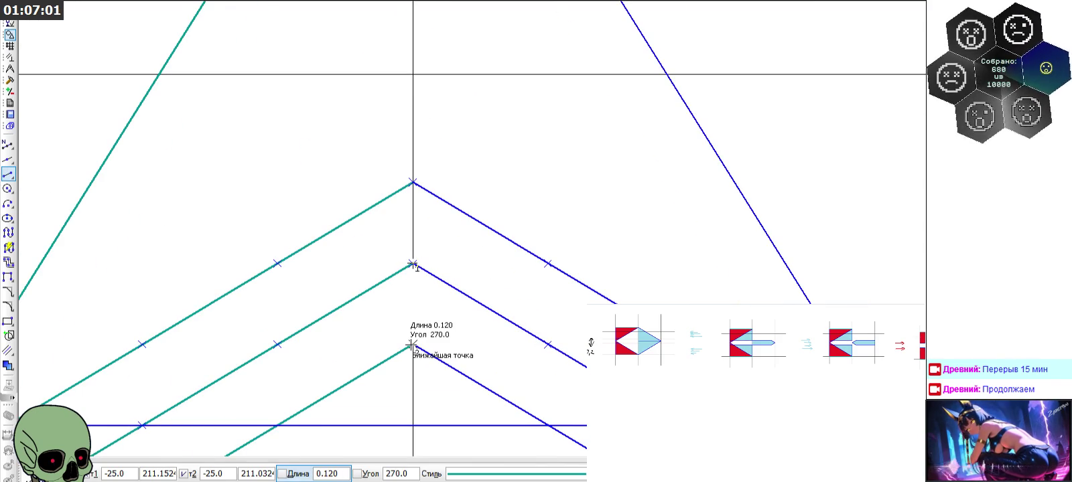
pyautogui.press('Escape')
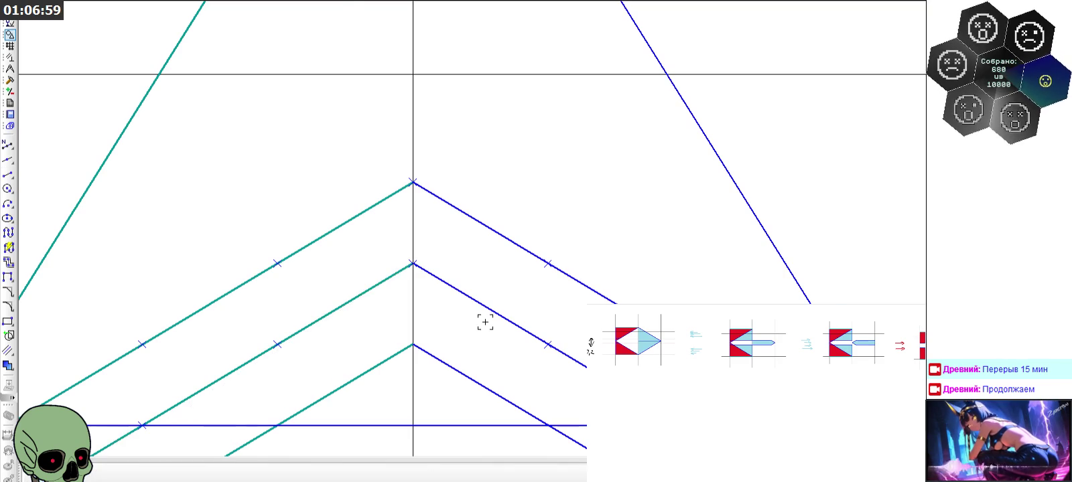
# Start another segment at the lower chevron apex, then cancel it
pyautogui.scroll(-2, 485, 323)
pyautogui.scroll(-2, 487, 325)
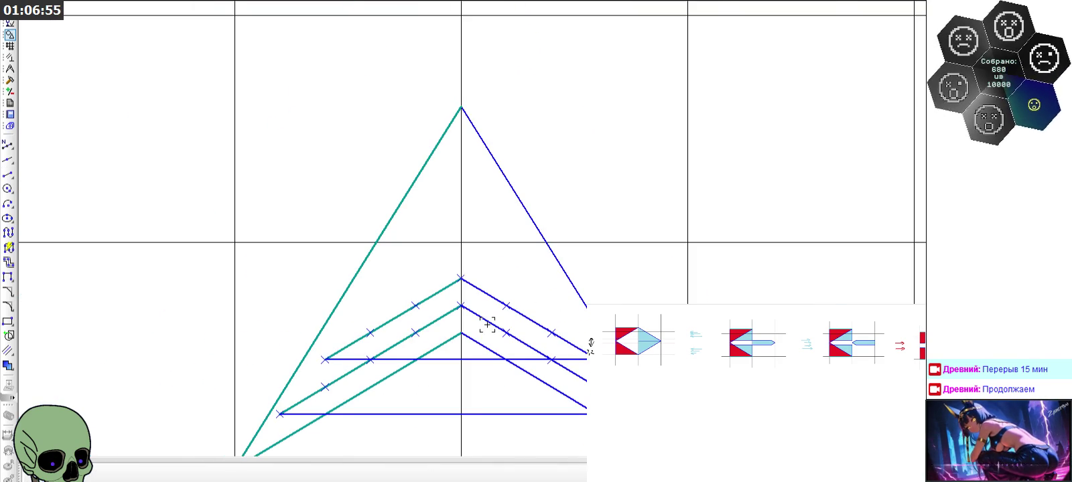
pyautogui.scroll(-1, 575, 323)
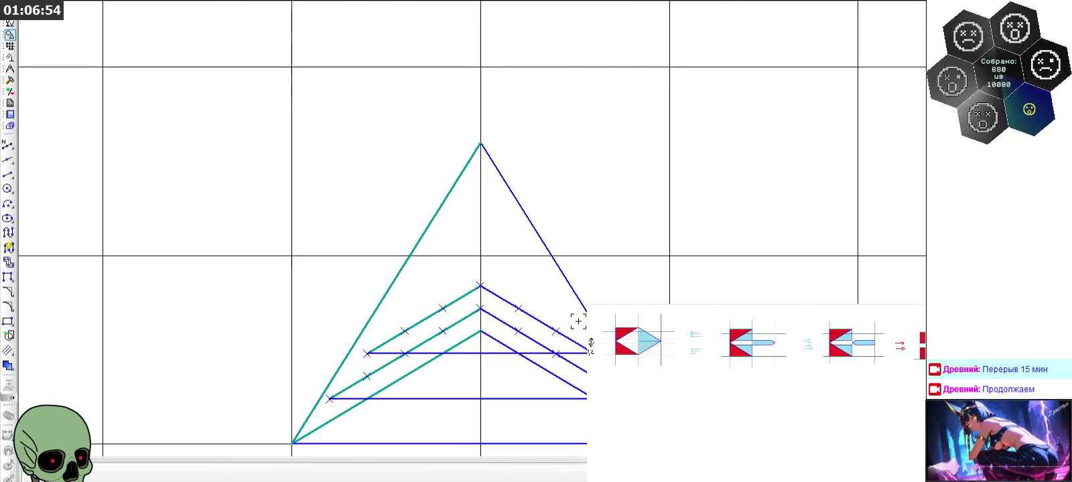
pyautogui.click(8, 174)
pyautogui.click(480, 330)
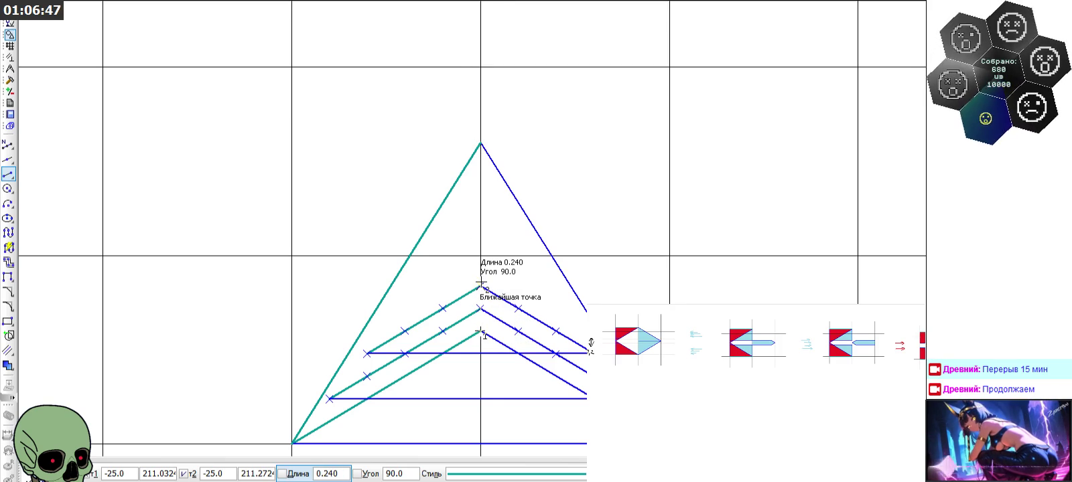
pyautogui.press('Escape')
pyautogui.scroll(-1, 219, 128)
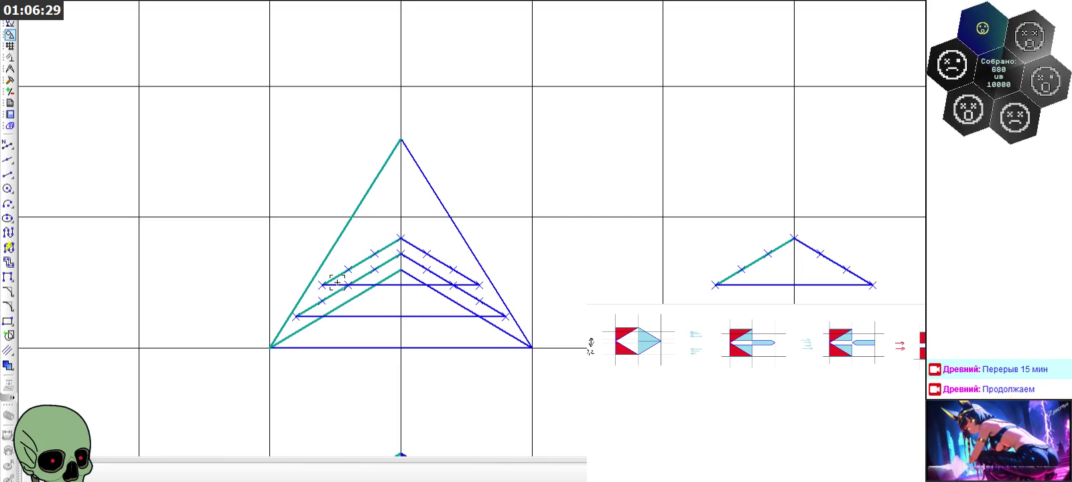
pyautogui.scroll(2, 336, 283)
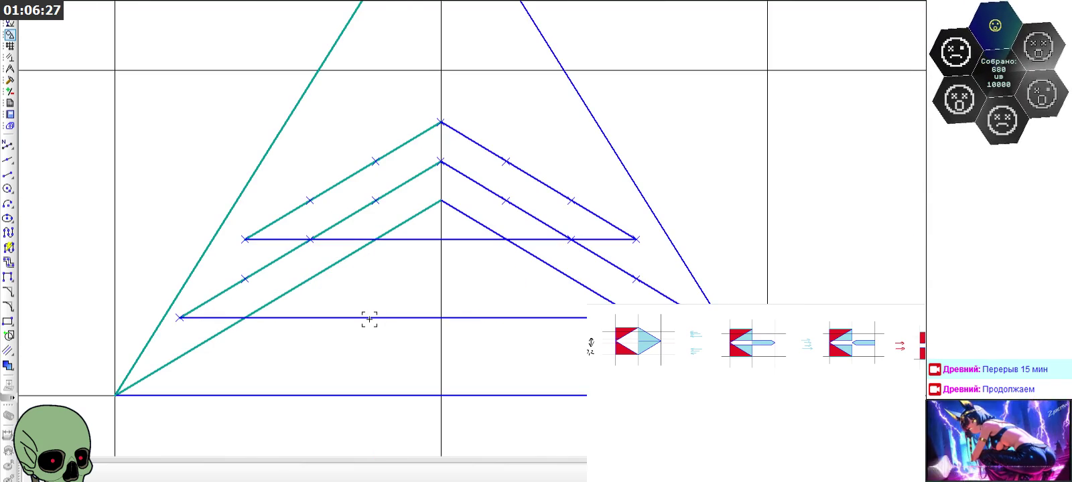
pyautogui.click(369, 318)
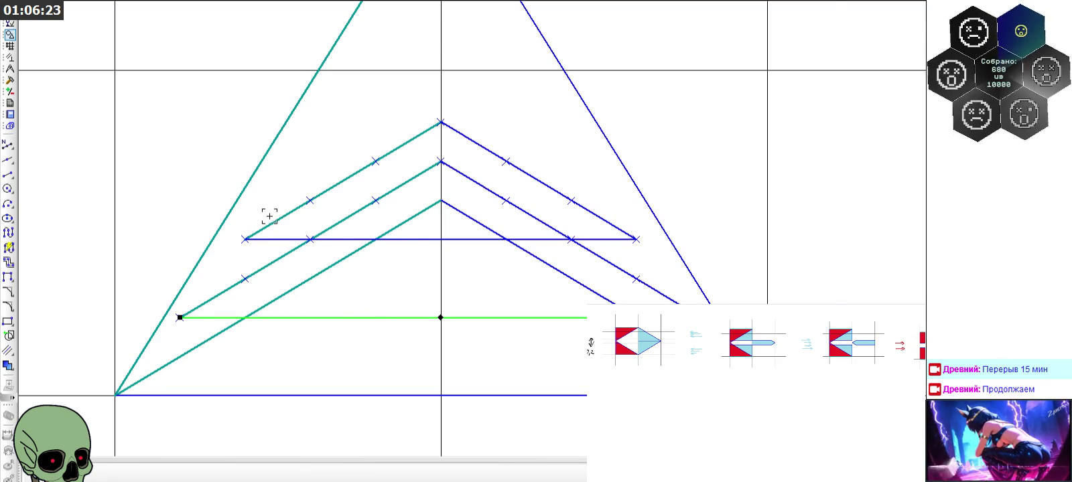
pyautogui.scroll(-2, 269, 217)
pyautogui.scroll(-1, 364, 313)
pyautogui.press('Escape')
pyautogui.moveTo(613, 188); pyautogui.dragTo(770, 242)
pyautogui.scroll(2, 319, 253)
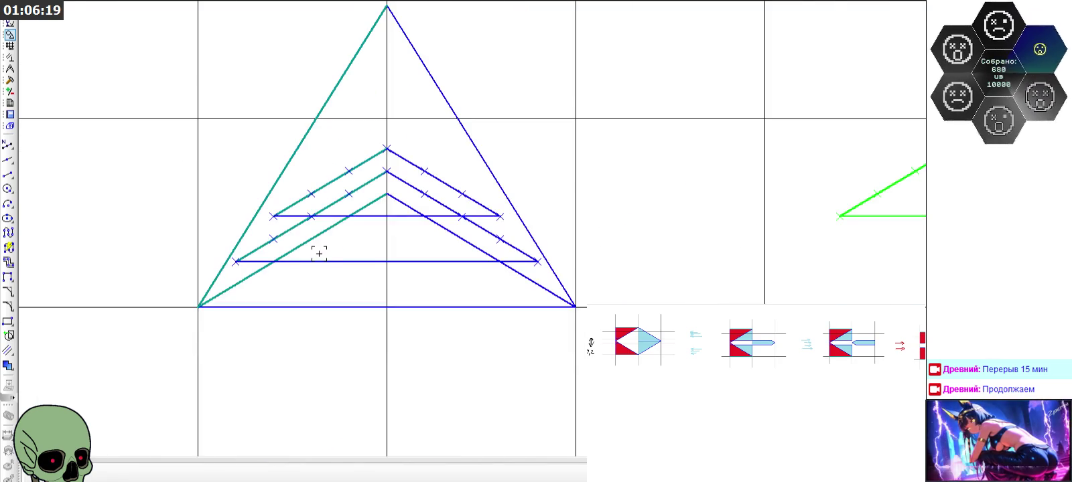
pyautogui.click(319, 260)
pyautogui.scroll(1, 251, 249)
pyautogui.click(250, 252)
pyautogui.click(536, 229)
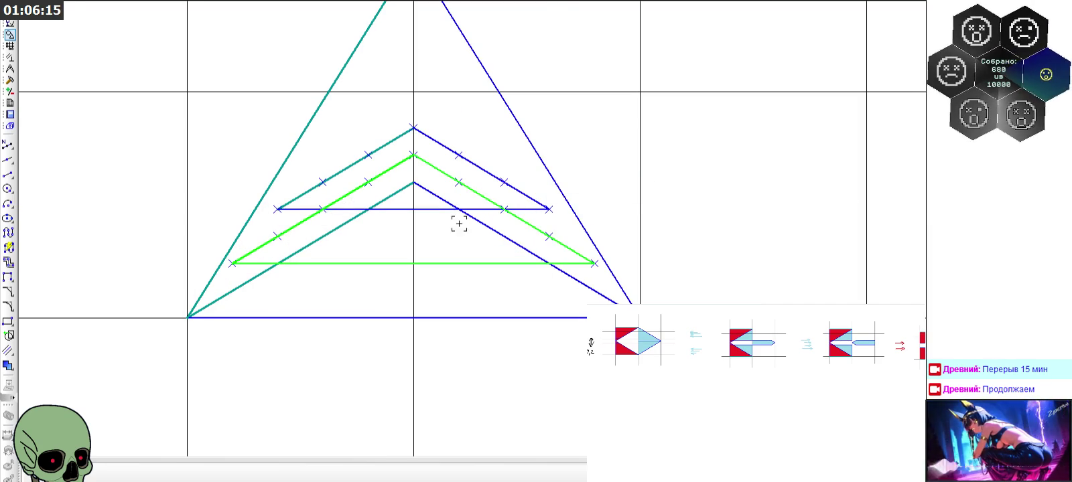
pyautogui.scroll(2, 322, 227)
pyautogui.scroll(2, 179, 287)
pyautogui.scroll(1, 189, 293)
pyautogui.moveTo(442, 59); pyautogui.dragTo(675, 143)
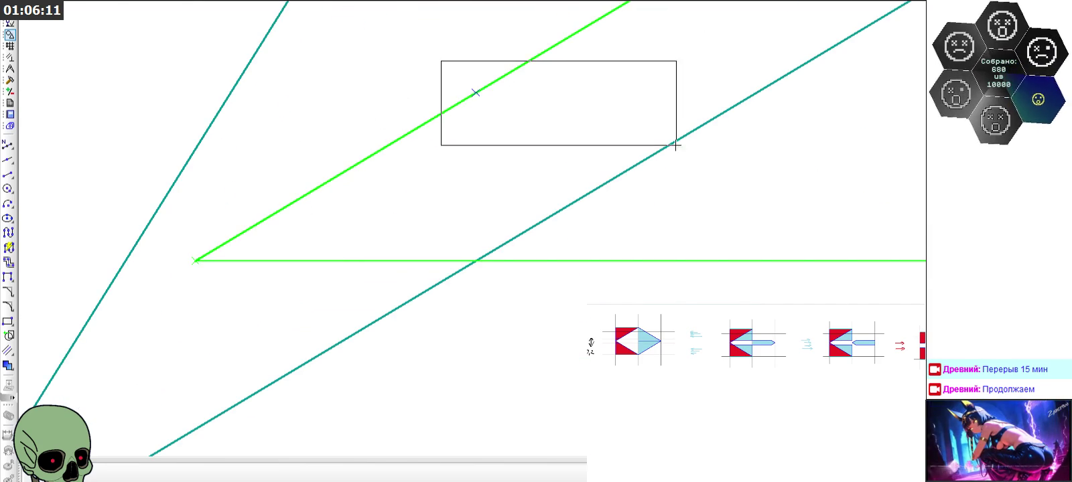
pyautogui.scroll(-3, 426, 289)
pyautogui.scroll(2, 563, 134)
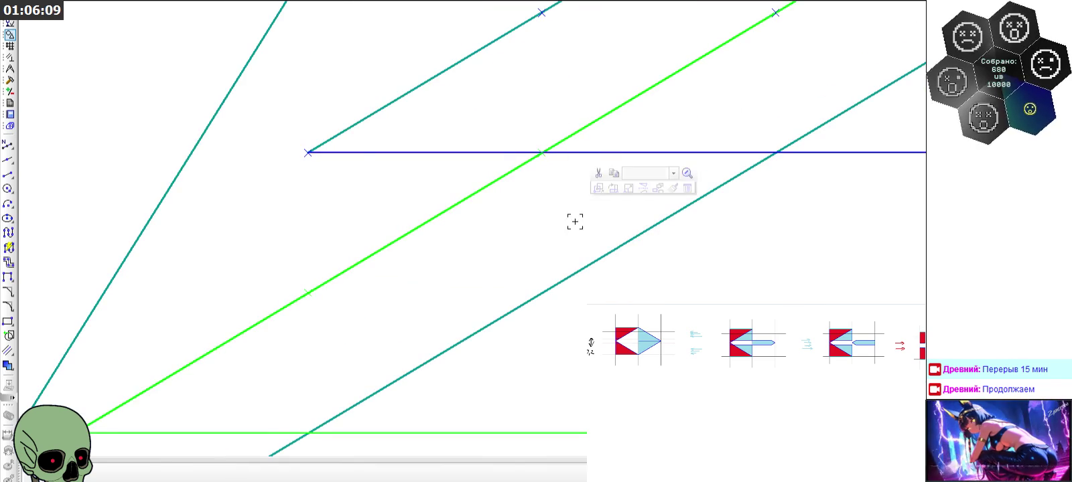
pyautogui.scroll(1, 462, 298)
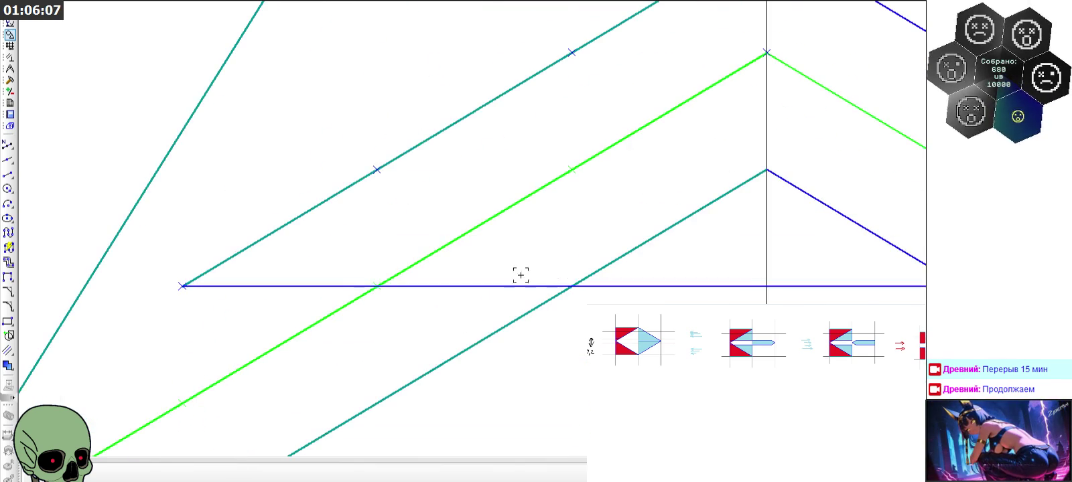
pyautogui.scroll(-1, 700, 124)
pyautogui.scroll(-1, 507, 246)
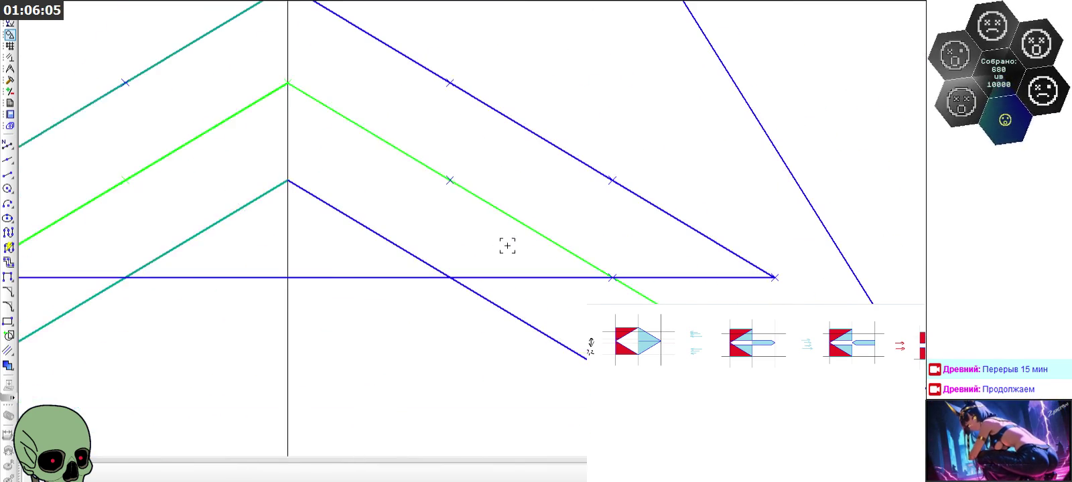
pyautogui.moveTo(574, 210); pyautogui.dragTo(633, 359)
pyautogui.scroll(-5, 452, 199)
pyautogui.scroll(4, 582, 232)
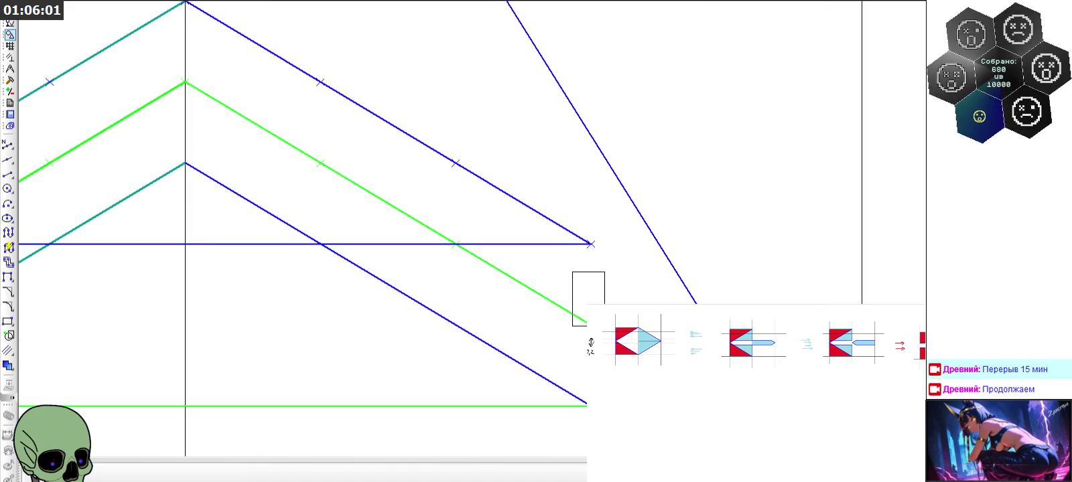
pyautogui.scroll(-3, 492, 209)
pyautogui.scroll(3, 650, 349)
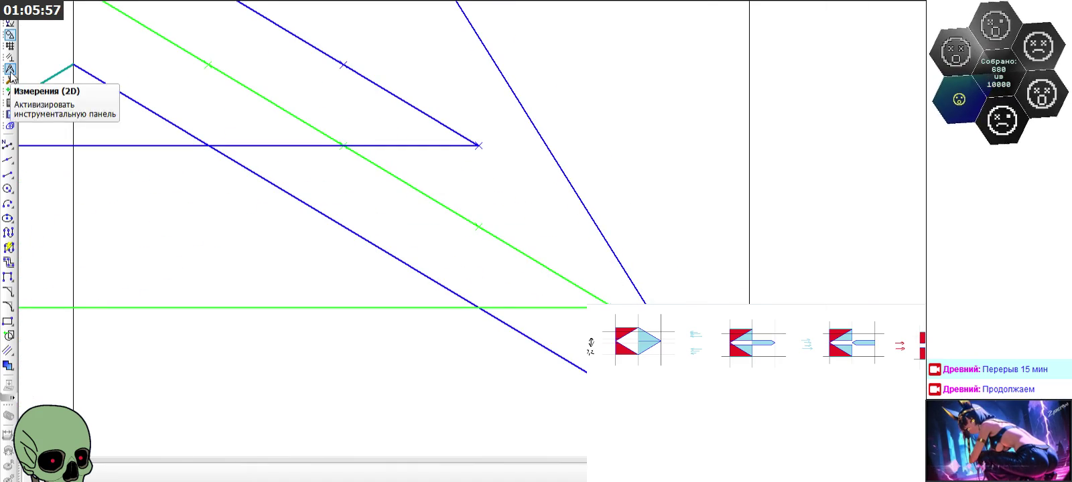
pyautogui.scroll(-2, 594, 180)
pyautogui.scroll(-4, 601, 200)
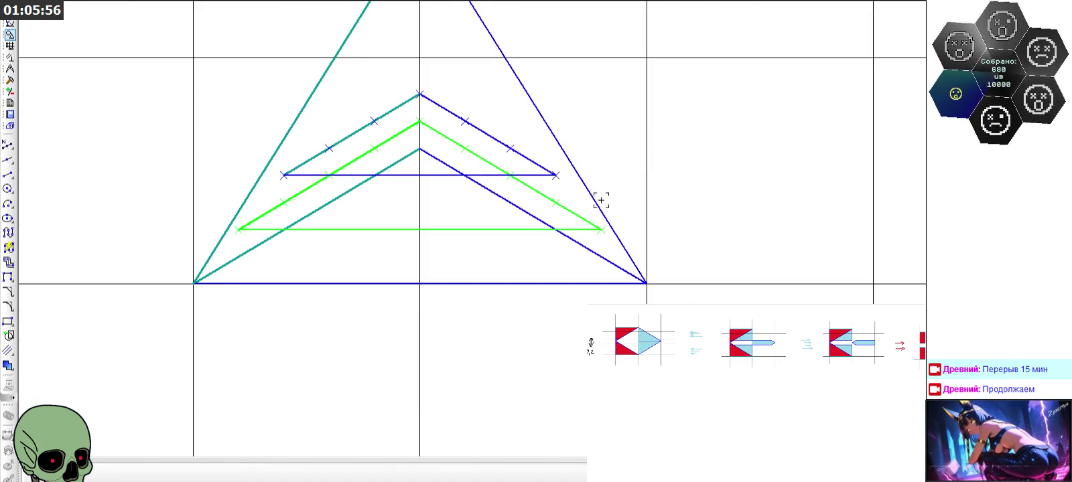
pyautogui.click(10, 80)
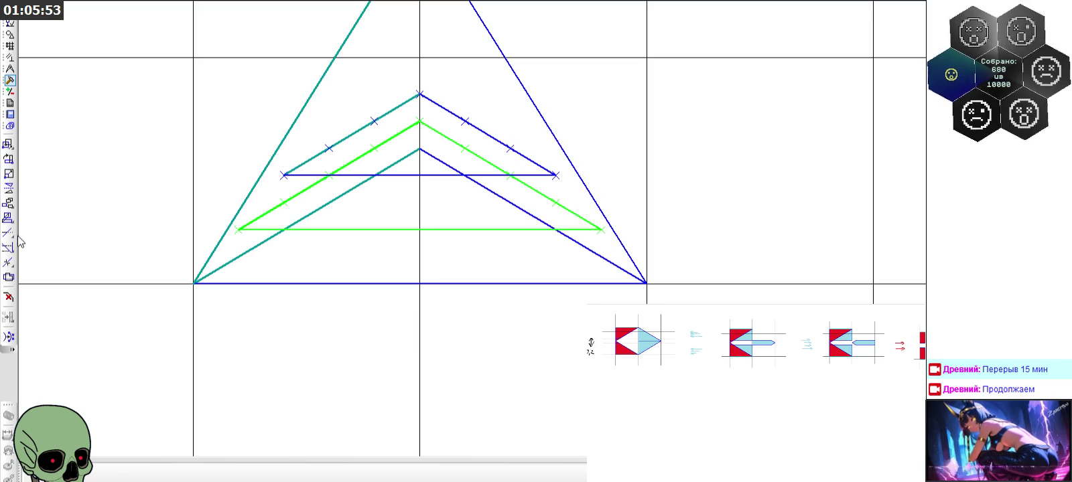
# Shift the green triangle straight up by 0.08 with zero horizontal offset
pyautogui.click(8, 143)
pyautogui.click(347, 475)
pyautogui.press('Return')
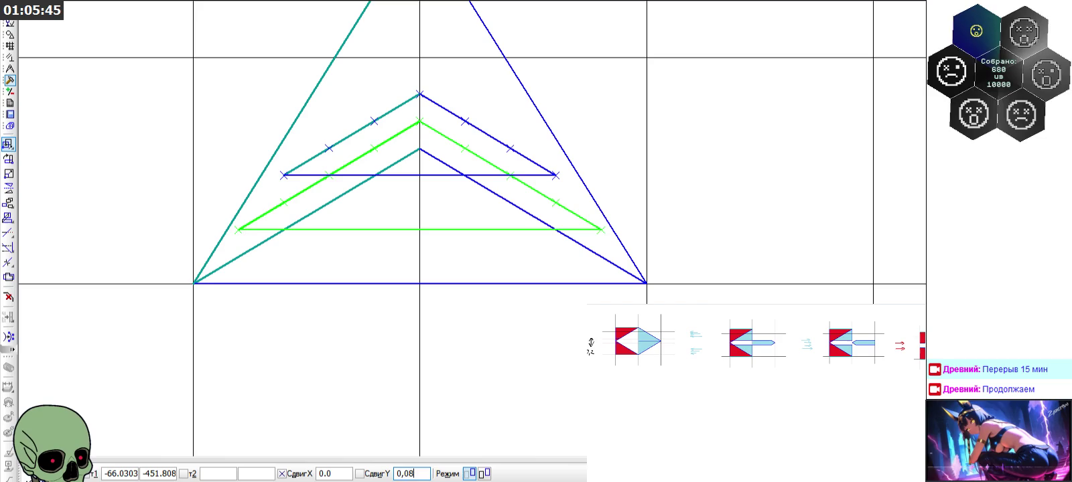
pyautogui.press('Return')
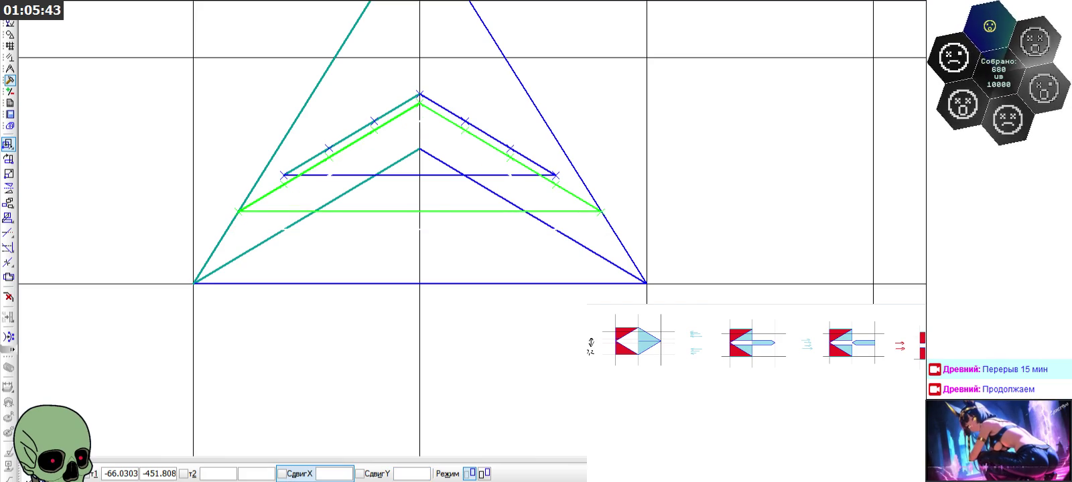
pyautogui.press('Escape')
pyautogui.scroll(2, 297, 197)
pyautogui.scroll(3, 303, 184)
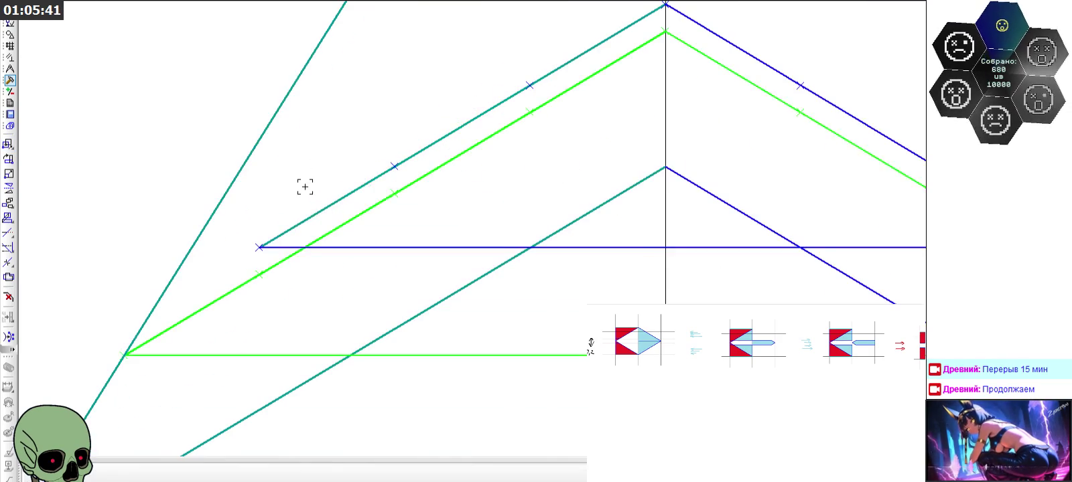
# Select the upper triangle's base, slanted sides, peak and corner lines
pyautogui.click(338, 246)
pyautogui.click(355, 190)
pyautogui.click(782, 75)
pyautogui.scroll(1, 346, 188)
pyautogui.moveTo(218, 254); pyautogui.dragTo(189, 328)
pyautogui.scroll(3, 432, 187)
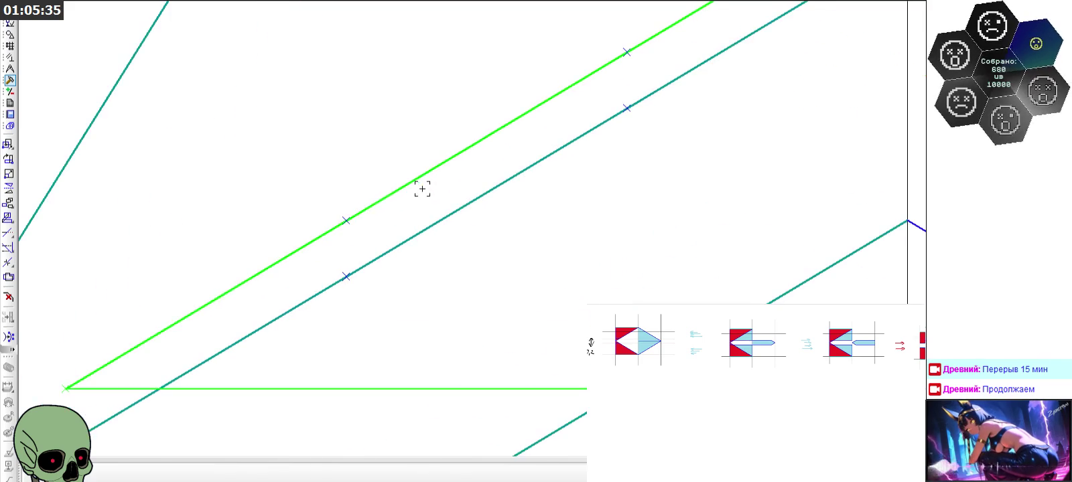
pyautogui.moveTo(319, 184); pyautogui.dragTo(365, 232)
pyautogui.scroll(-4, 246, 267)
pyautogui.scroll(1, 424, 153)
pyautogui.scroll(3, 413, 159)
pyautogui.scroll(-3, 376, 203)
pyautogui.scroll(2, 452, 155)
pyautogui.moveTo(414, 105); pyautogui.dragTo(487, 159)
pyautogui.scroll(-1, 342, 138)
pyautogui.scroll(2, 618, 226)
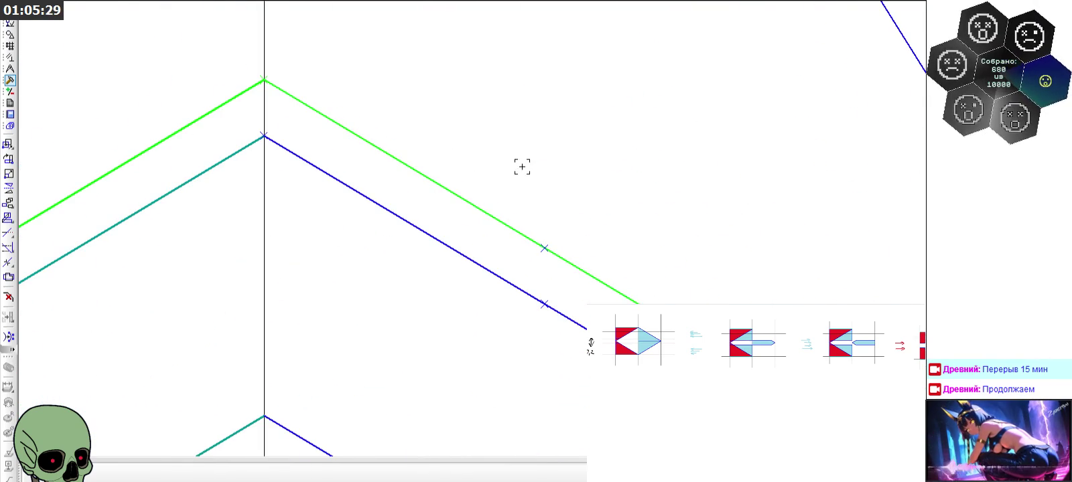
pyautogui.scroll(-2, 455, 91)
pyautogui.scroll(1, 627, 239)
pyautogui.moveTo(582, 163); pyautogui.dragTo(603, 230)
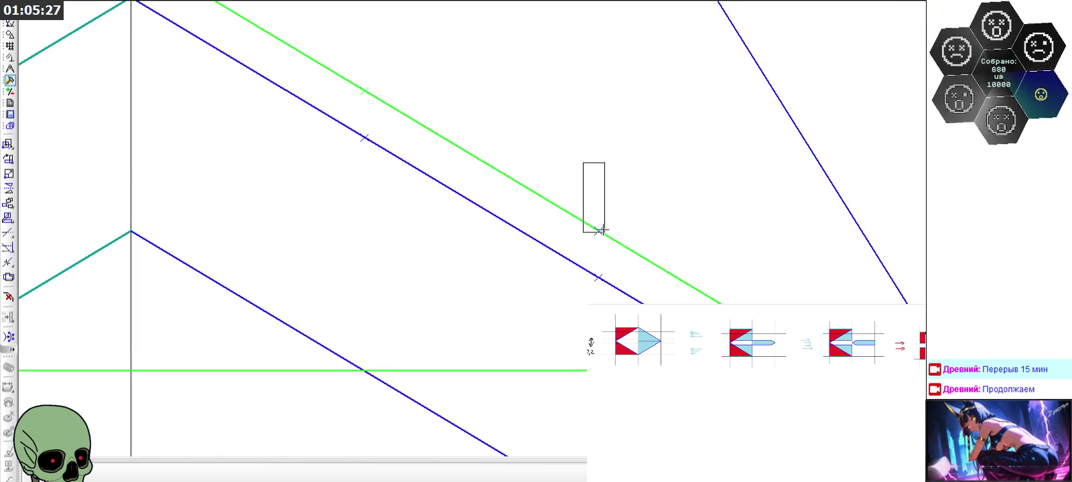
pyautogui.scroll(-1, 686, 239)
pyautogui.scroll(1, 651, 179)
pyautogui.moveTo(643, 171); pyautogui.dragTo(691, 247)
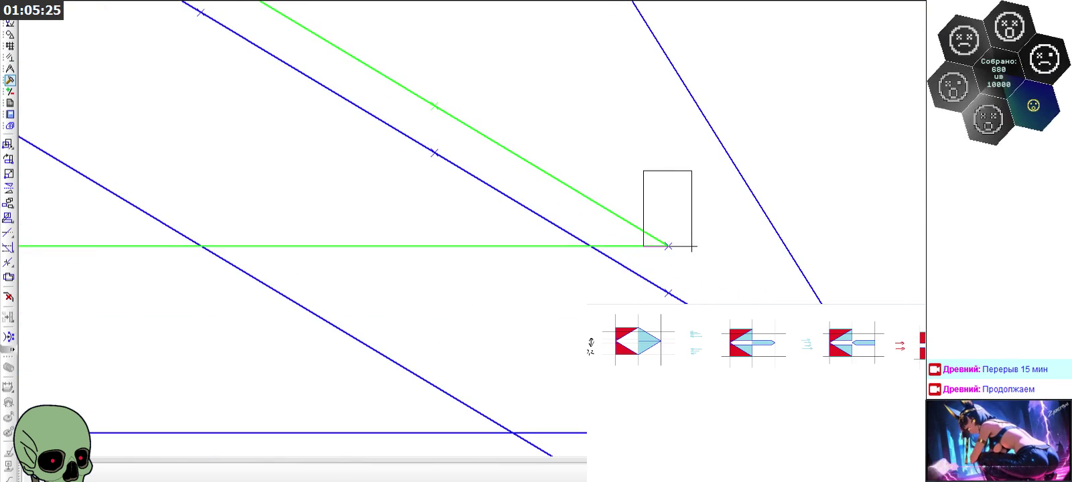
pyautogui.scroll(-2, 699, 256)
pyautogui.scroll(-1, 665, 207)
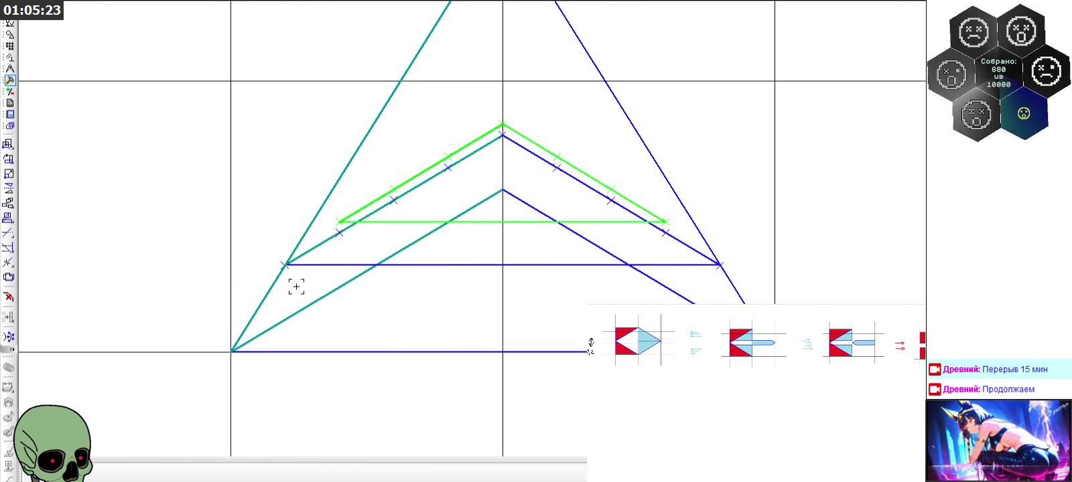
# Shift the selected upper triangle straight up by 0.16 with zero horizontal offset
pyautogui.click(8, 144)
pyautogui.click(319, 478)
pyautogui.click(404, 474)
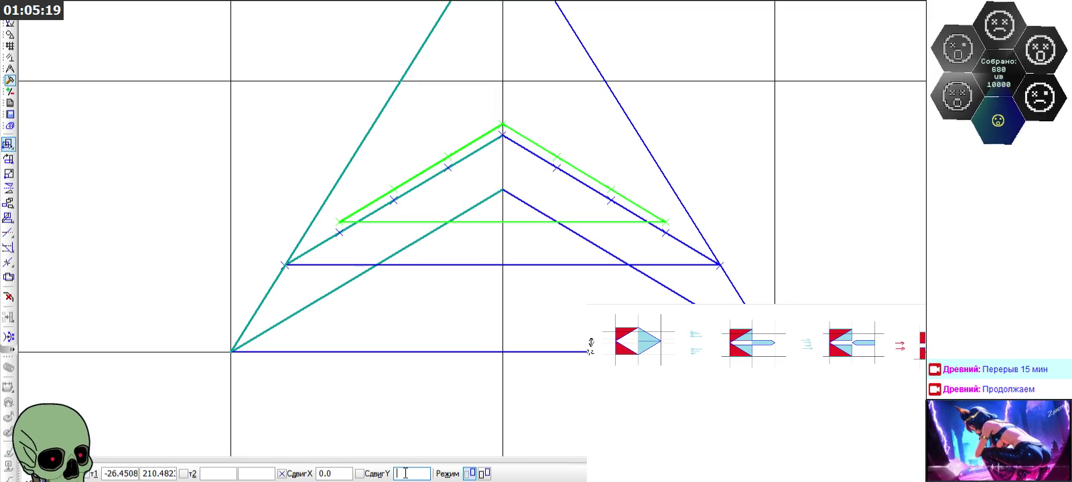
pyautogui.write('0,16')
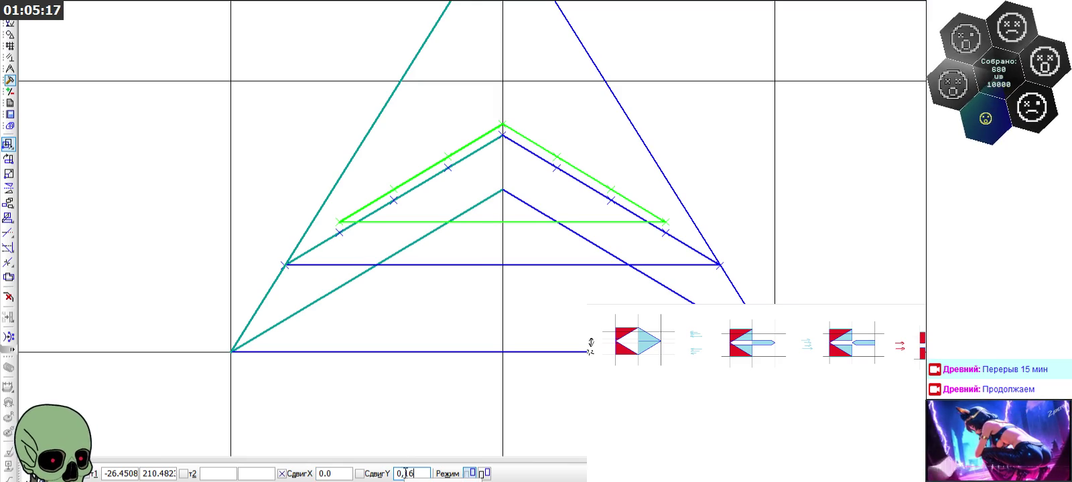
pyautogui.press('Return')
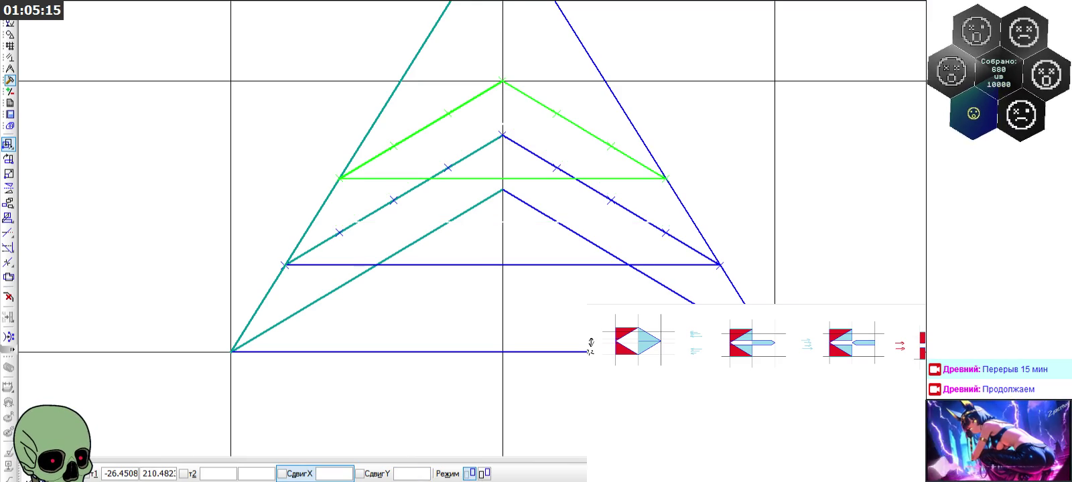
pyautogui.press('Escape')
pyautogui.press('Escape')
pyautogui.scroll(-2, 366, 234)
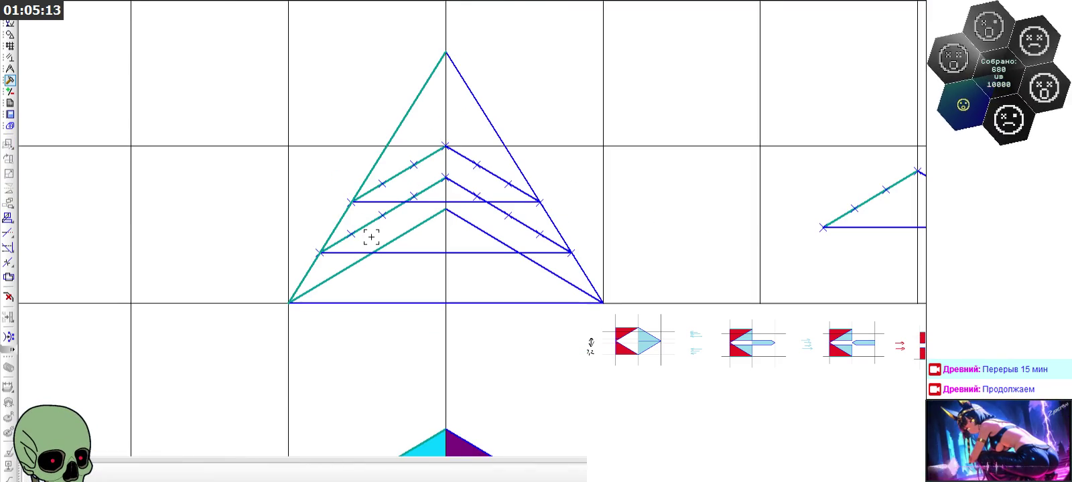
pyautogui.scroll(-1, 393, 263)
pyautogui.scroll(-1, 371, 161)
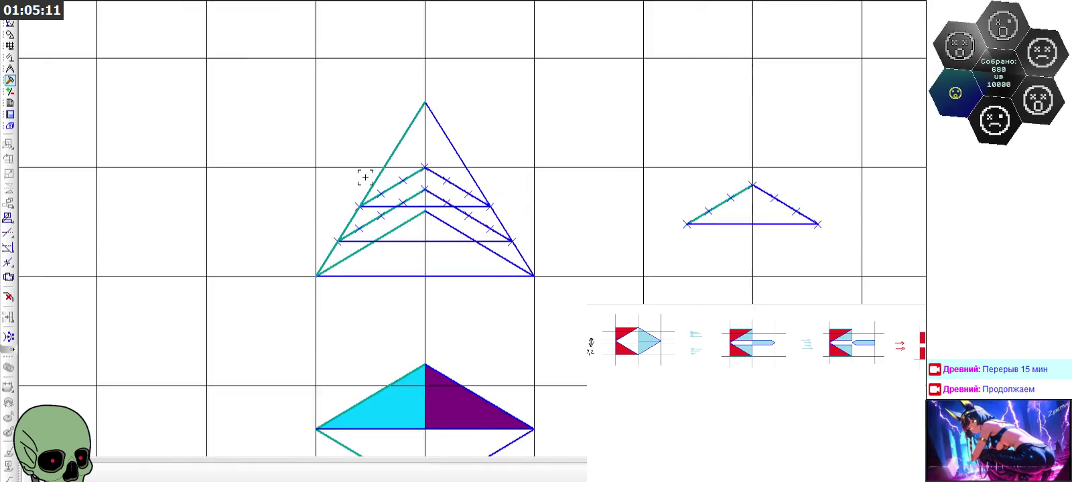
pyautogui.scroll(-1, 371, 158)
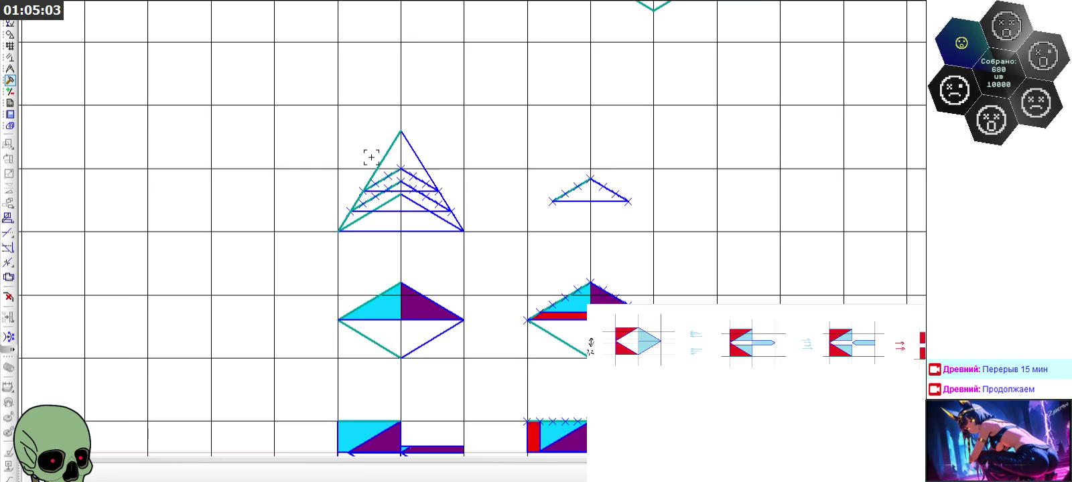
pyautogui.scroll(-2, 371, 157)
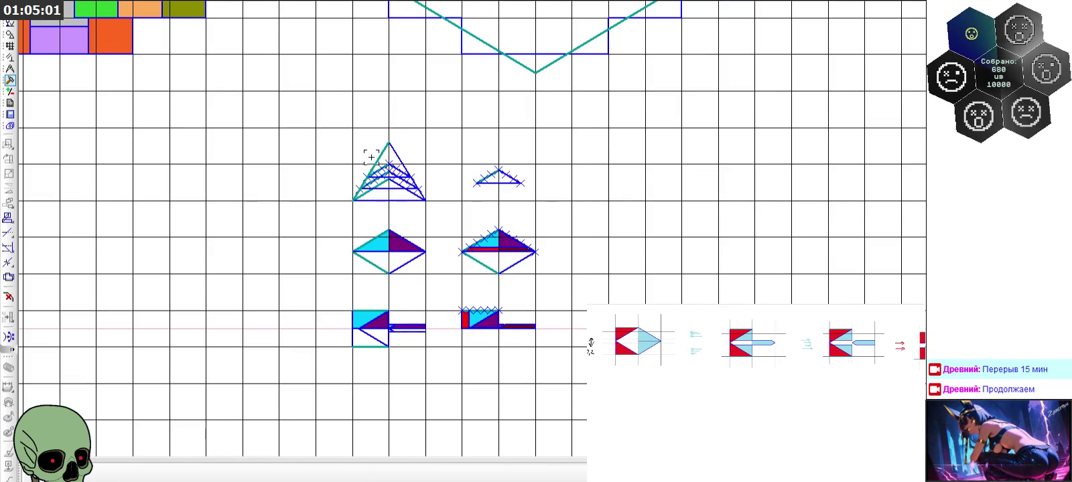
pyautogui.scroll(1, 390, 328)
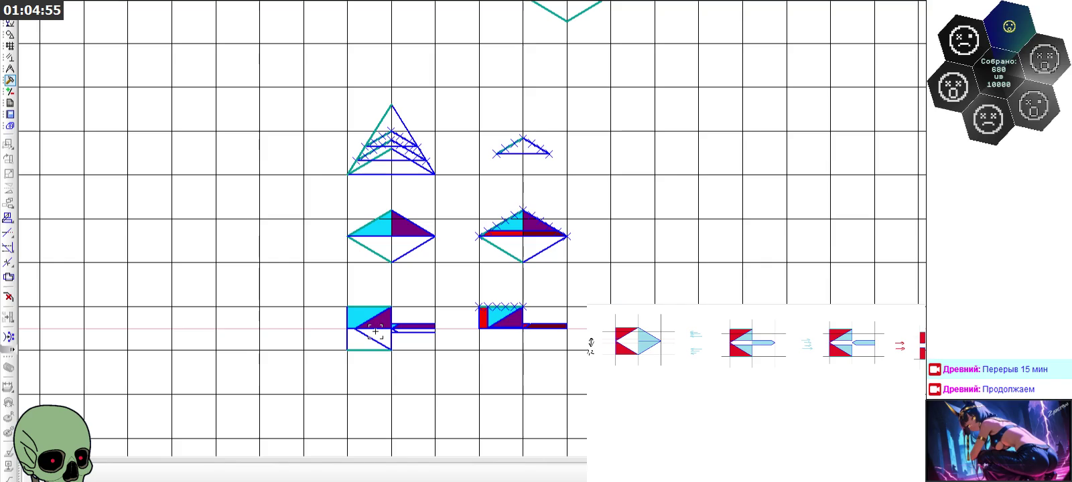
pyautogui.scroll(2, 360, 328)
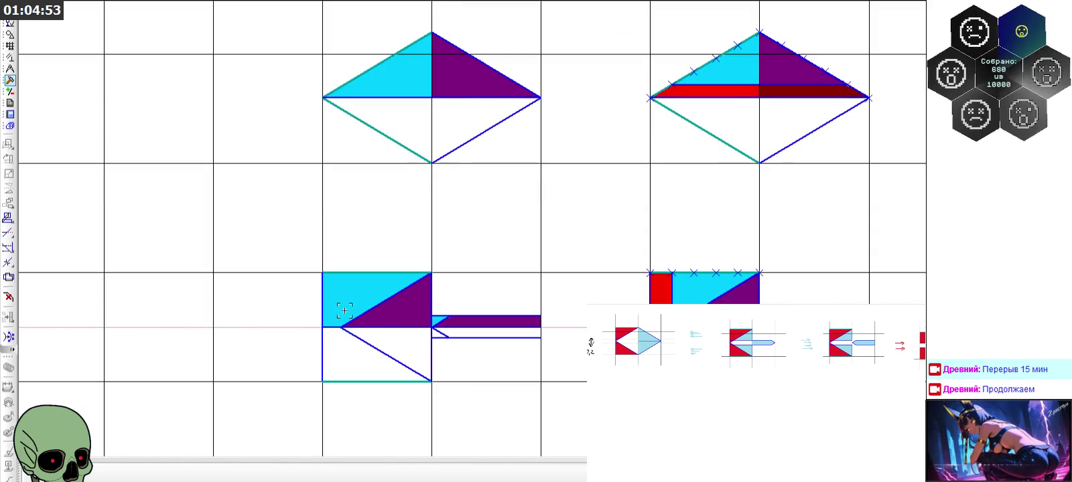
pyautogui.scroll(-2, 344, 310)
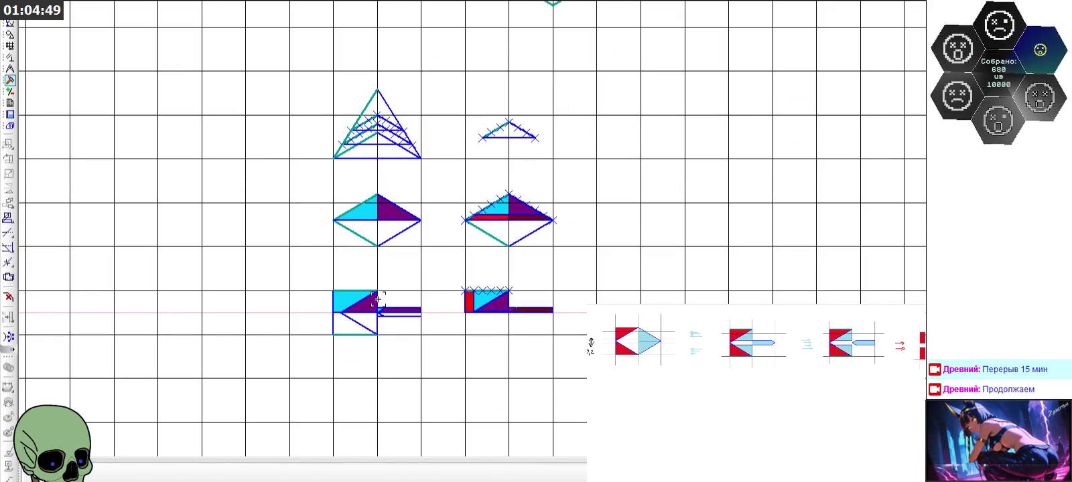
pyautogui.scroll(2, 540, 342)
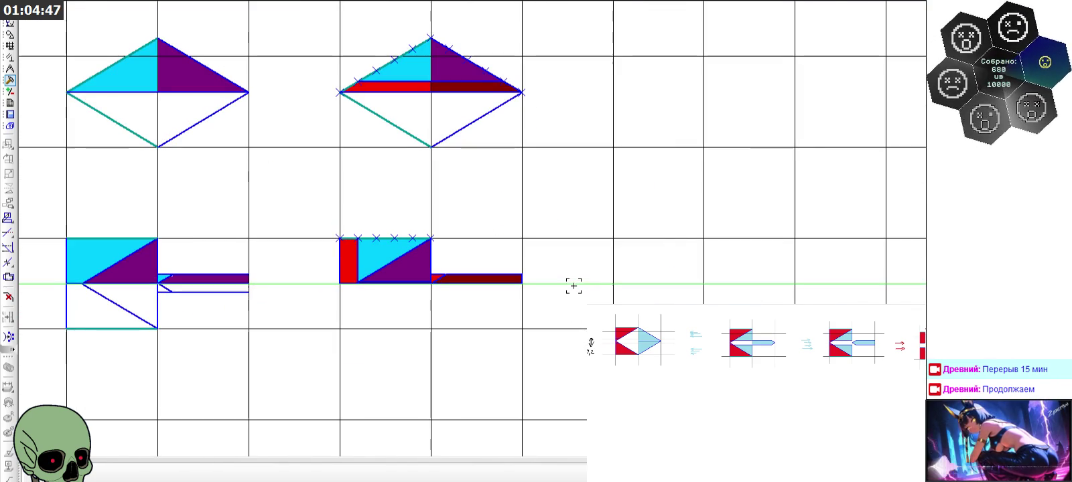
pyautogui.scroll(-1, 390, 253)
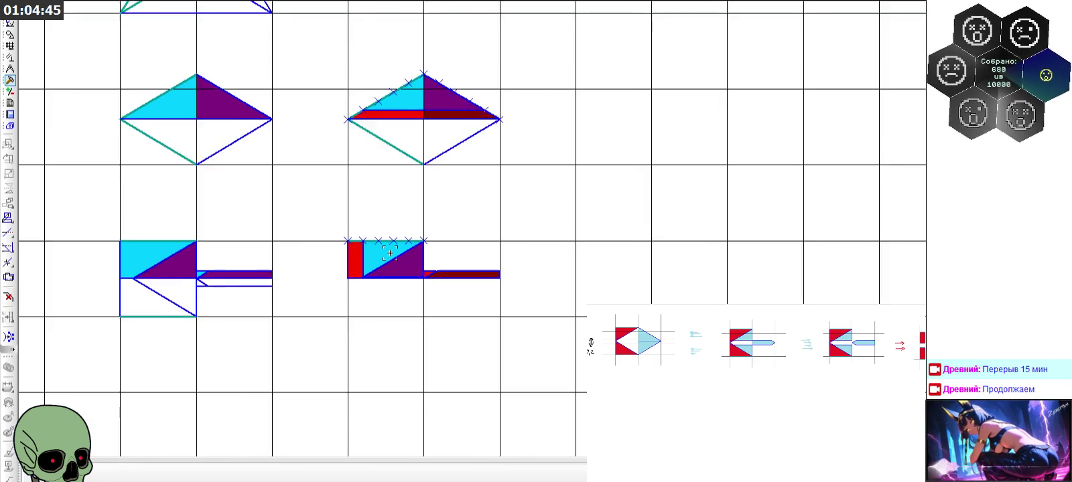
pyautogui.scroll(2, 190, 270)
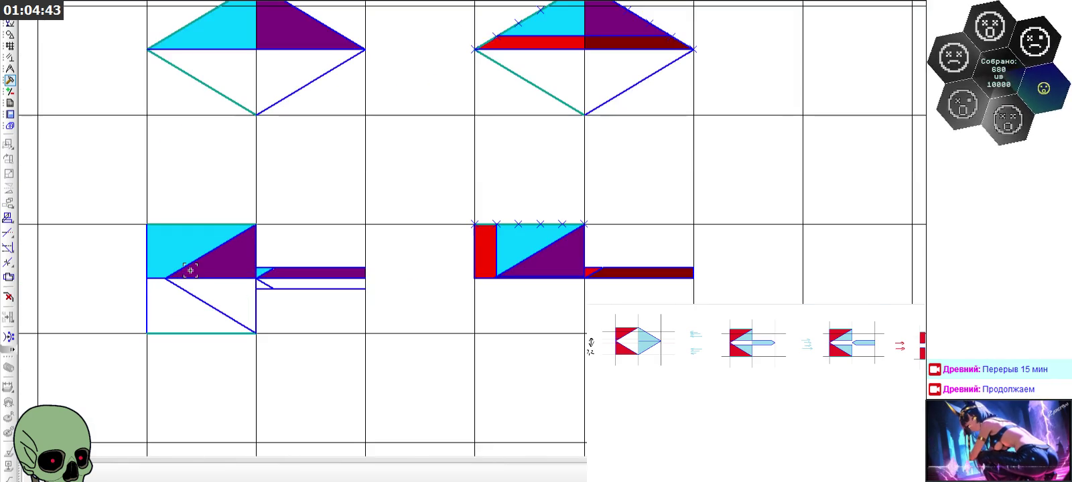
pyautogui.scroll(-2, 350, 196)
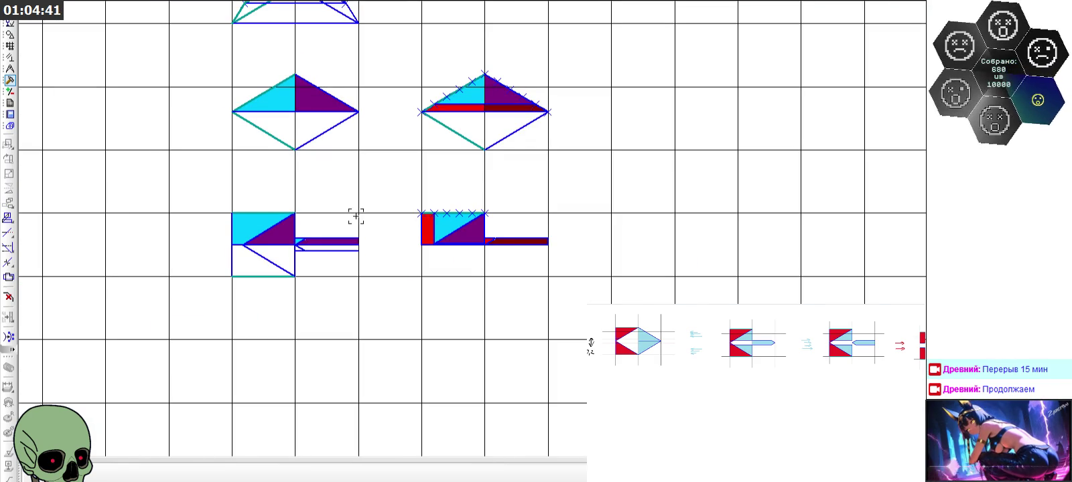
pyautogui.scroll(-2, 350, 221)
pyautogui.scroll(3, 376, 256)
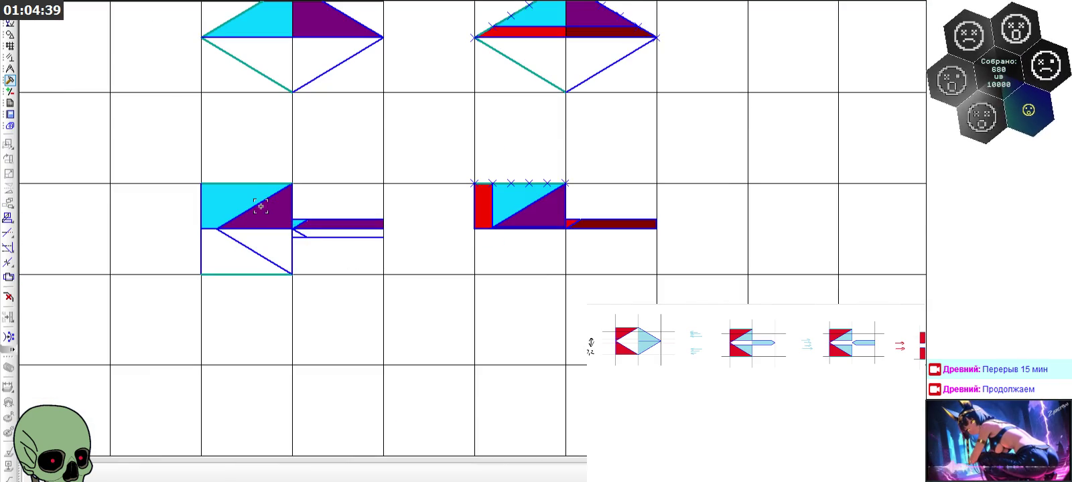
pyautogui.click(10, 33)
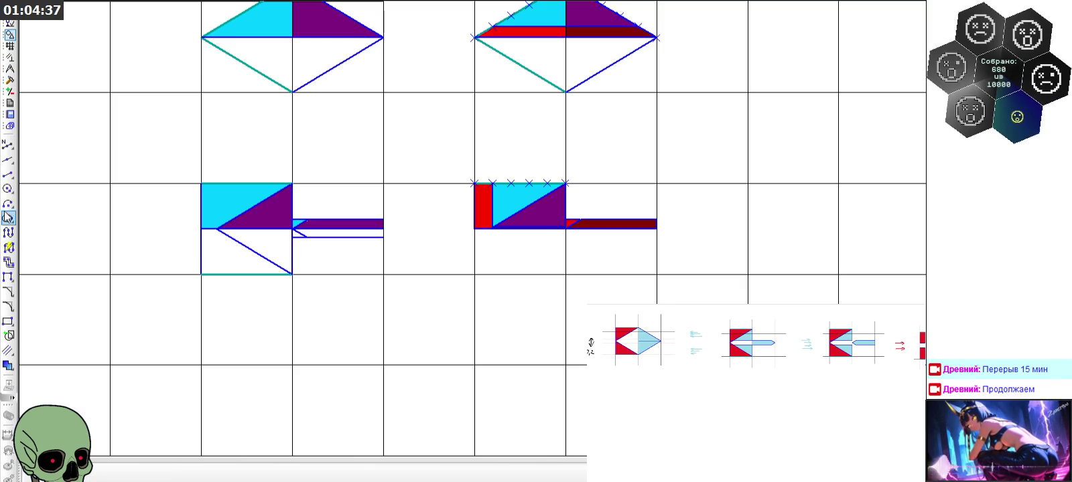
pyautogui.scroll(3, 142, 221)
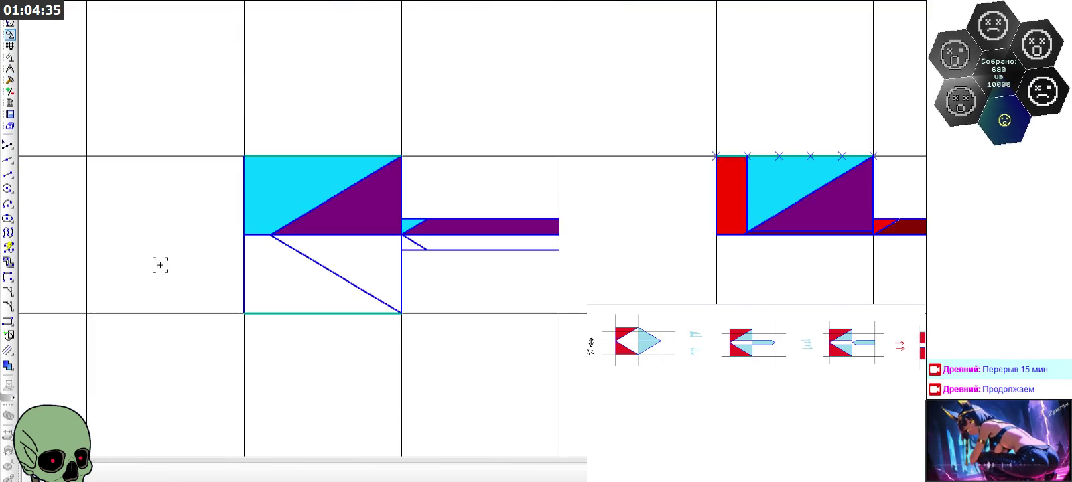
pyautogui.scroll(2, 245, 175)
pyautogui.click(245, 181)
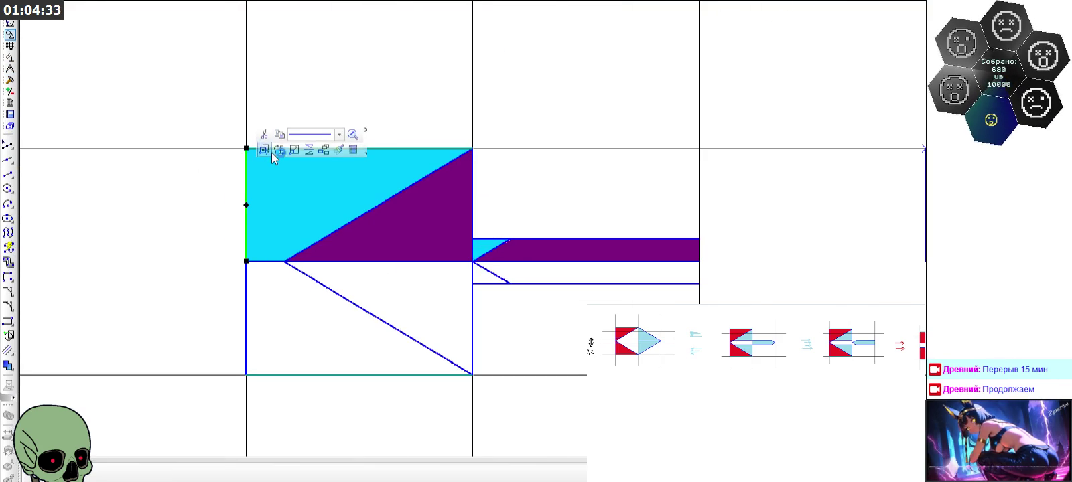
# Window-select the cyan and purple blade fills and copy them
pyautogui.click(387, 149)
pyautogui.click(502, 233)
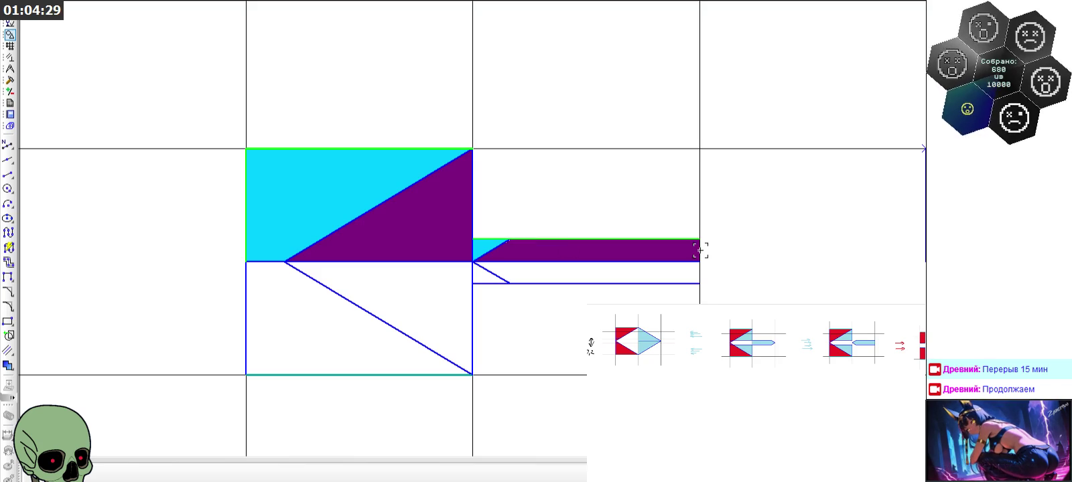
pyautogui.click(233, 171)
pyautogui.moveTo(209, 110); pyautogui.dragTo(756, 277)
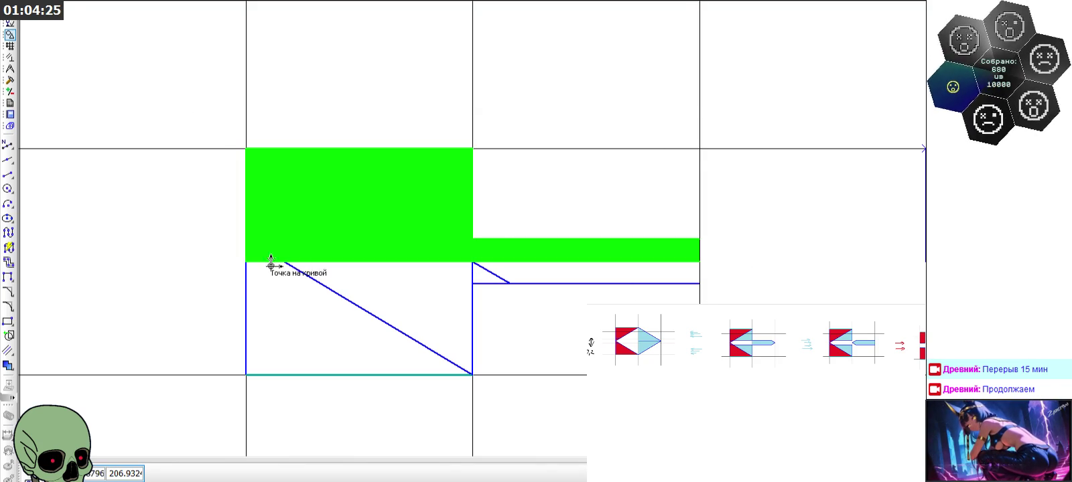
pyautogui.scroll(-3, 271, 265)
pyautogui.scroll(1, 294, 296)
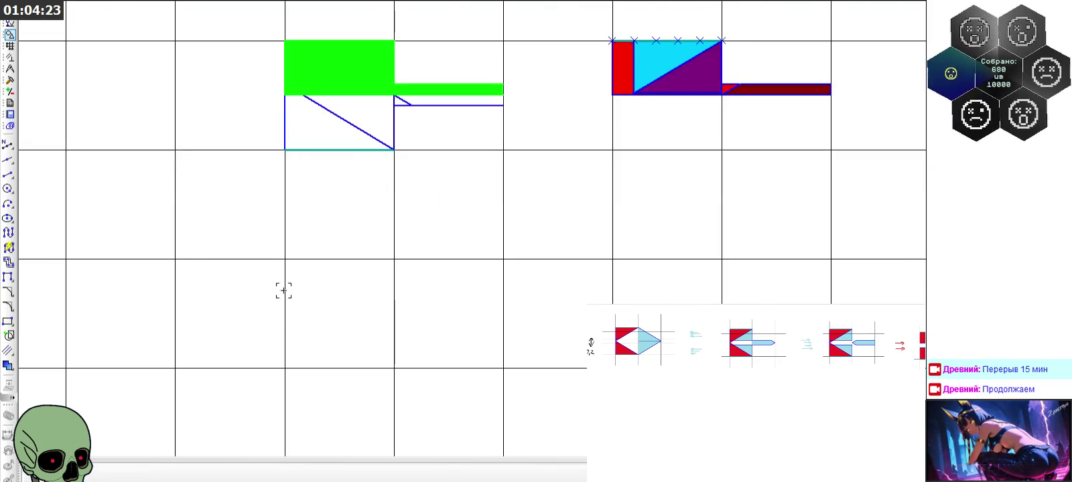
pyautogui.hotkey('ctrl', 'c')
pyautogui.hotkey('ctrl', 'v')
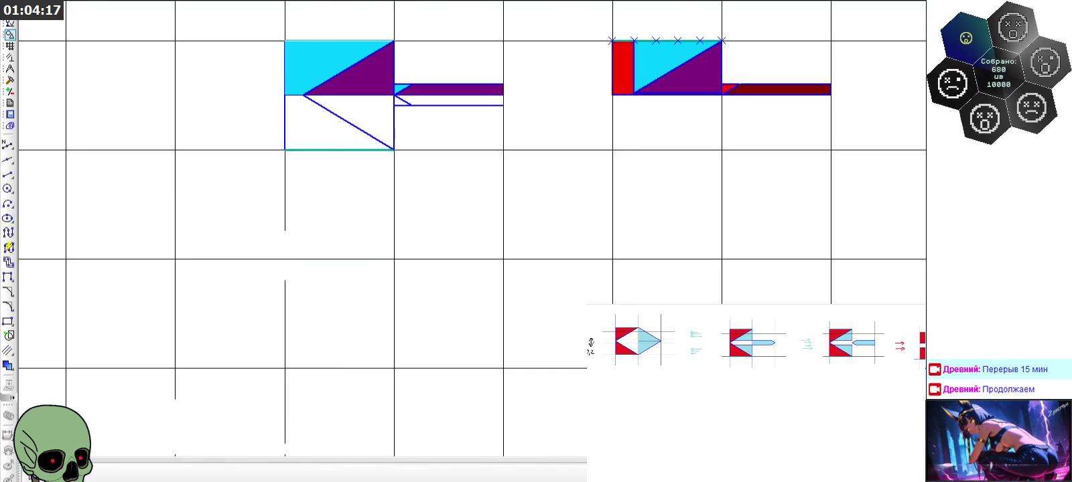
# Copy the whole blade from its top-left corner into the empty cells below
pyautogui.scroll(-1, 359, 232)
pyautogui.scroll(3, 289, 77)
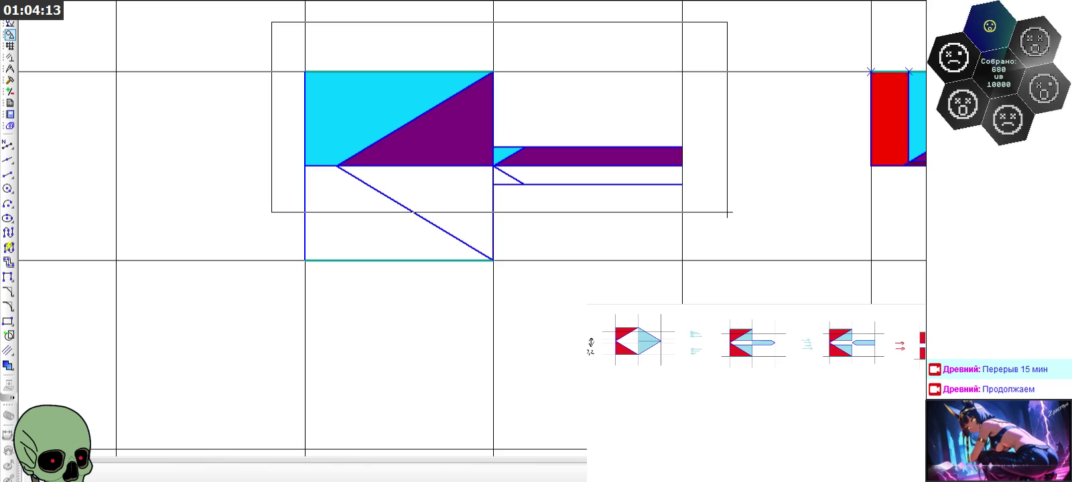
pyautogui.click(726, 178)
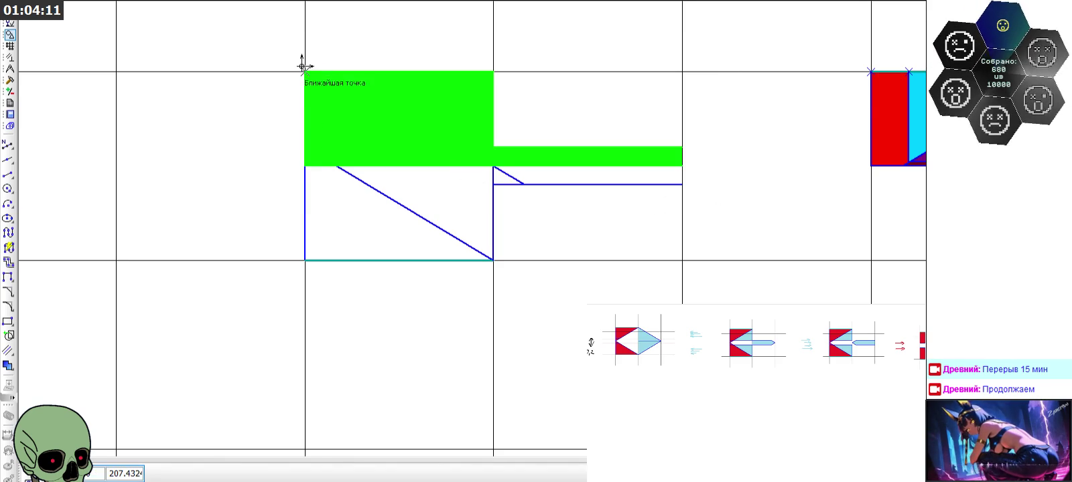
pyautogui.click(302, 66)
pyautogui.scroll(-3, 335, 50)
pyautogui.scroll(1, 344, 218)
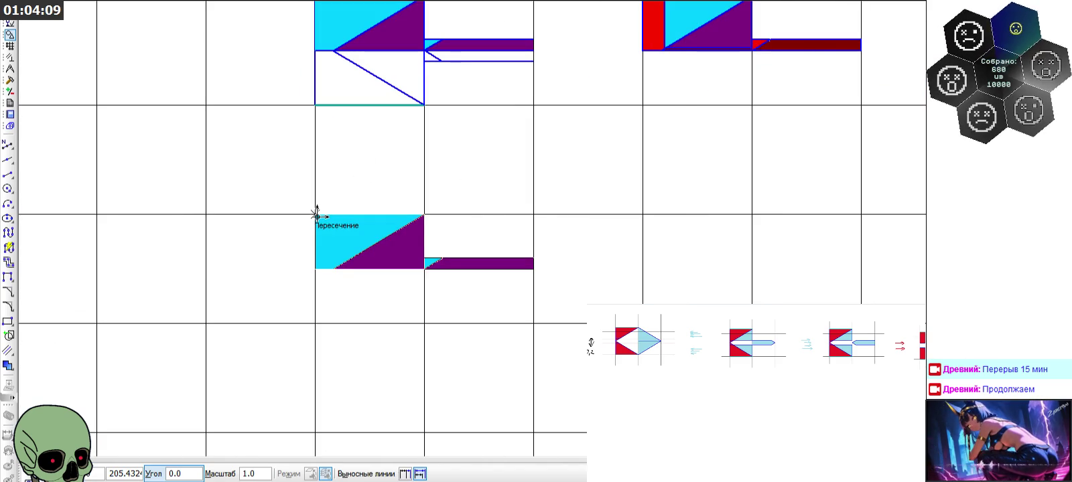
pyautogui.click(317, 215)
pyautogui.press('Escape')
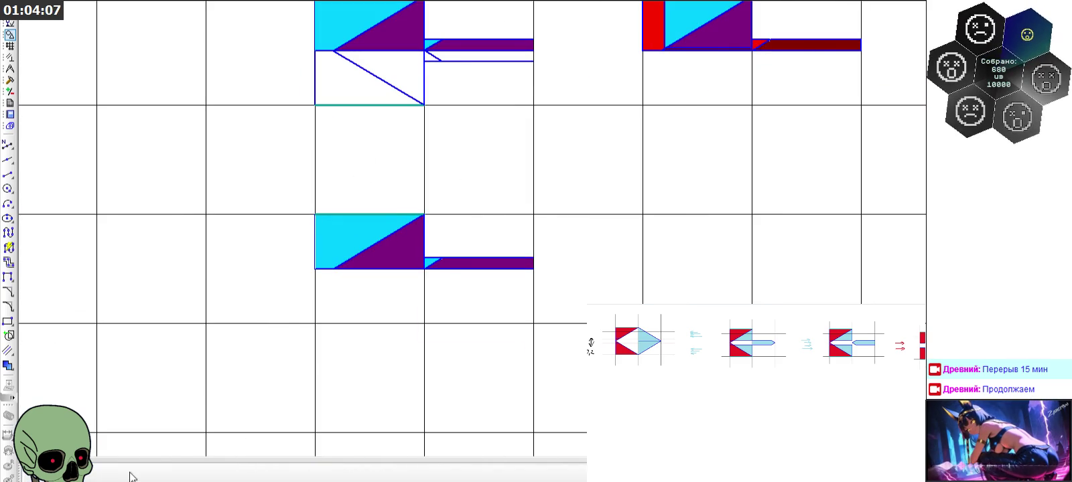
# Delete the cyan and purple fills from the pasted copy, leaving only outlines
pyautogui.scroll(1, 332, 258)
pyautogui.scroll(2, 338, 262)
pyautogui.click(347, 269)
pyautogui.press('Delete')
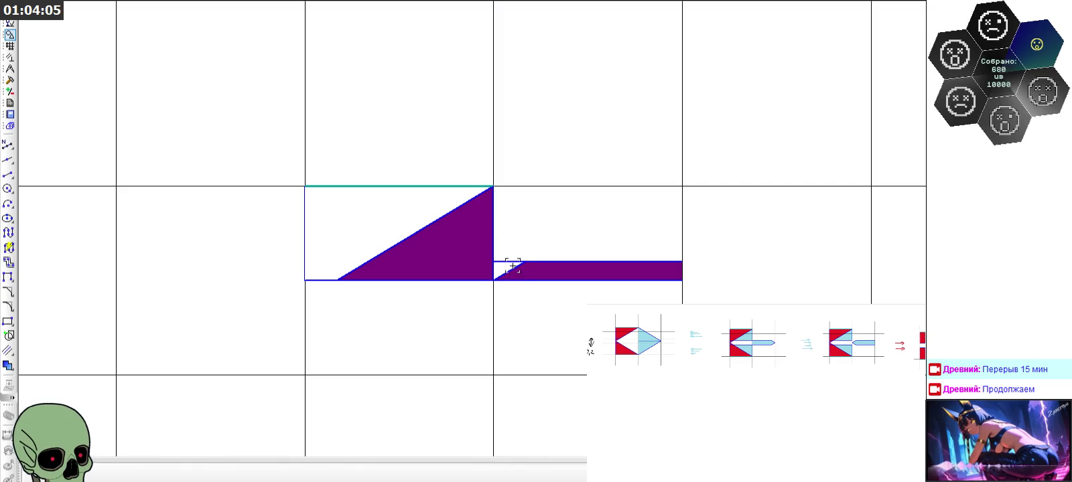
pyautogui.click(539, 271)
pyautogui.press('Delete')
pyautogui.scroll(-2, 477, 254)
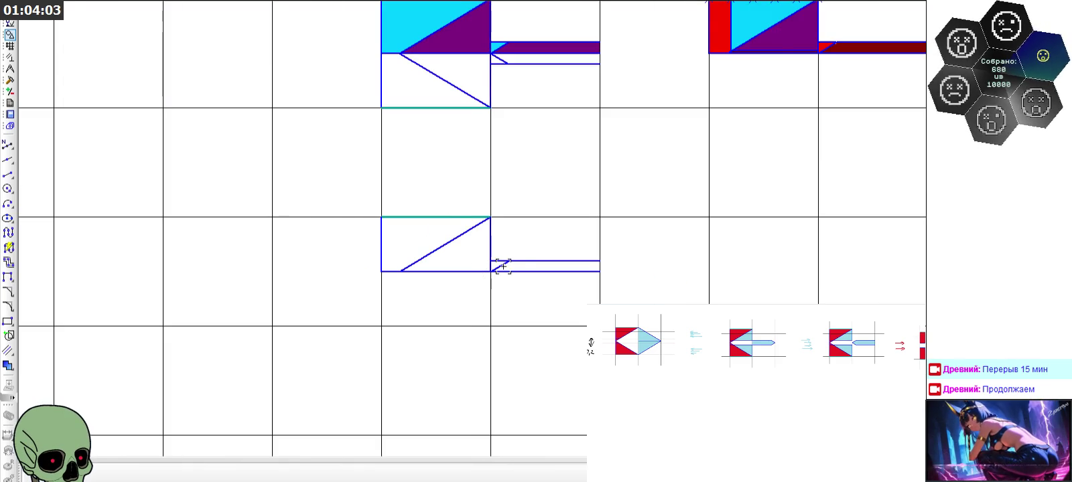
pyautogui.scroll(2, 478, 254)
pyautogui.click(8, 174)
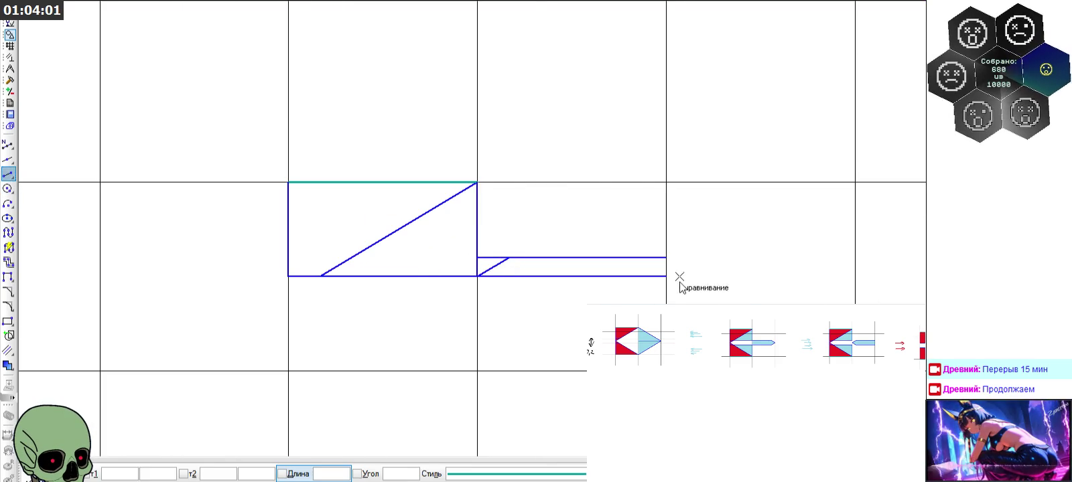
# Close the strip's right end with a vertical line in the main blue style
pyautogui.click(665, 257)
pyautogui.scroll(-1, 510, 257)
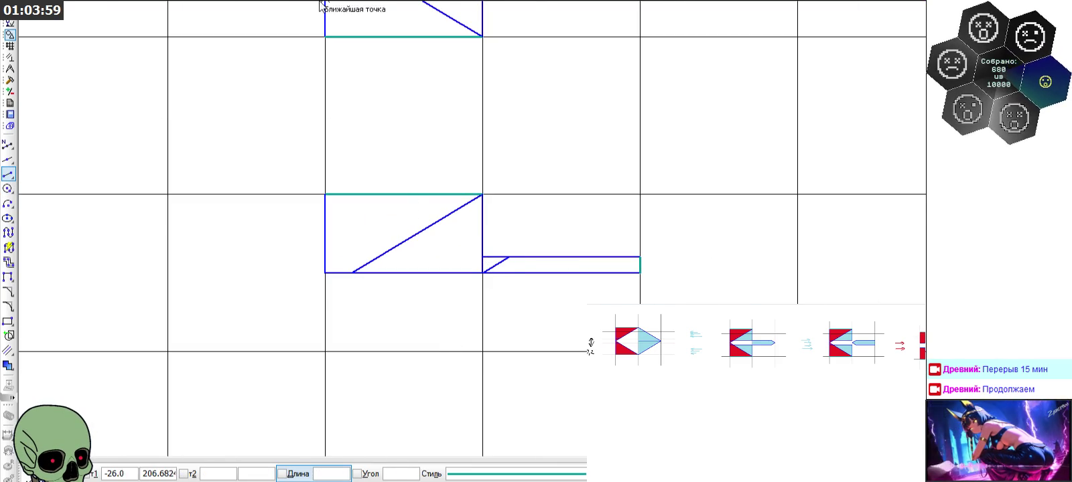
pyautogui.press('Escape')
pyautogui.click(509, 474)
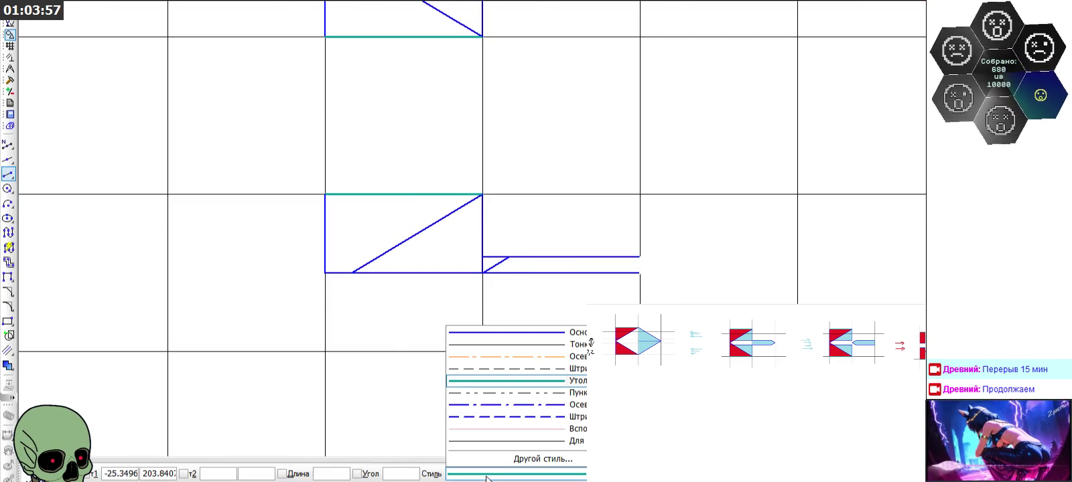
pyautogui.click(515, 336)
pyautogui.click(639, 256)
pyautogui.click(639, 273)
pyautogui.scroll(-3, 324, 229)
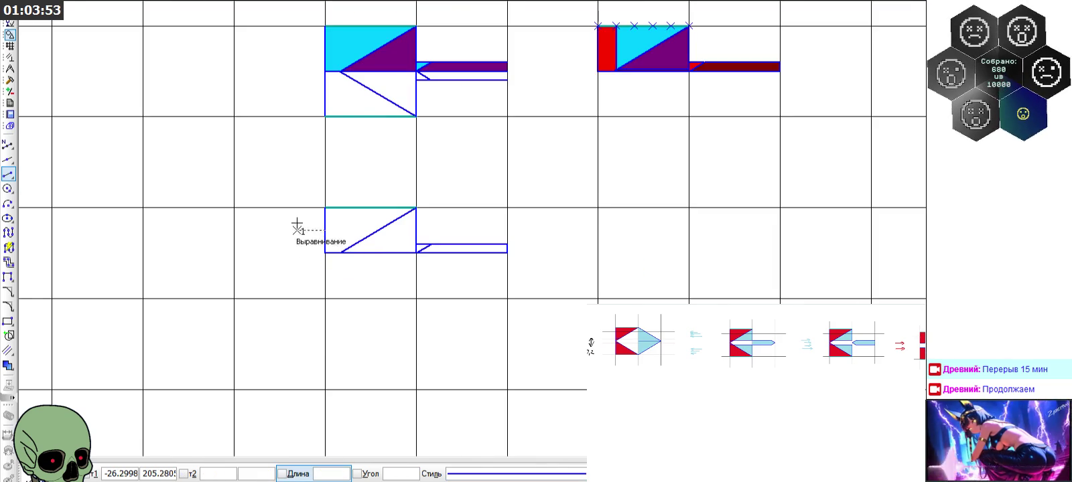
pyautogui.press('Escape')
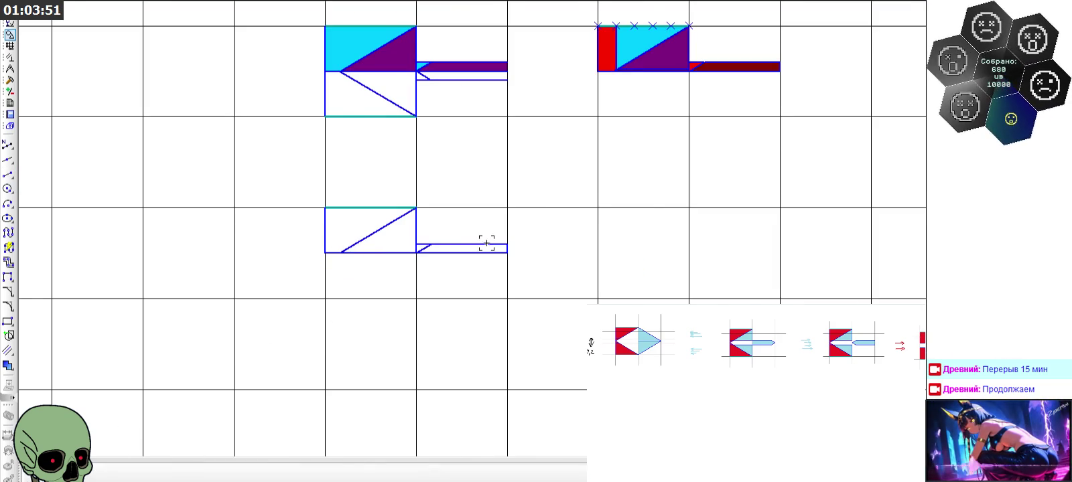
# Delete the lower copy's long diagonal and the strip's small diagonal
pyautogui.scroll(-2, 487, 243)
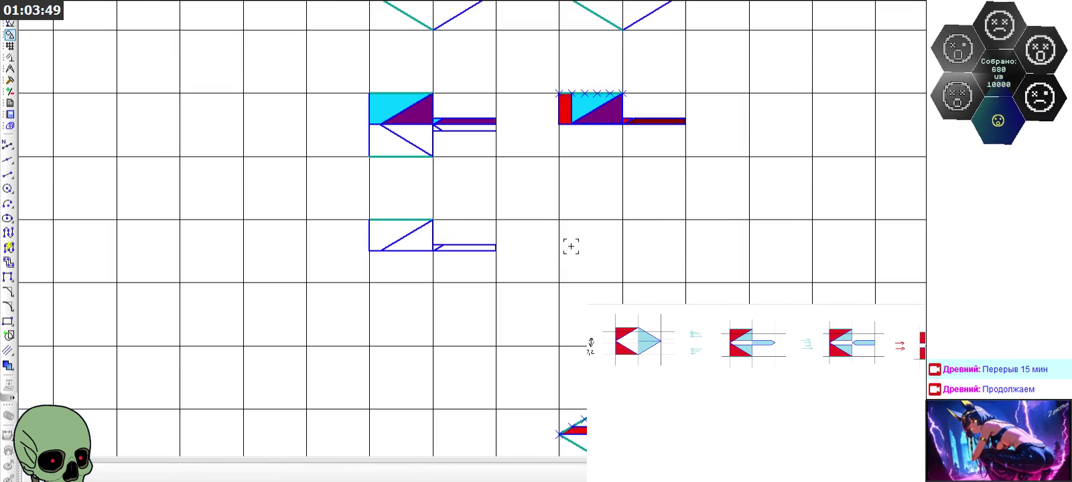
pyautogui.scroll(3, 562, 245)
pyautogui.scroll(-1, 509, 221)
pyautogui.scroll(-1, 462, 247)
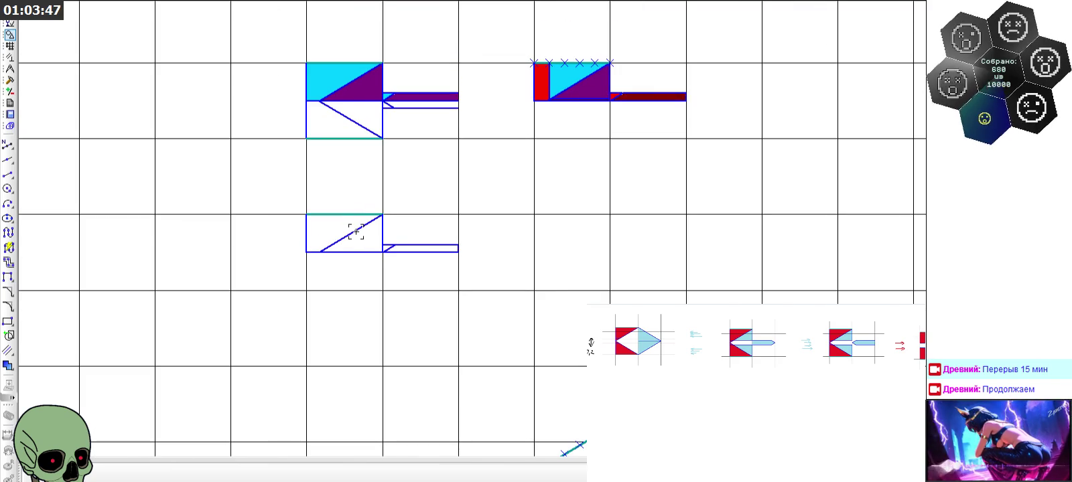
pyautogui.scroll(1, 356, 232)
pyautogui.click(354, 231)
pyautogui.scroll(1, 383, 251)
pyautogui.press('Delete')
pyautogui.click(406, 256)
pyautogui.press('Delete')
# Delete the duplicate bottom line of the lower blade copy
pyautogui.click(10, 79)
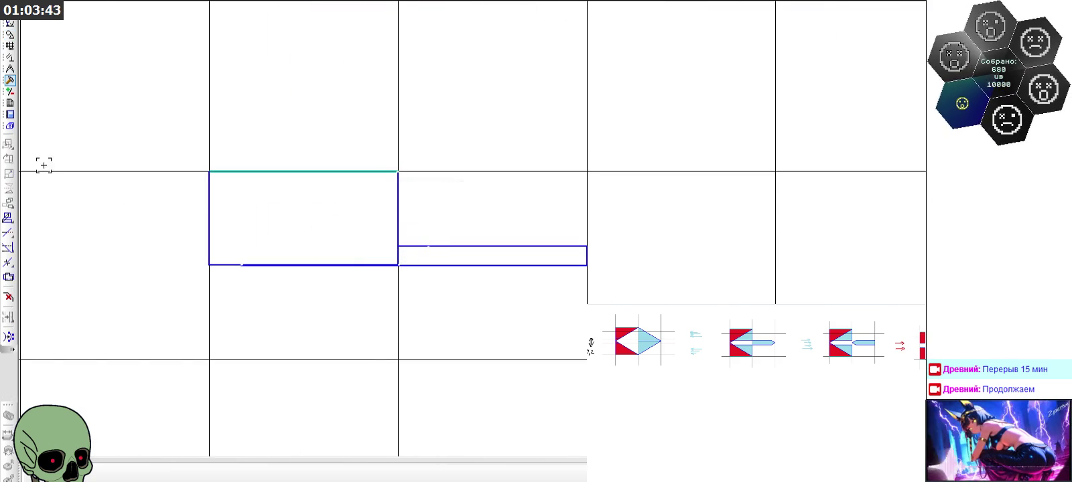
pyautogui.click(8, 232)
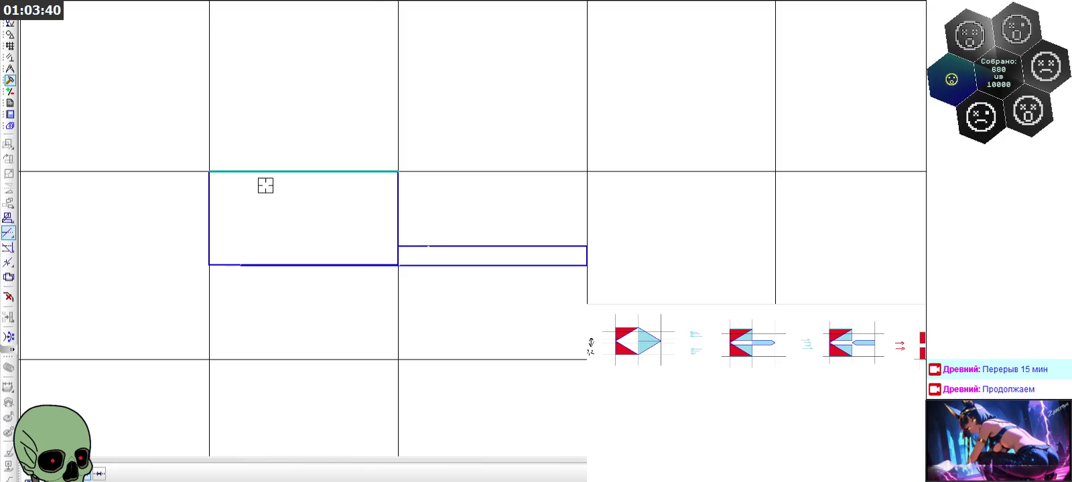
pyautogui.press('Escape')
pyautogui.click(261, 265)
pyautogui.press('Delete')
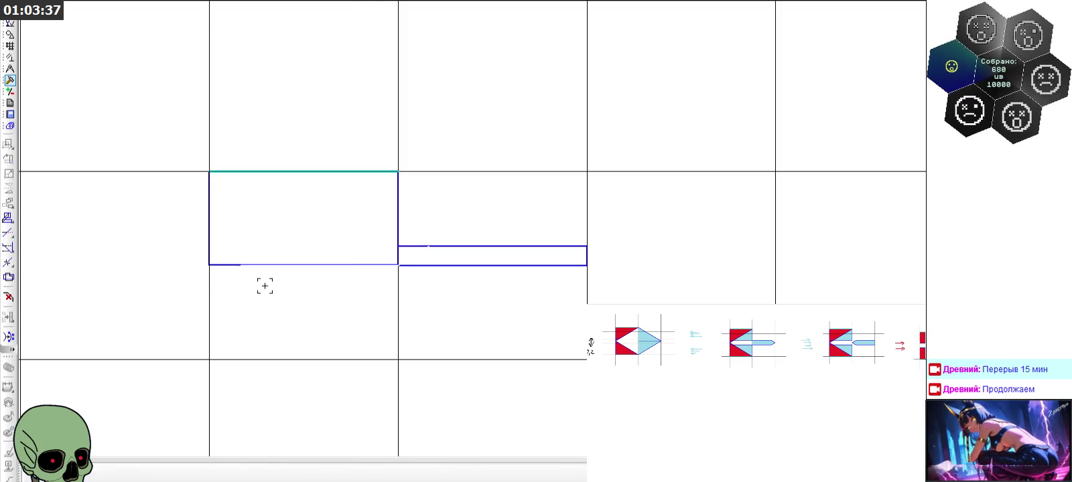
pyautogui.scroll(-1, 353, 262)
pyautogui.click(8, 232)
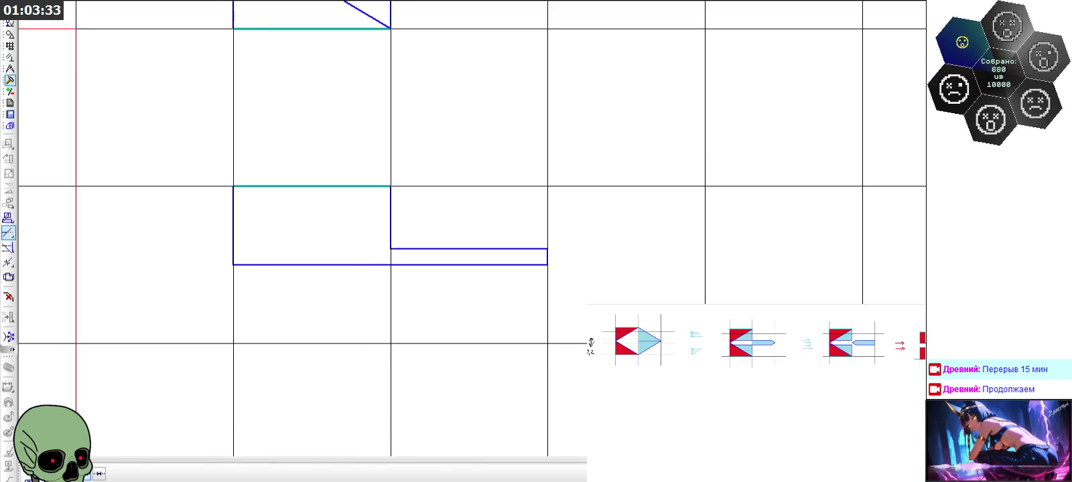
pyautogui.press('Escape')
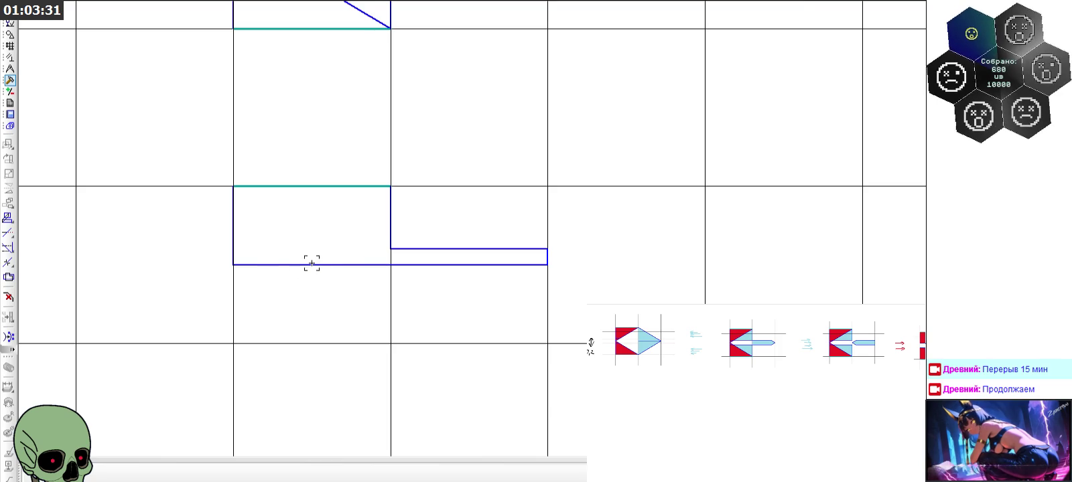
pyautogui.scroll(-2, 311, 262)
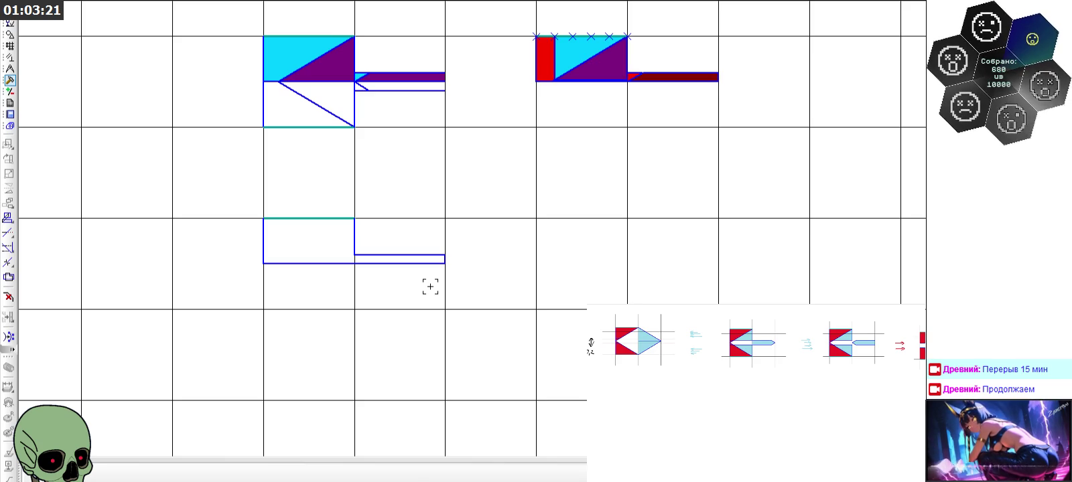
pyautogui.scroll(4, 577, 66)
pyautogui.scroll(3, 577, 66)
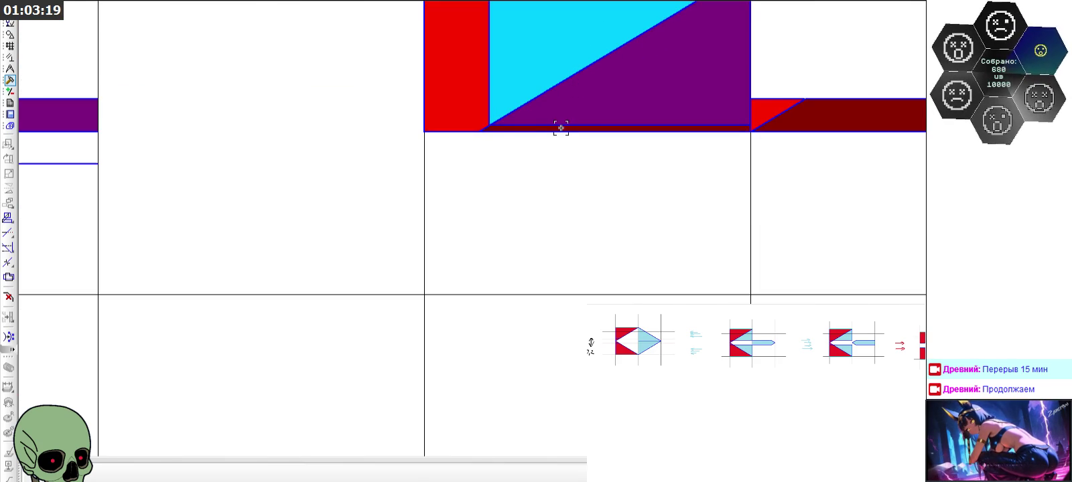
pyautogui.scroll(-2, 499, 151)
pyautogui.scroll(-1, 499, 152)
pyautogui.scroll(-3, 499, 151)
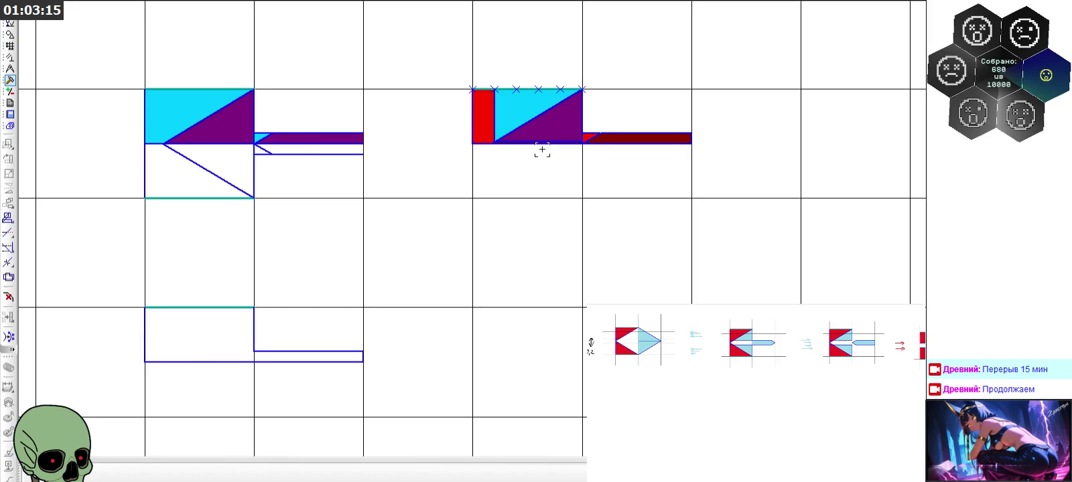
pyautogui.scroll(4, 610, 146)
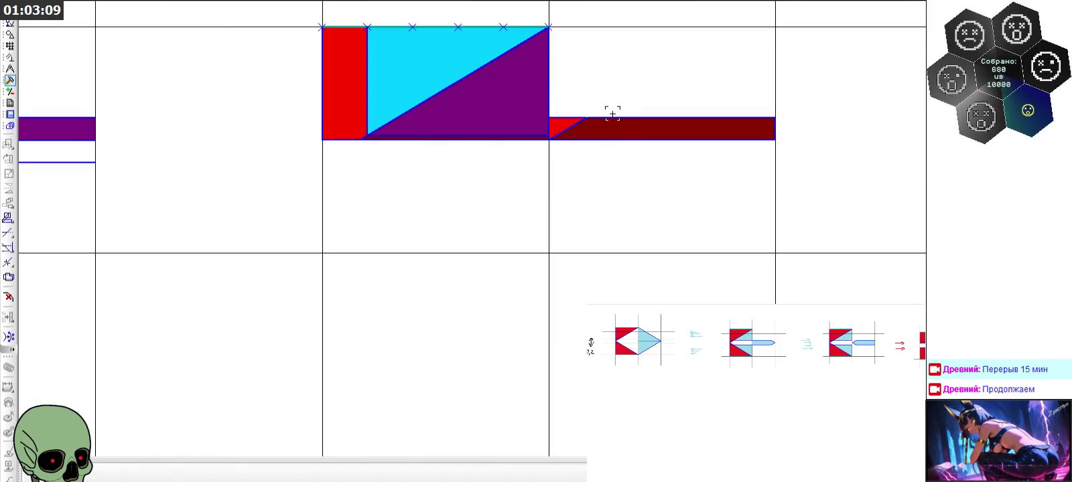
pyautogui.scroll(-3, 612, 114)
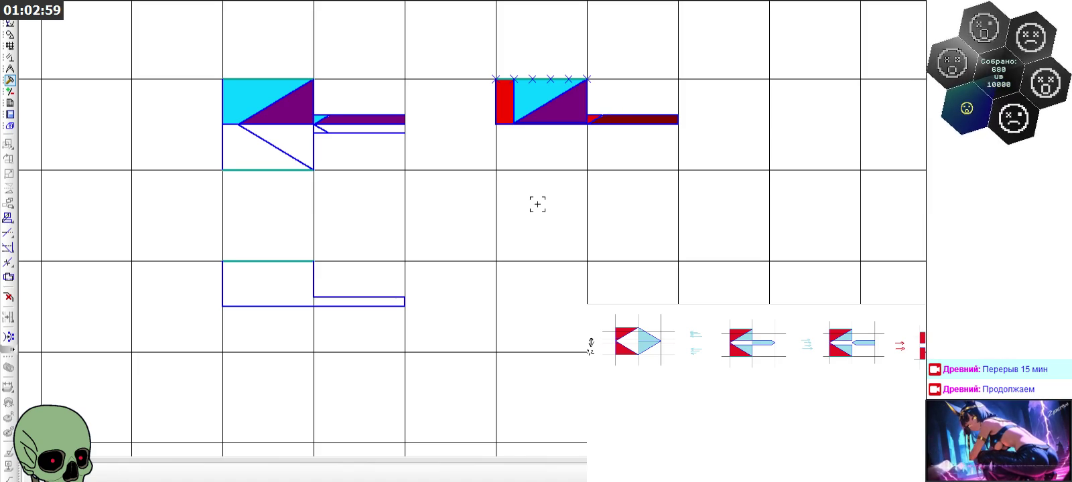
pyautogui.scroll(5, 561, 103)
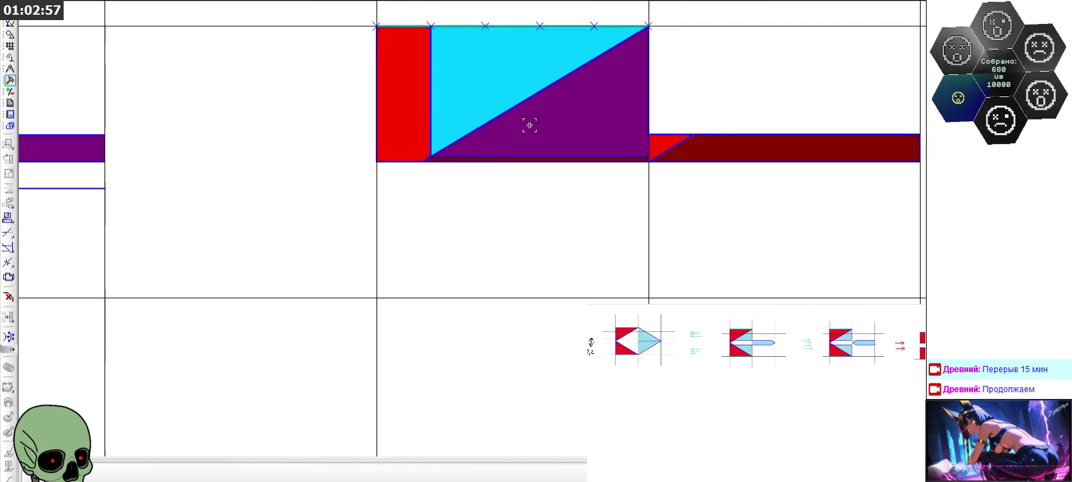
pyautogui.scroll(1, 528, 122)
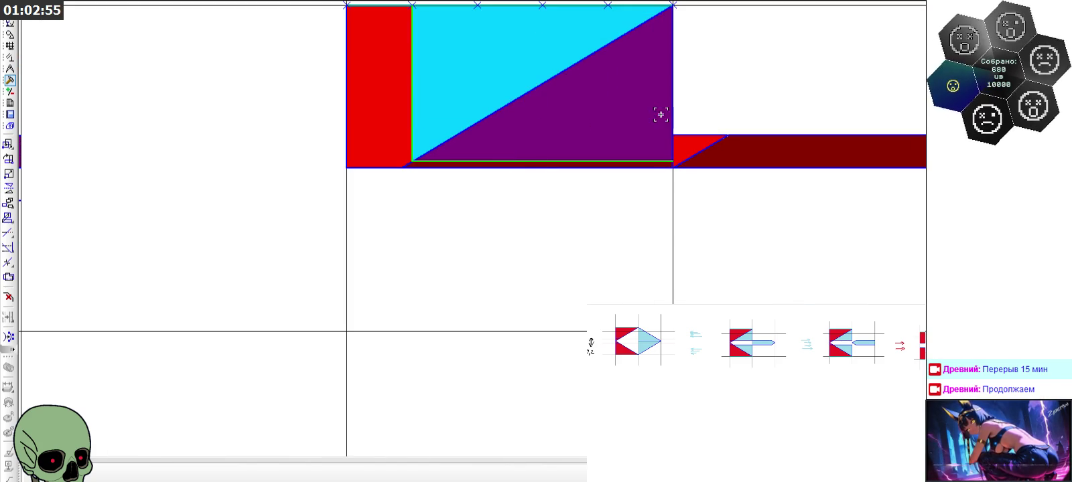
pyautogui.scroll(-2, 545, 64)
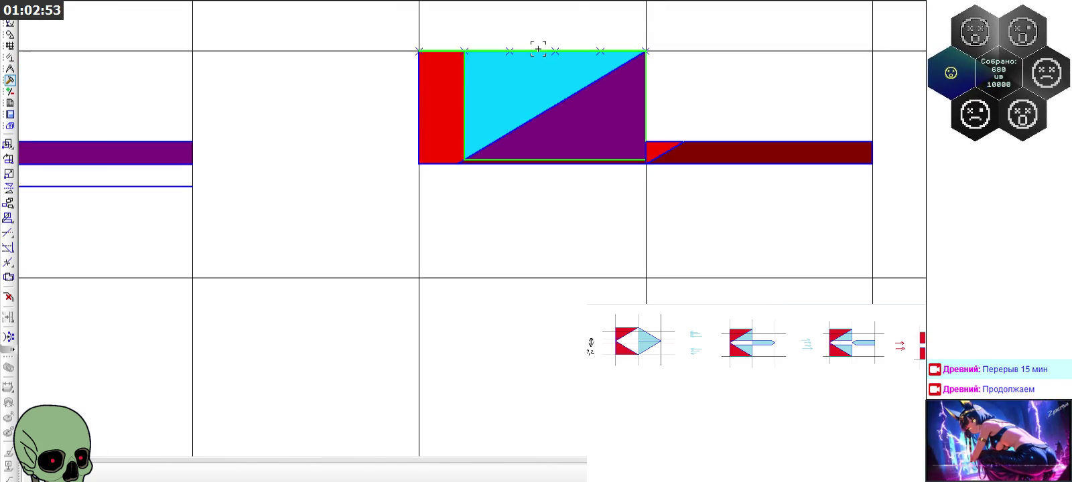
pyautogui.scroll(-4, 417, 48)
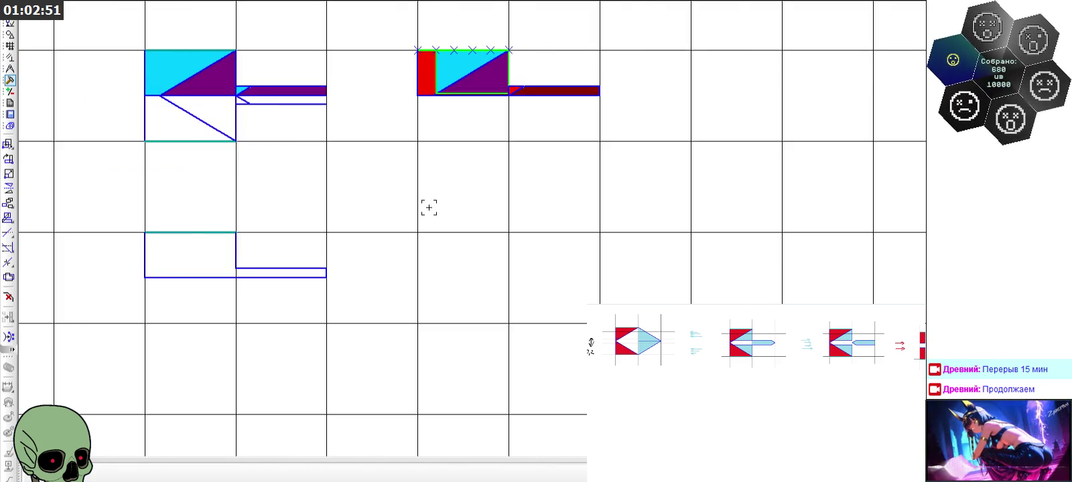
# Close the outline under the red blade and trim the extra top-edge piece to leave a plain rectangle
pyautogui.click(417, 232)
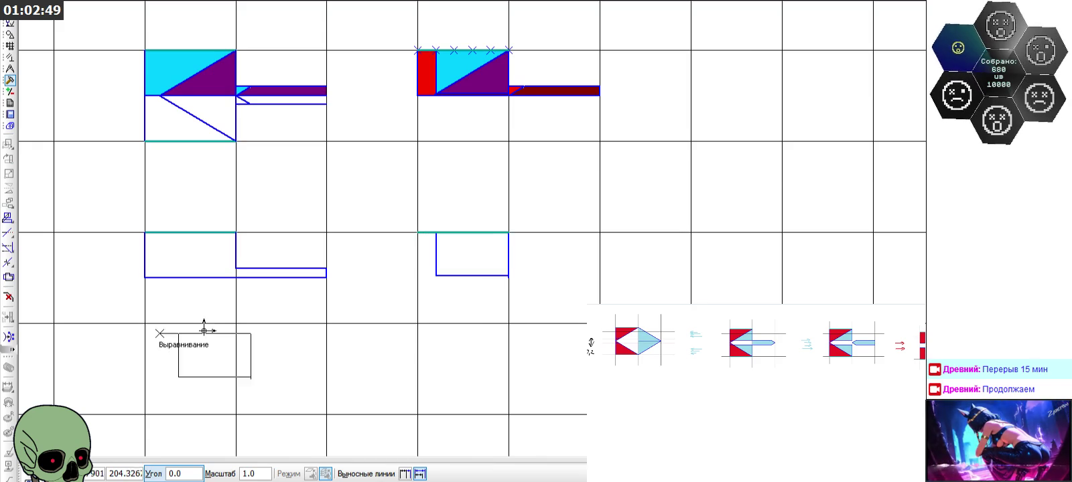
pyautogui.press('Escape')
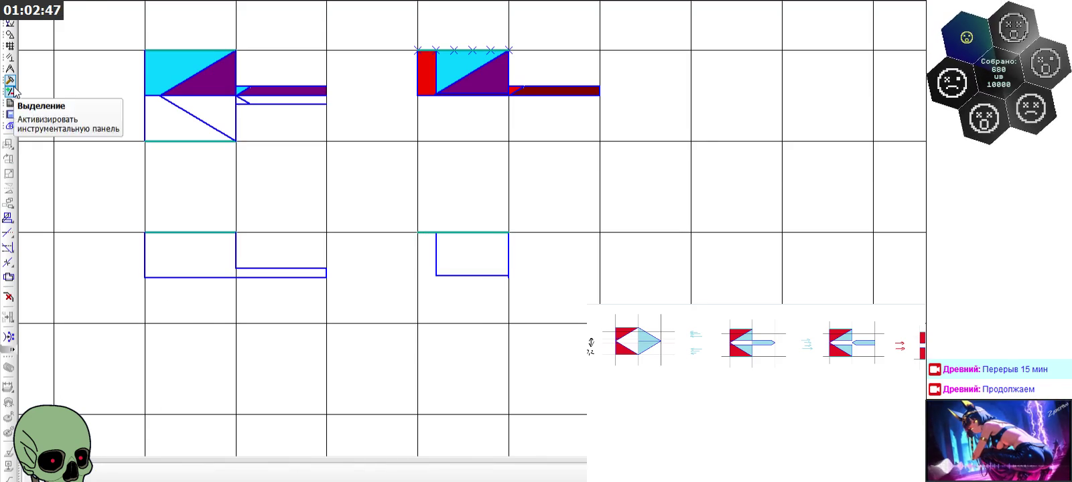
pyautogui.click(8, 232)
pyautogui.click(434, 233)
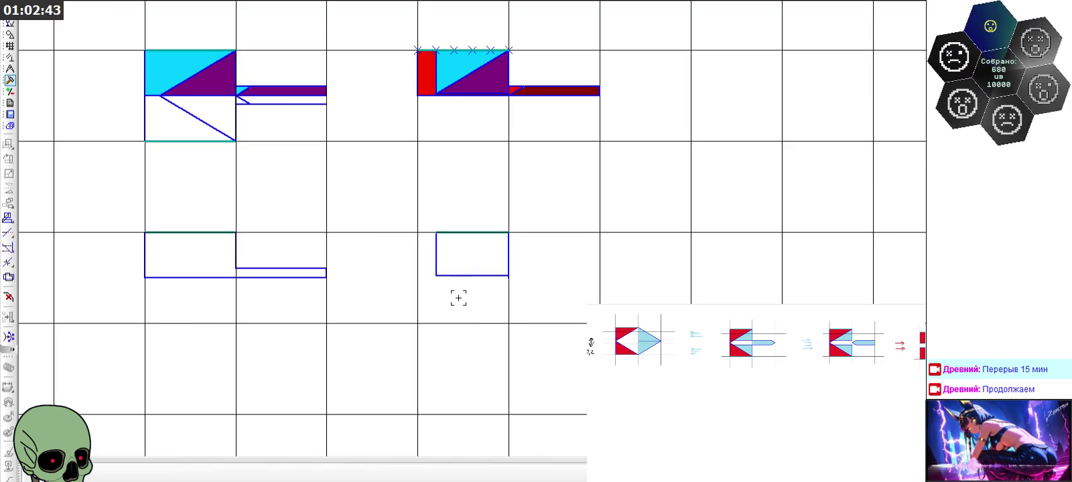
# Start a line at the red blade's top-right corner, then cancel it
pyautogui.scroll(5, 501, 45)
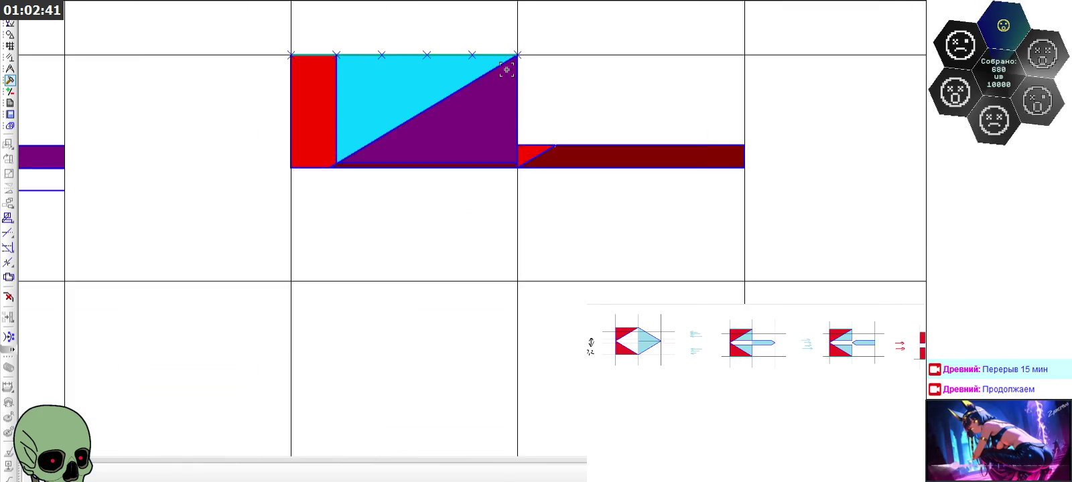
pyautogui.scroll(3, 501, 45)
pyautogui.click(10, 35)
pyautogui.click(8, 174)
pyautogui.click(524, 44)
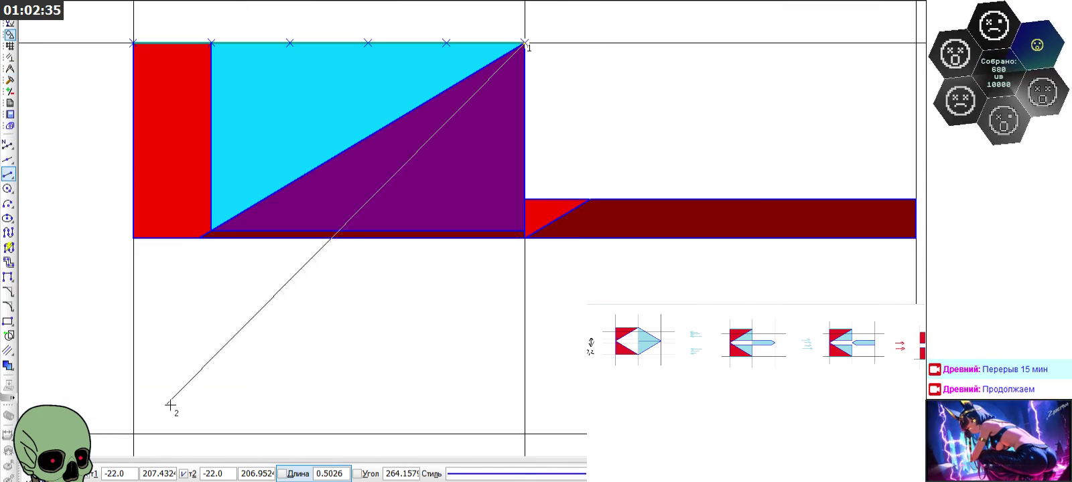
pyautogui.press('Escape')
# Select the stepped outline under the left blade
pyautogui.scroll(-2, 342, 158)
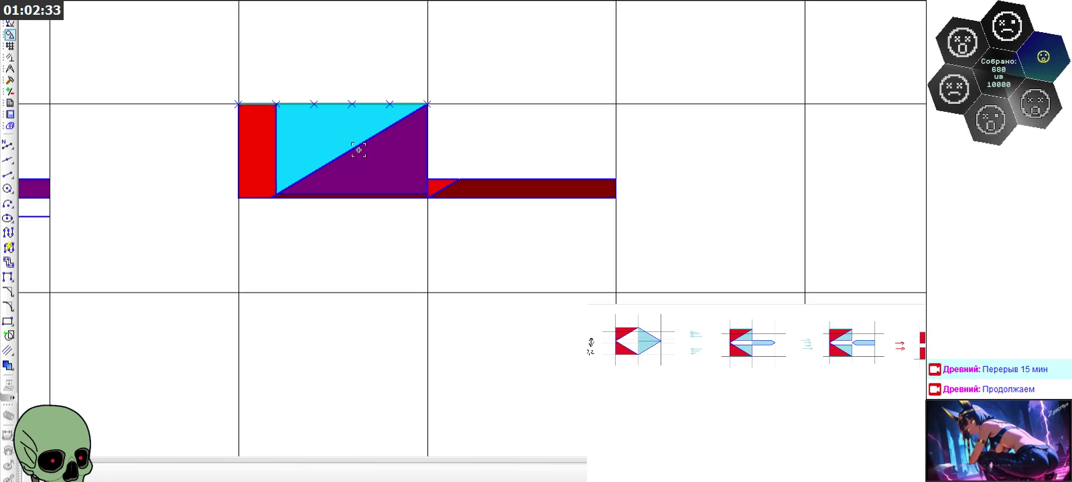
pyautogui.scroll(-2, 359, 115)
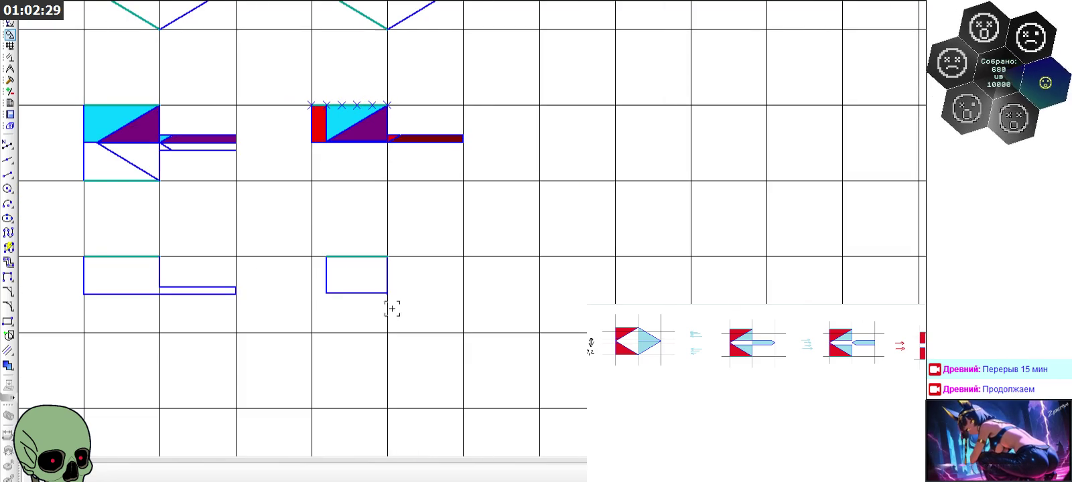
pyautogui.scroll(-1, 469, 302)
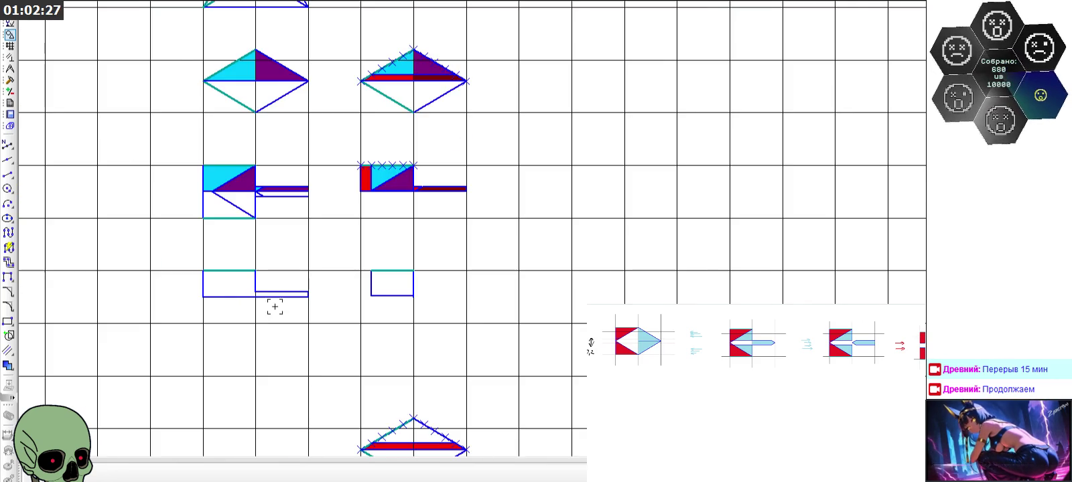
pyautogui.scroll(1, 191, 258)
pyautogui.moveTo(184, 237)
pyautogui.mouseDown()
pyautogui.moveTo(370, 310)
pyautogui.moveTo(299, 306)
pyautogui.mouseUp()
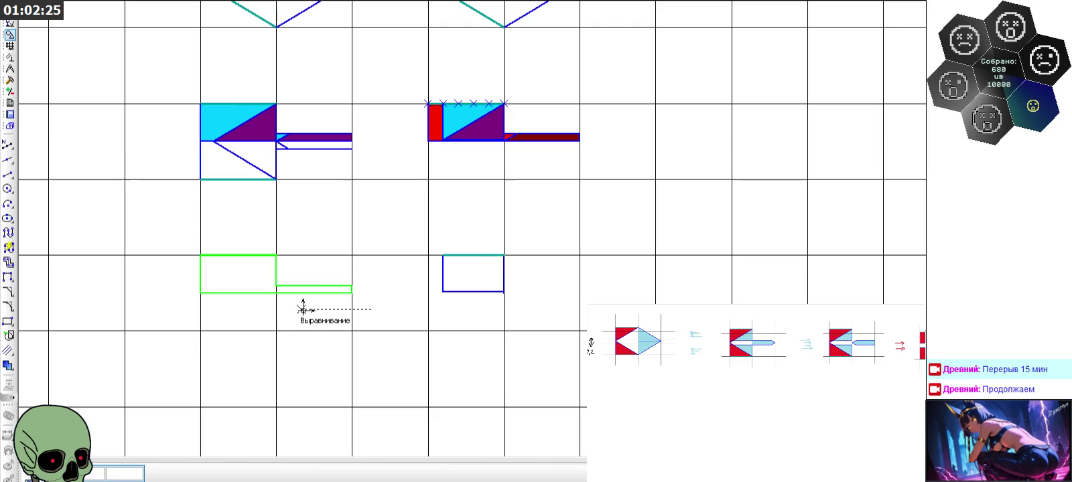
pyautogui.scroll(-2, 200, 255)
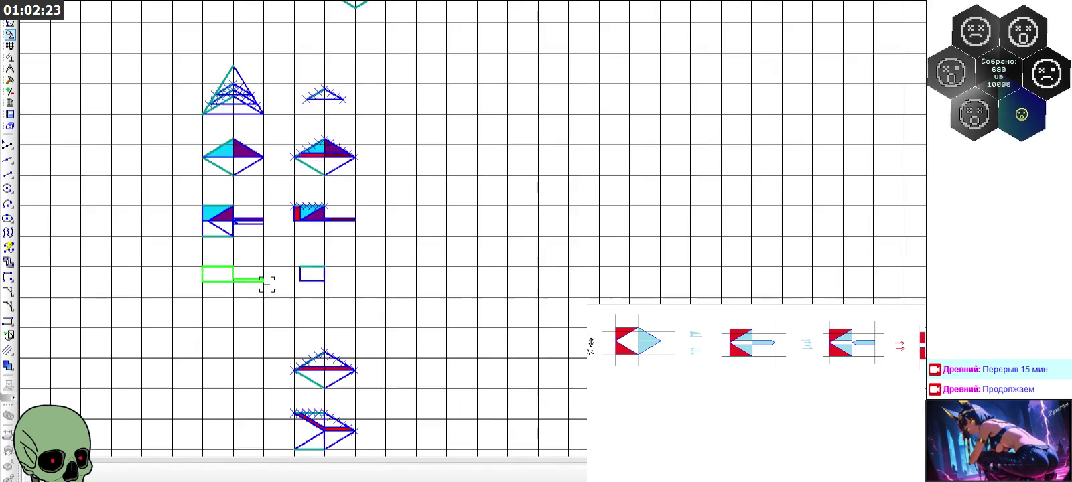
pyautogui.scroll(-1, 268, 282)
pyautogui.scroll(1, 413, 95)
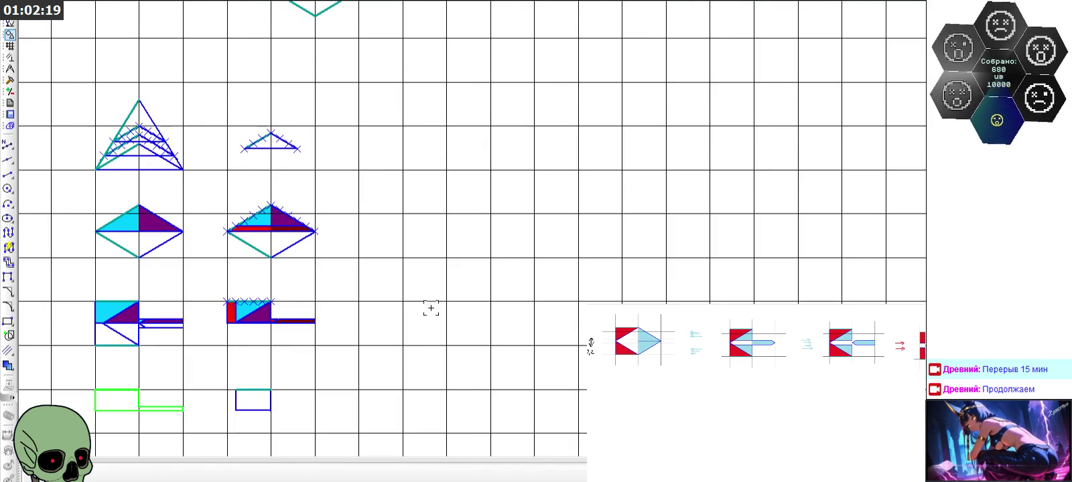
# Paste a copy of the stepped outline to the upper right
pyautogui.hotkey('ctrl', 'v')
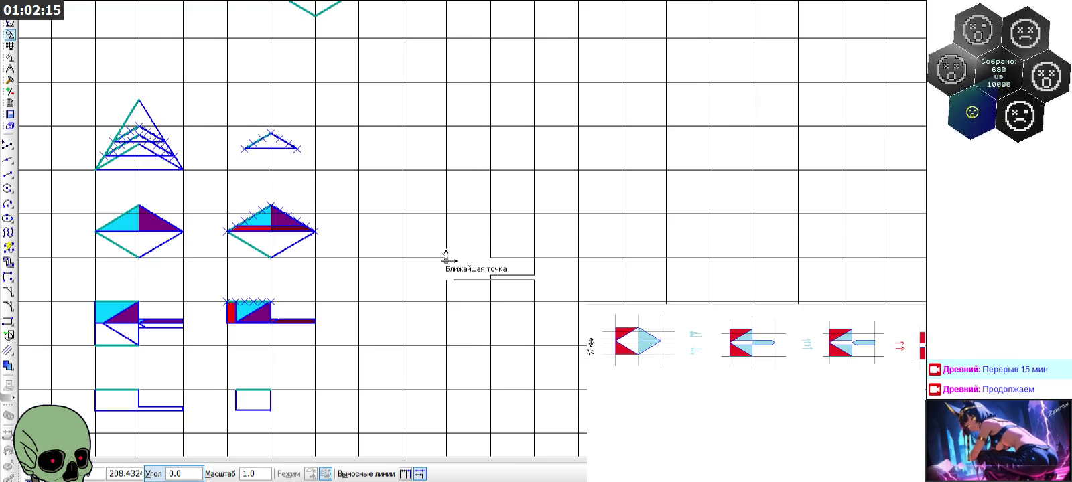
pyautogui.click(402, 138)
pyautogui.scroll(-3, 411, 255)
pyautogui.press('Escape')
pyautogui.scroll(2, 341, 295)
pyautogui.scroll(2, 328, 307)
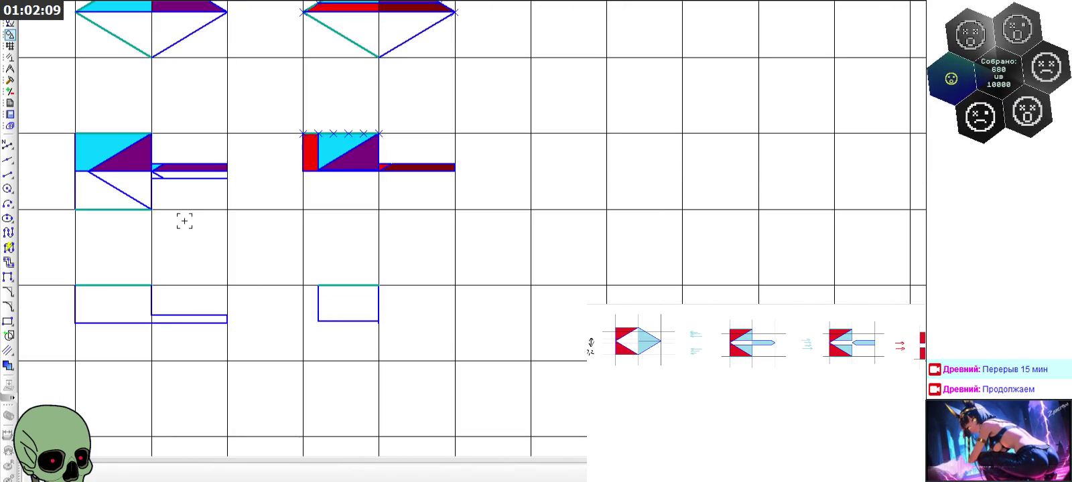
# Divide the left rectangle's top edge into 5 sections and the plain rectangle's into 4 with points
pyautogui.click(8, 144)
pyautogui.click(101, 285)
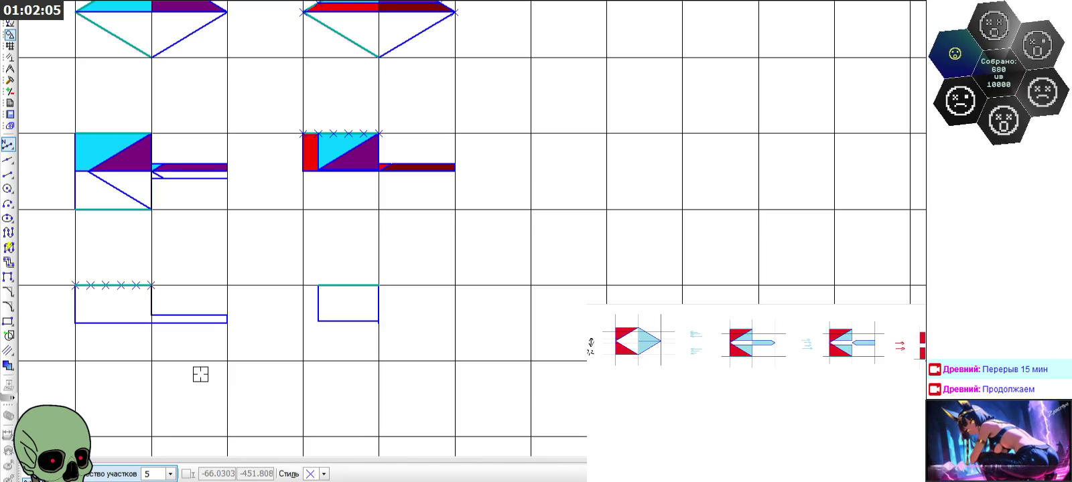
pyautogui.click(170, 473)
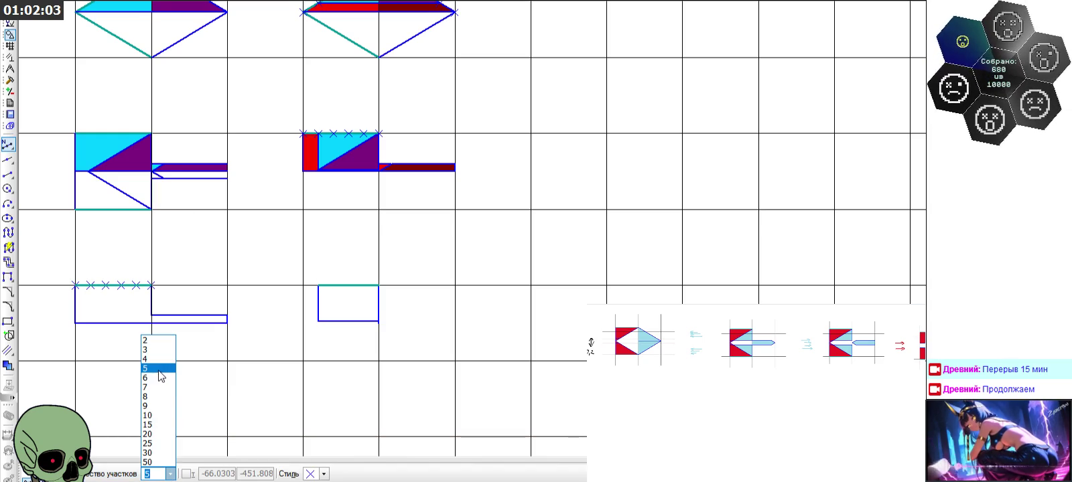
pyautogui.click(153, 360)
pyautogui.click(333, 286)
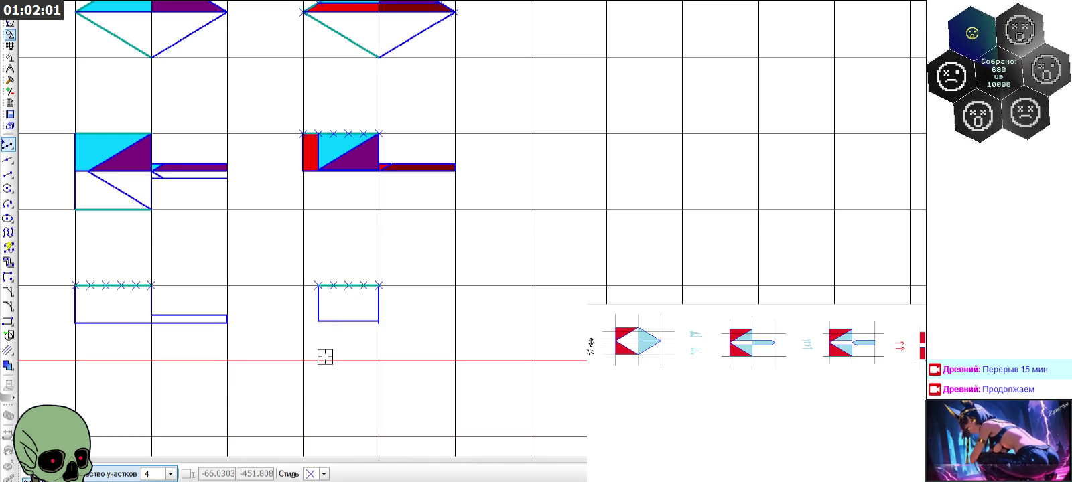
pyautogui.press('Escape')
pyautogui.scroll(-2, 519, 311)
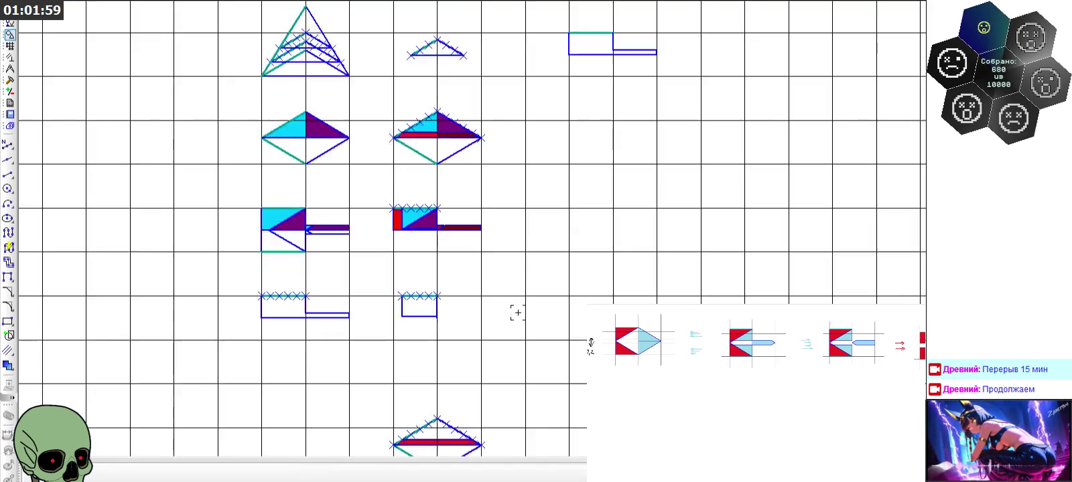
pyautogui.scroll(2, 601, 65)
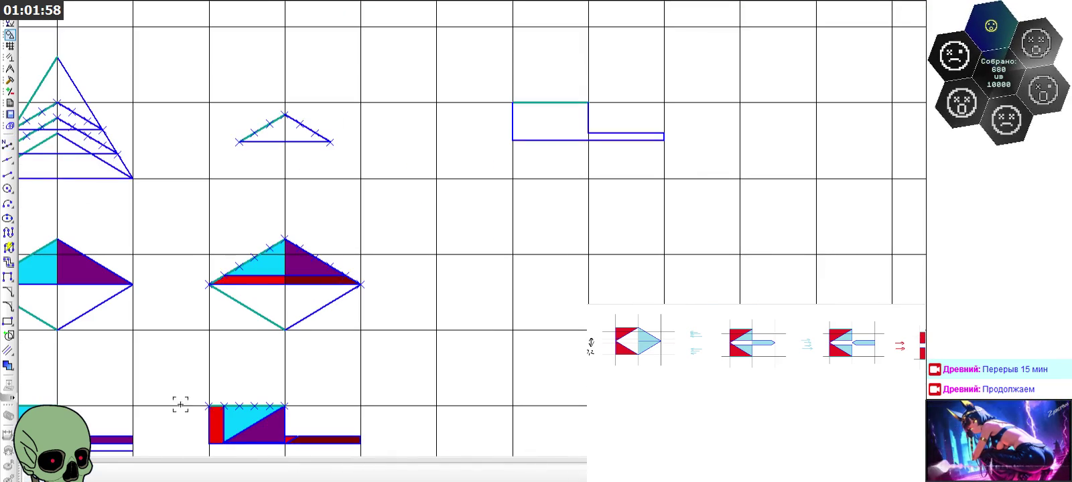
# Divide the copied outline's top edge into 5 evenly spaced sections
pyautogui.click(8, 144)
pyautogui.click(171, 474)
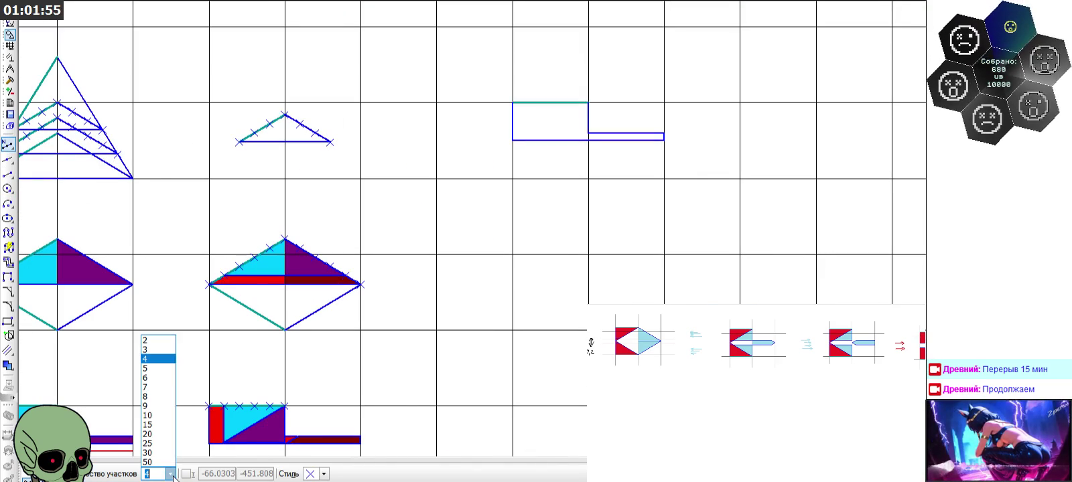
pyautogui.click(158, 359)
pyautogui.click(568, 98)
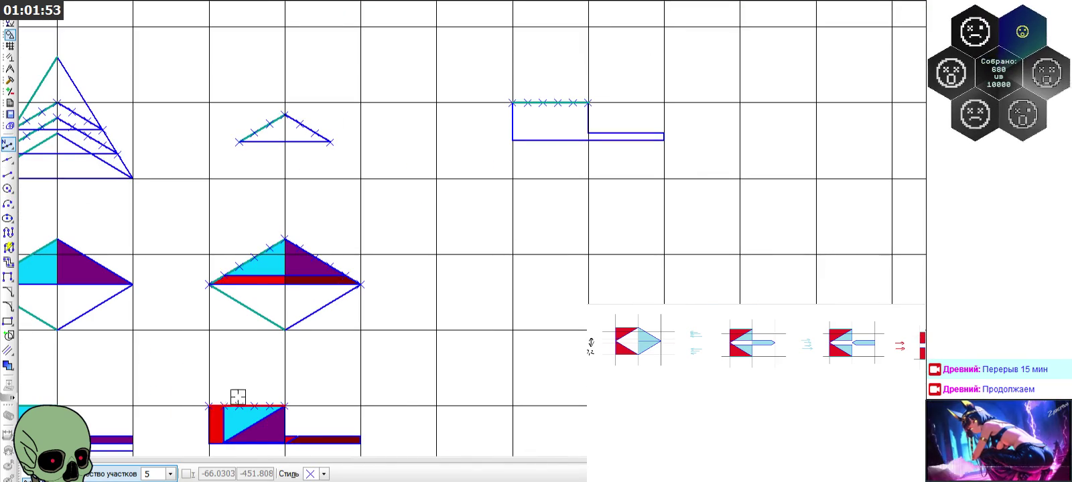
pyautogui.press('Escape')
# Select the plain rectangle under the red blade, then cancel the selection
pyautogui.scroll(-2, 507, 142)
pyautogui.scroll(1, 402, 294)
pyautogui.scroll(1, 366, 302)
pyautogui.scroll(1, 365, 292)
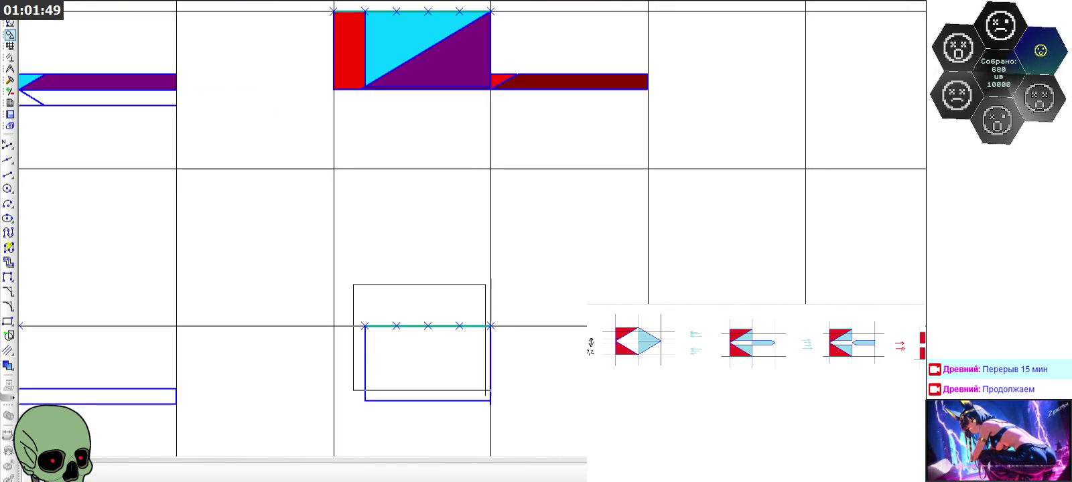
pyautogui.moveTo(353, 283); pyautogui.dragTo(515, 416)
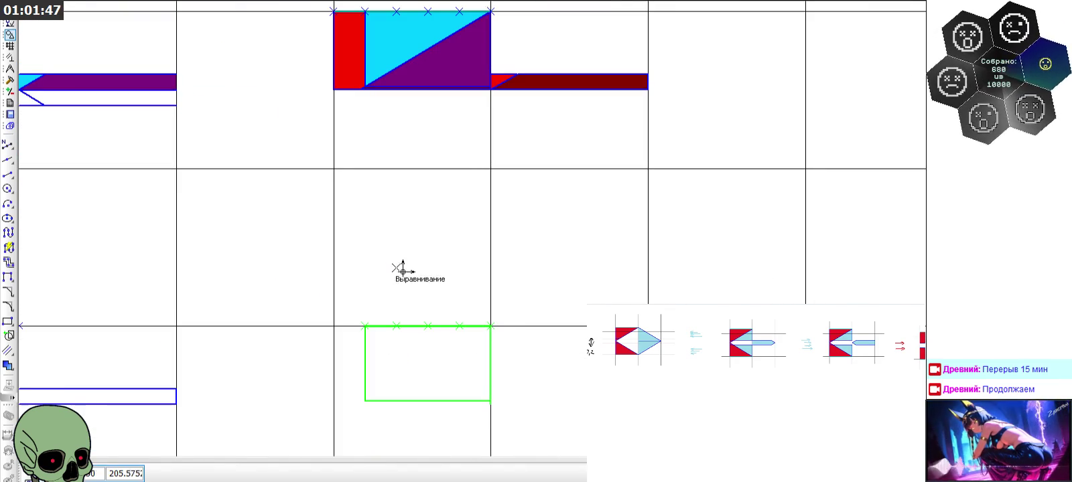
pyautogui.scroll(-1, 402, 267)
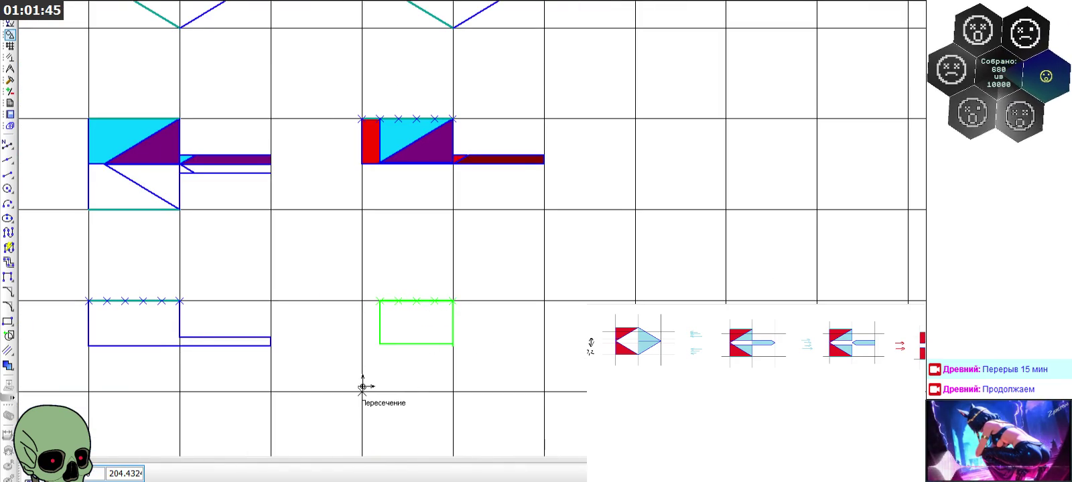
pyautogui.scroll(-2, 365, 375)
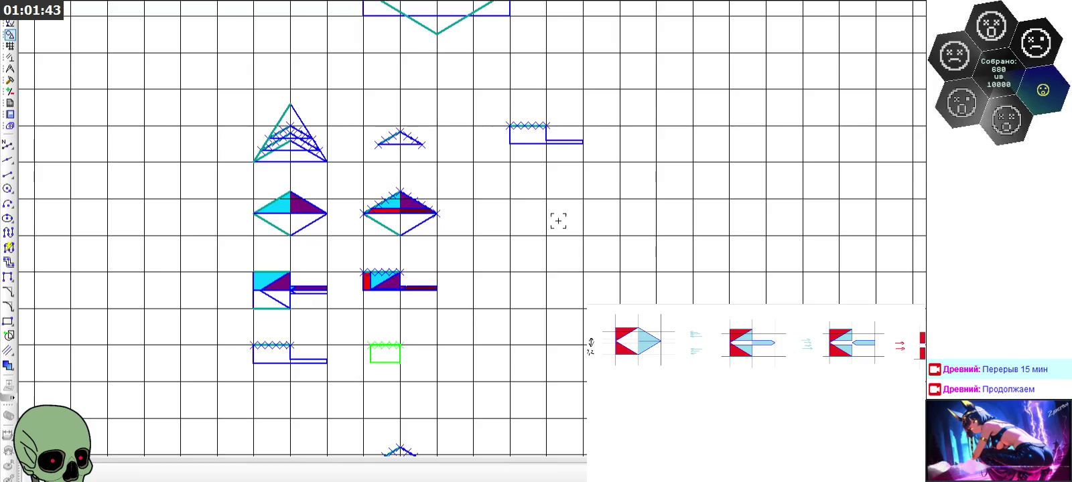
pyautogui.scroll(2, 545, 122)
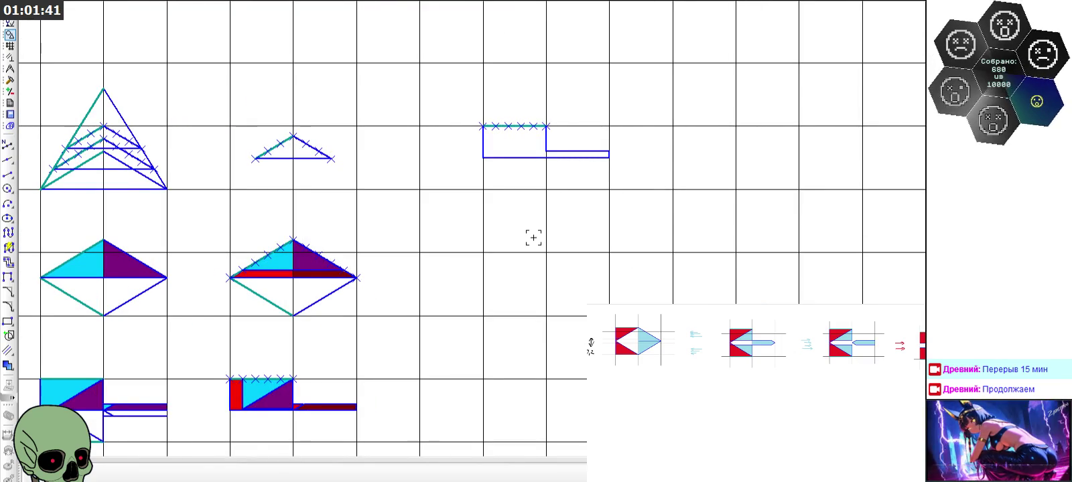
pyautogui.scroll(-2, 544, 150)
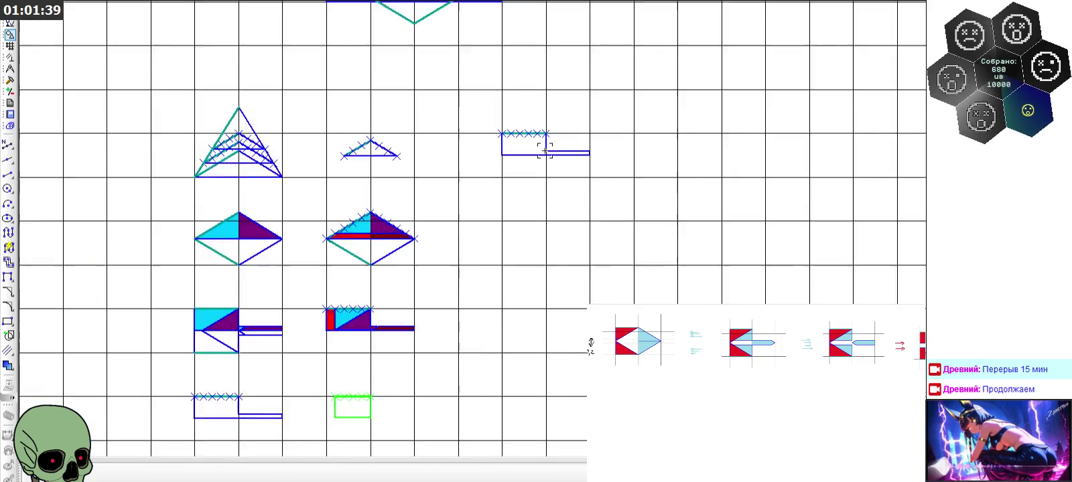
pyautogui.scroll(2, 548, 99)
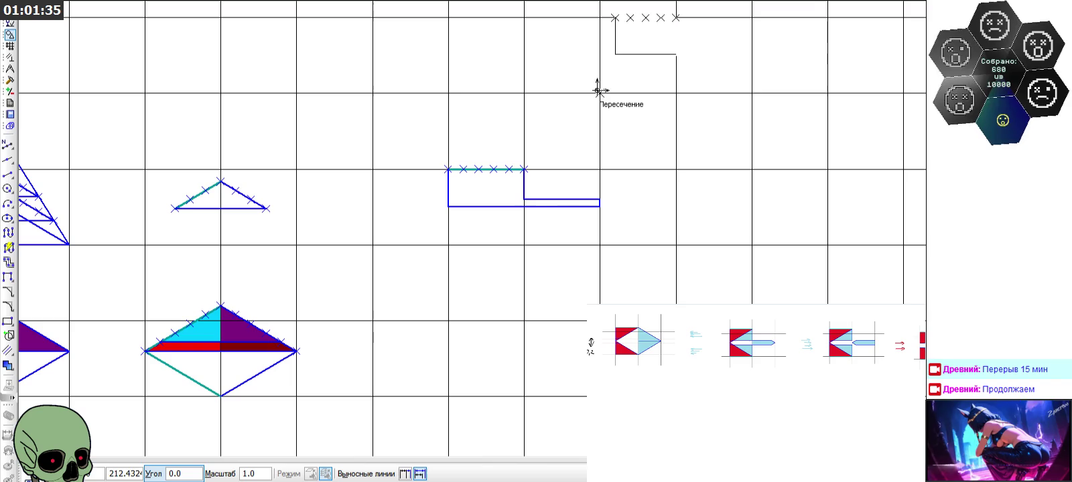
pyautogui.press('Escape')
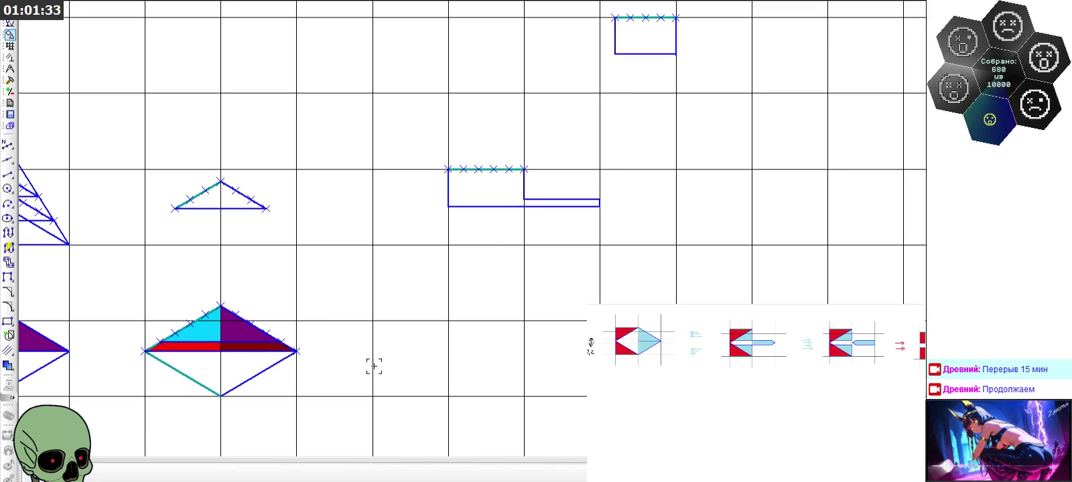
pyautogui.scroll(-4, 651, 162)
pyautogui.scroll(4, 426, 180)
# Shift the small teal-topped rectangle up by 2, then delete it
pyautogui.moveTo(342, 157); pyautogui.dragTo(498, 239)
pyautogui.click(9, 79)
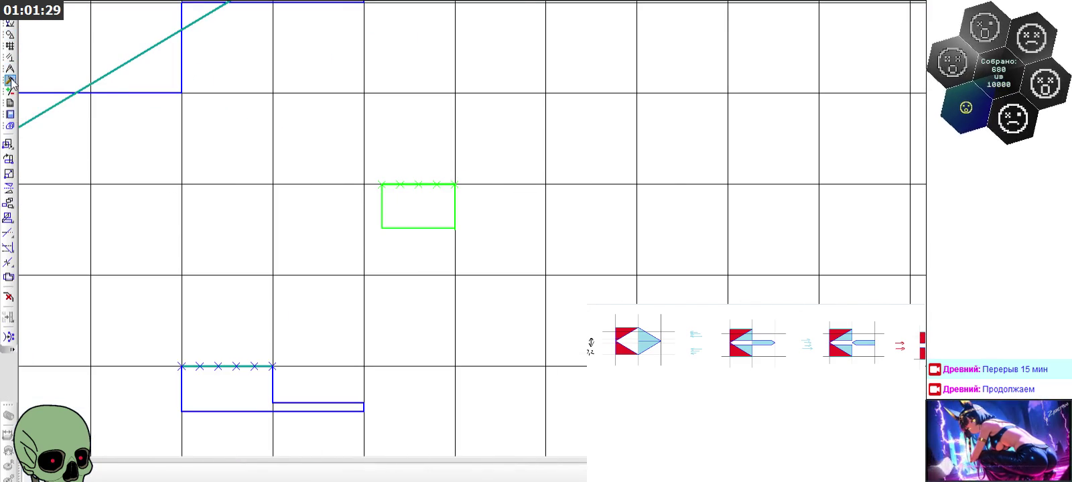
pyautogui.click(9, 144)
pyautogui.click(326, 474)
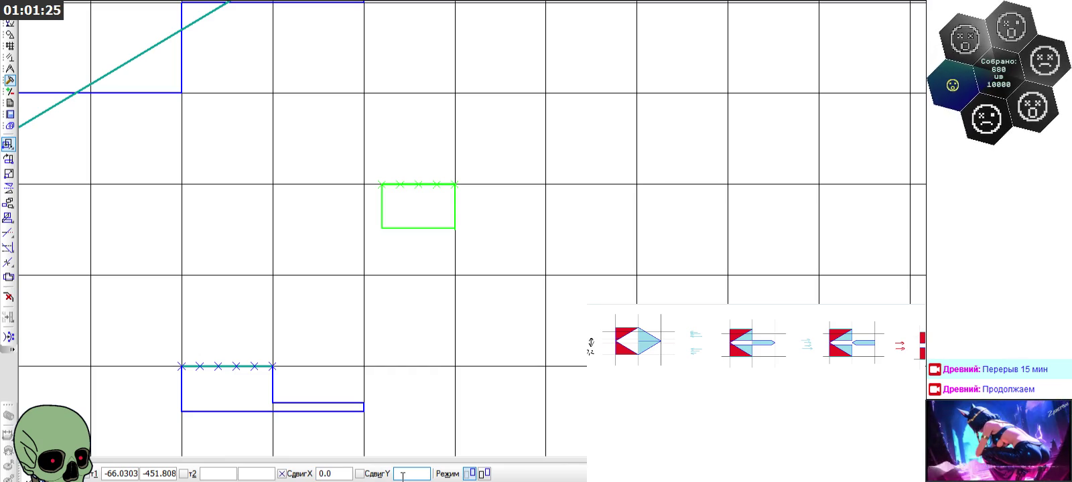
pyautogui.write('0.2')
pyautogui.press('Return')
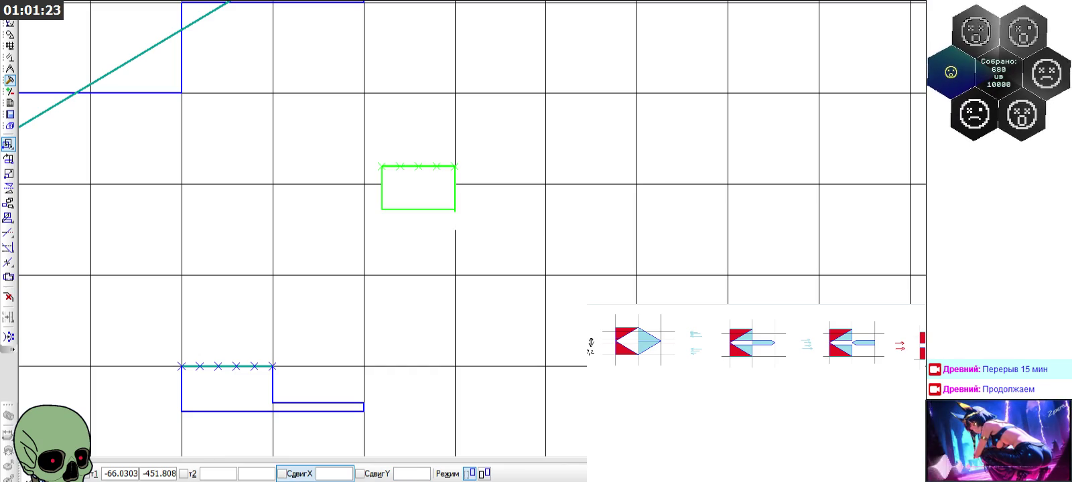
pyautogui.press('Escape')
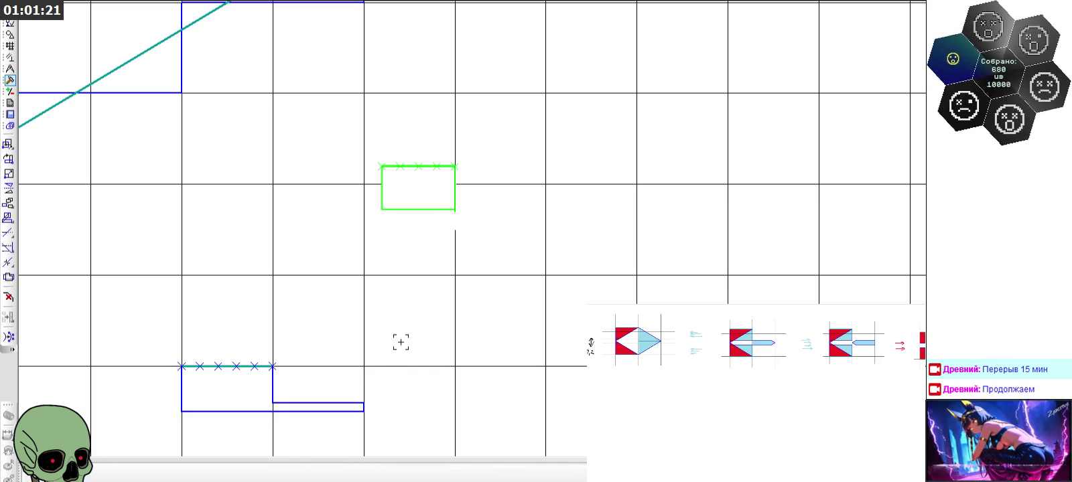
pyautogui.press('Delete')
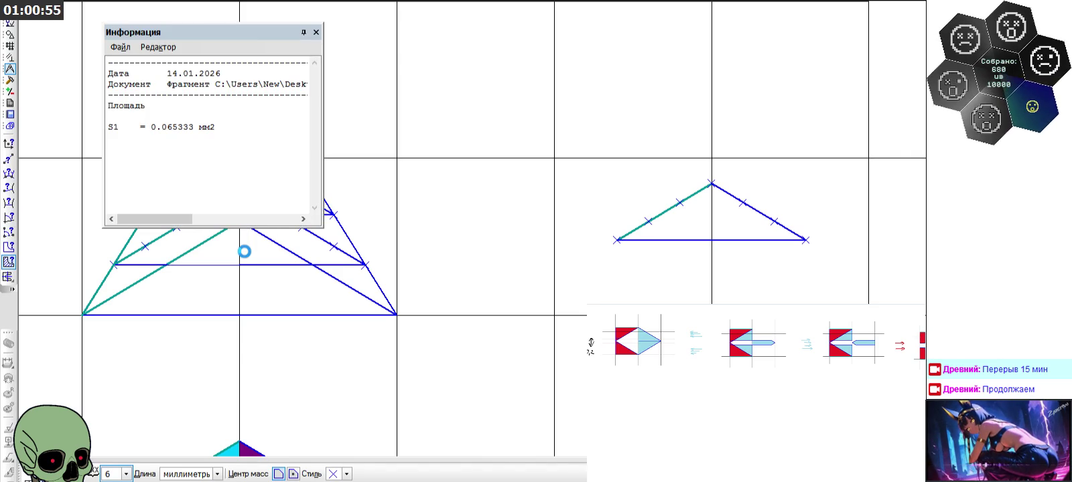
# Add the second triangle region to the area total (0.130667 mm²) and close the results
pyautogui.click(244, 251)
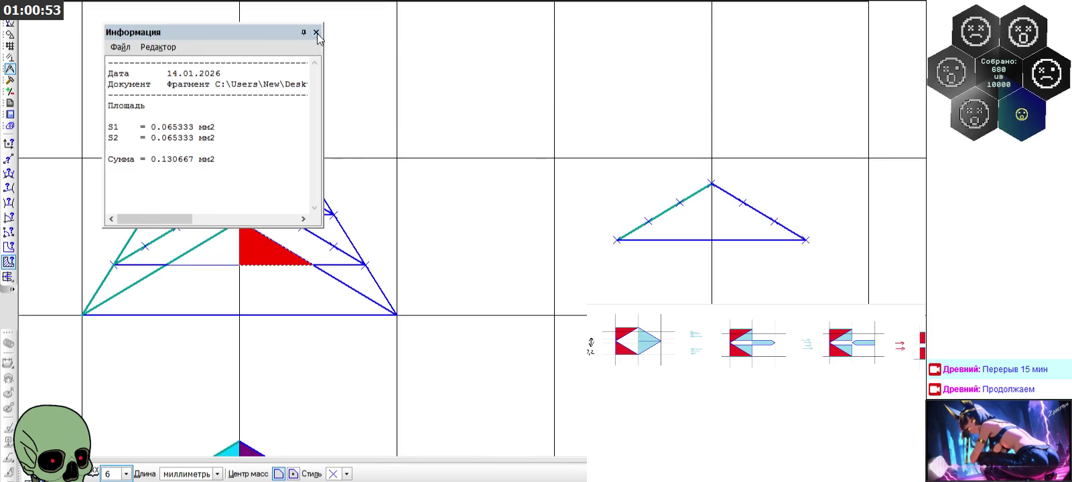
pyautogui.click(316, 32)
pyautogui.scroll(-4, 201, 154)
pyautogui.scroll(3, 621, 174)
pyautogui.scroll(2, 663, 163)
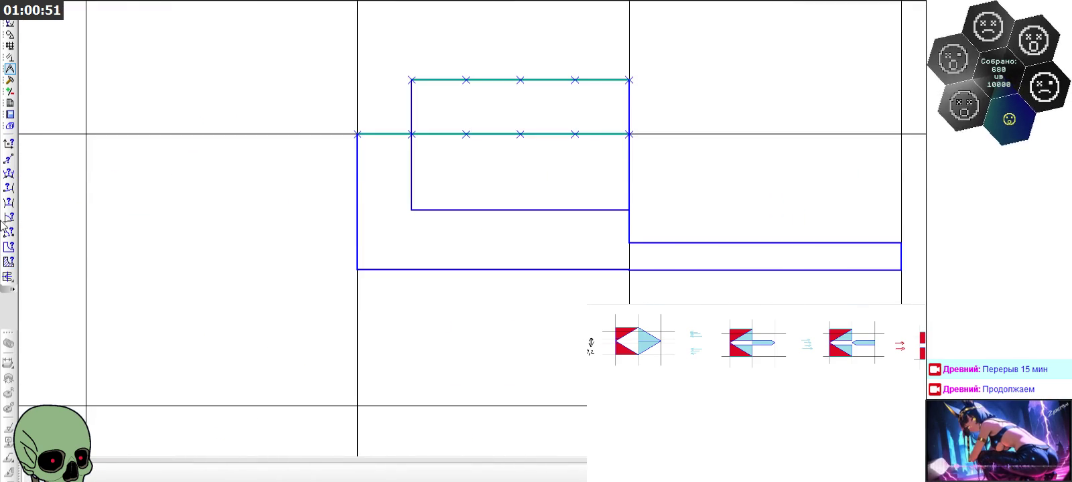
# Measure the inner rectangle region's area (0.224) and end the measurement
pyautogui.press('Return')
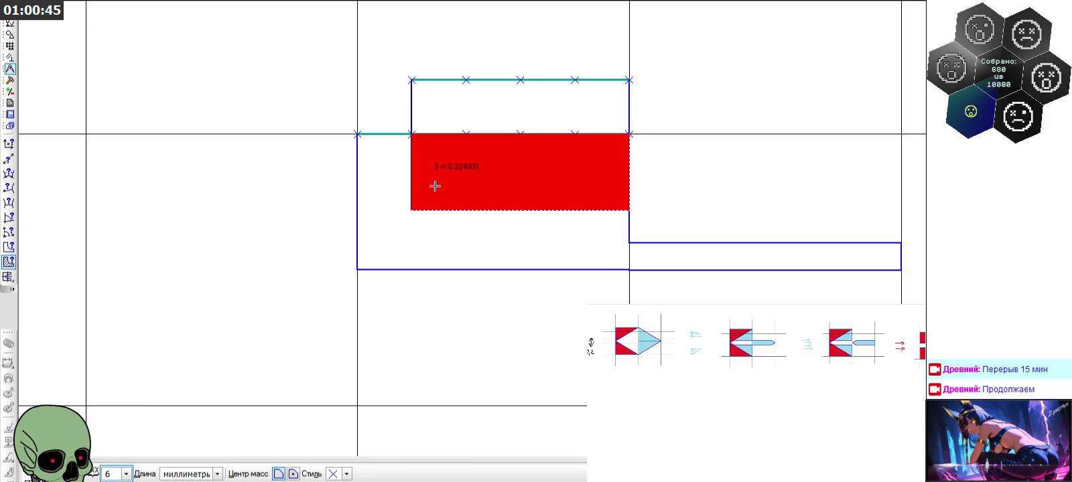
pyautogui.press('Escape')
pyautogui.scroll(-3, 509, 298)
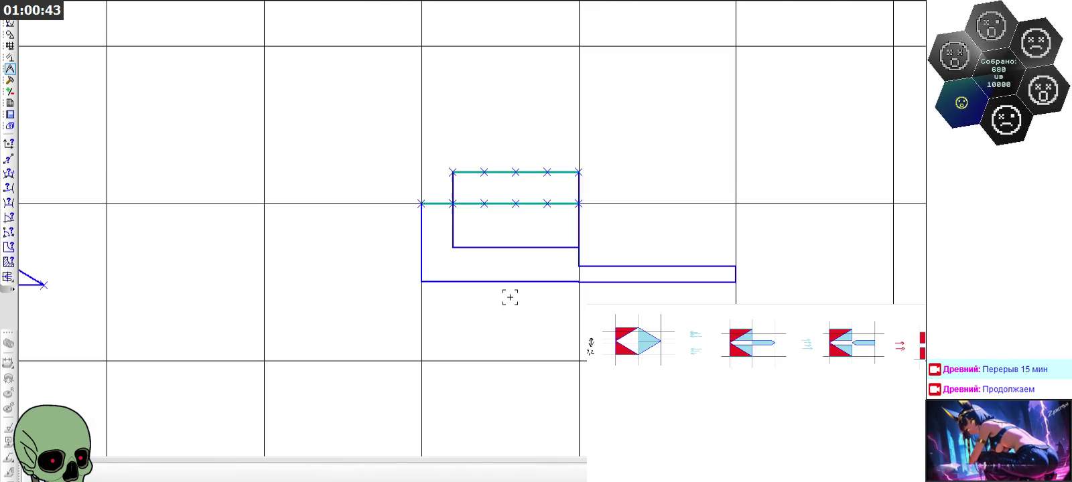
pyautogui.scroll(-3, 510, 297)
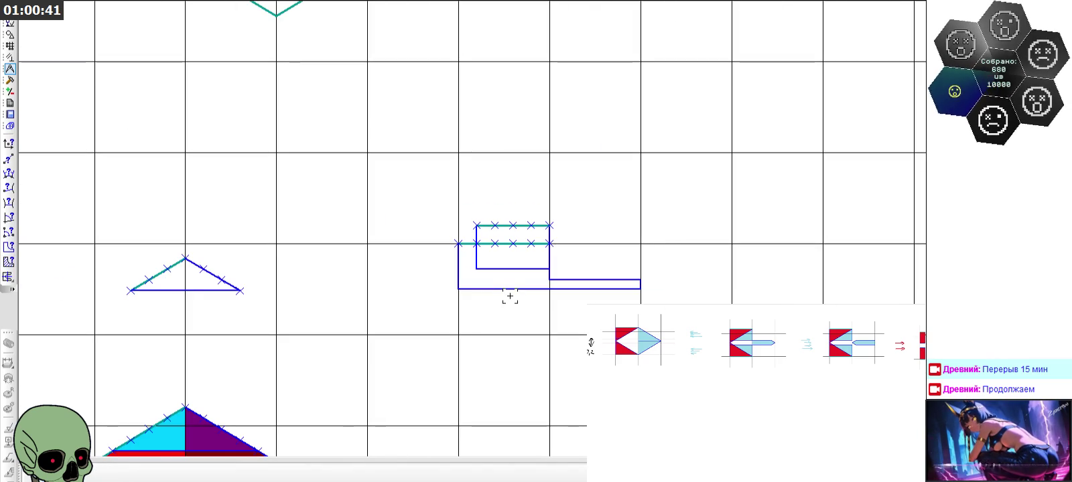
pyautogui.scroll(-3, 510, 297)
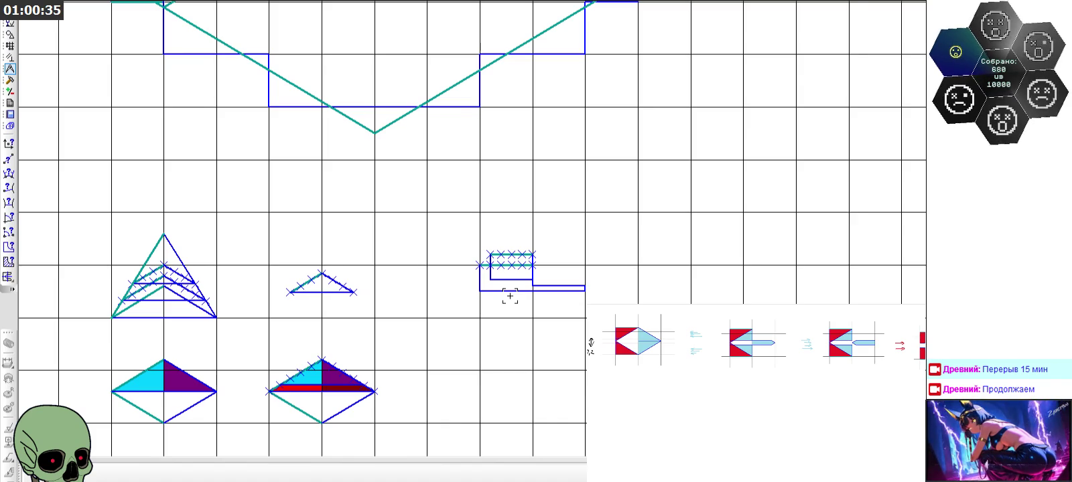
pyautogui.scroll(-3, 469, 189)
pyautogui.scroll(-2, 418, 335)
pyautogui.scroll(2, 399, 396)
pyautogui.scroll(1, 400, 396)
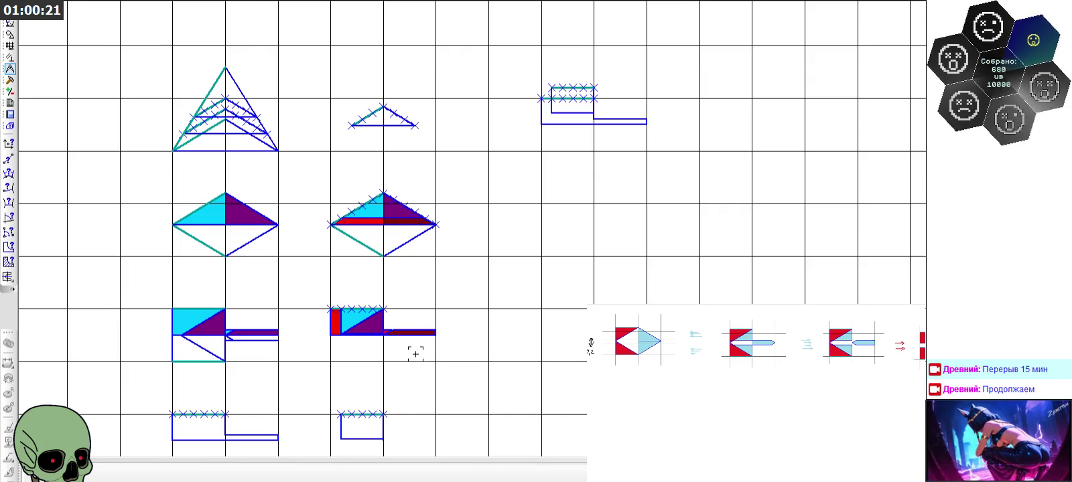
pyautogui.scroll(-4, 415, 354)
pyautogui.scroll(5, 381, 375)
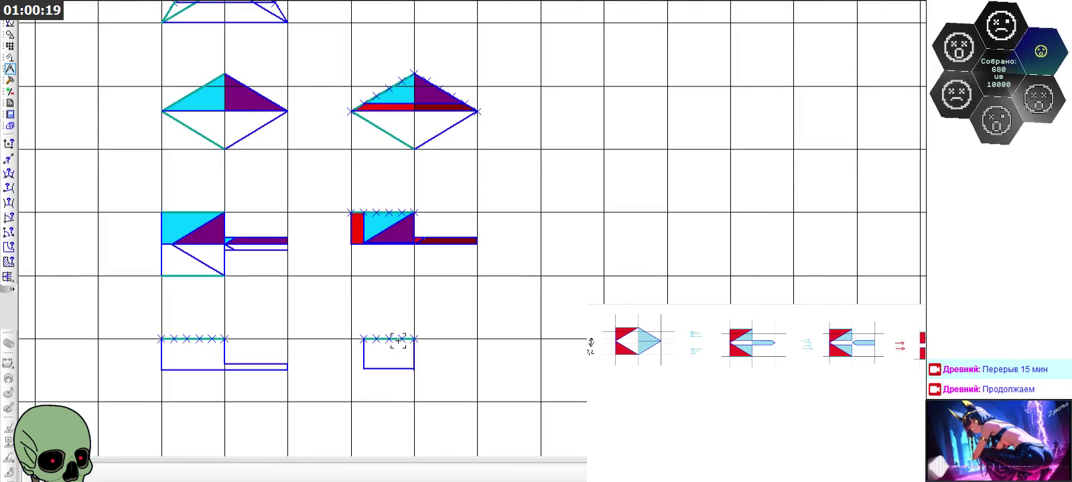
pyautogui.scroll(4, 398, 341)
pyautogui.click(10, 34)
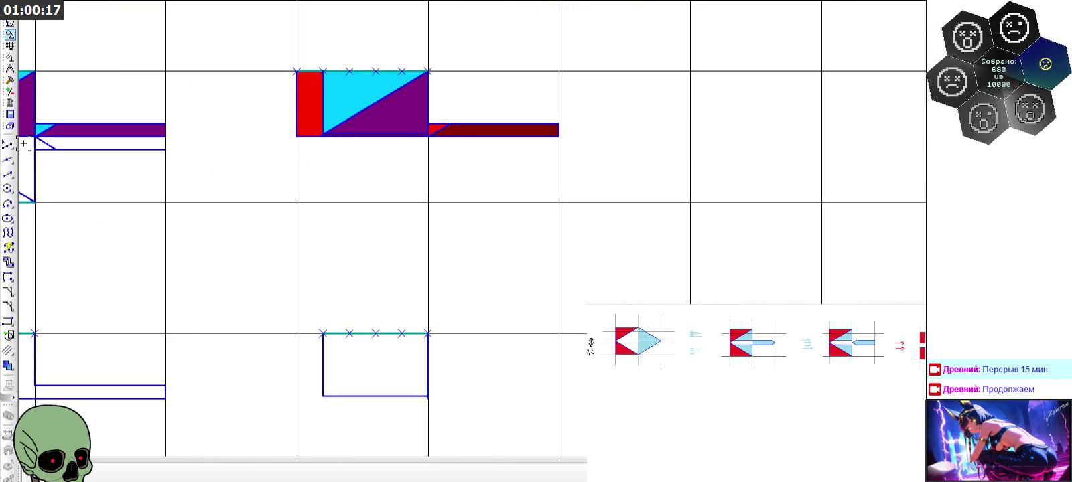
# Draw a 0.6 by 0.36 rectangle from line segments anchored at a grid intersection
pyautogui.click(8, 174)
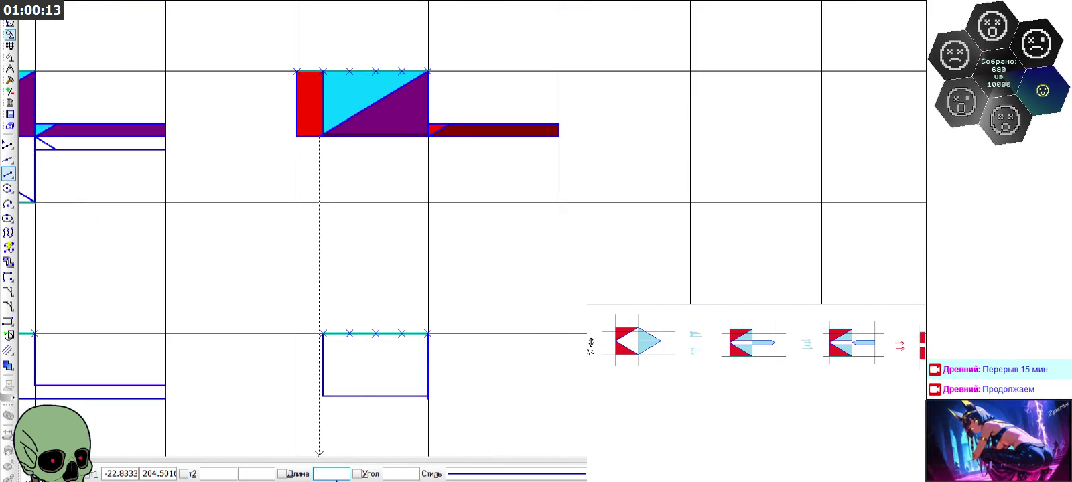
pyautogui.scroll(-2, 302, 290)
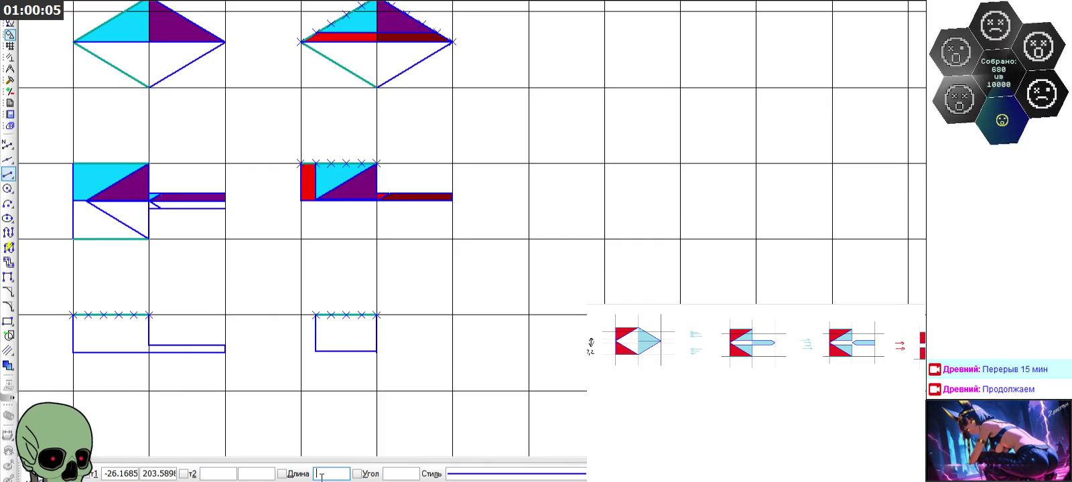
pyautogui.write('0,6')
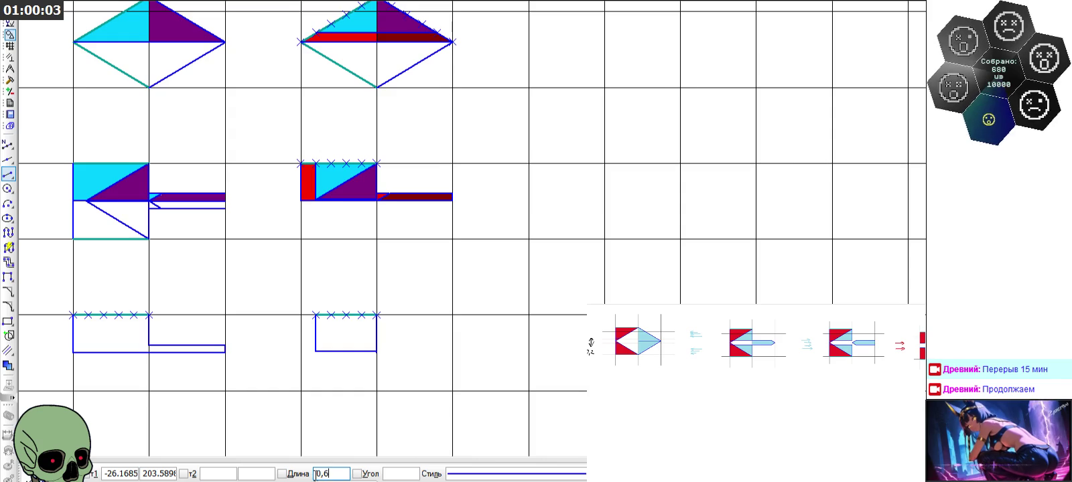
pyautogui.write('0,12*2')
pyautogui.press('Return')
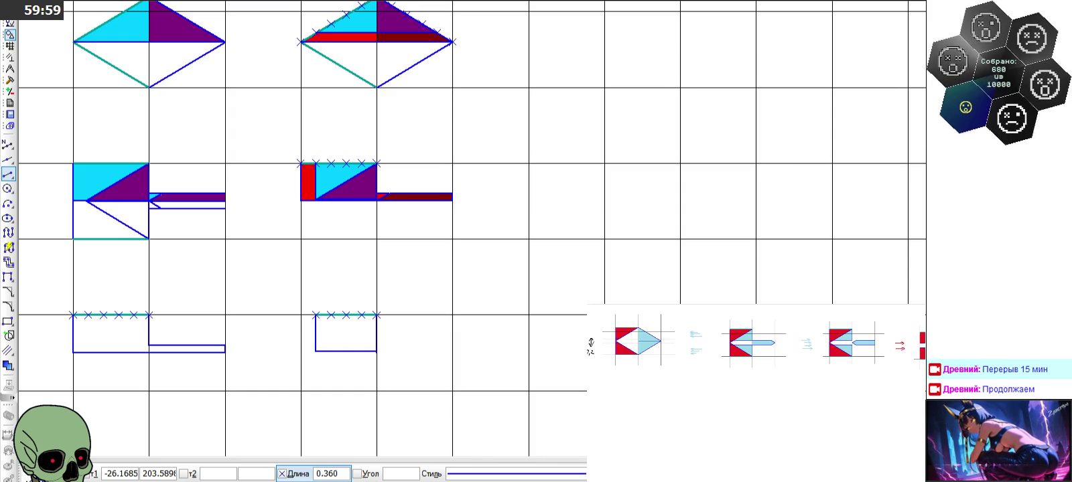
pyautogui.scroll(2, 365, 394)
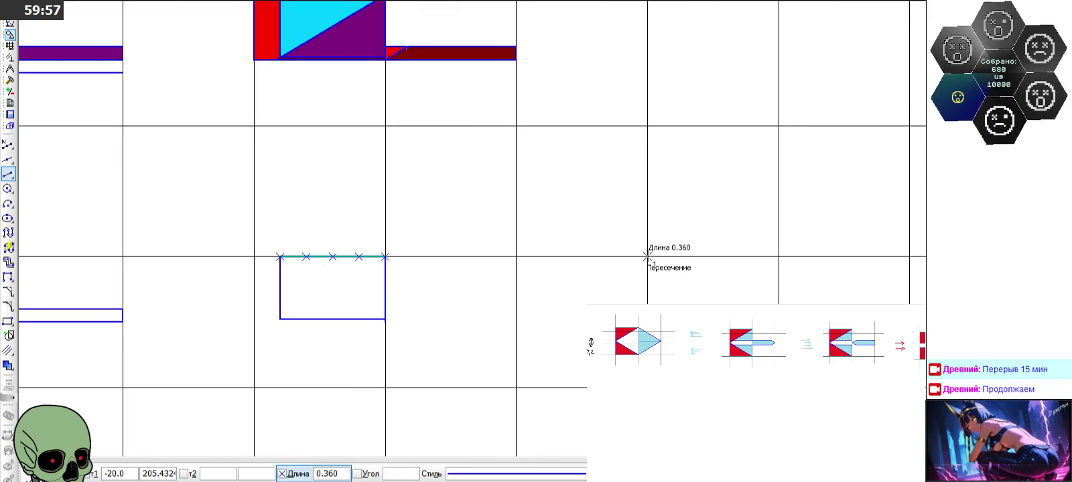
pyautogui.click(646, 256)
pyautogui.click(647, 295)
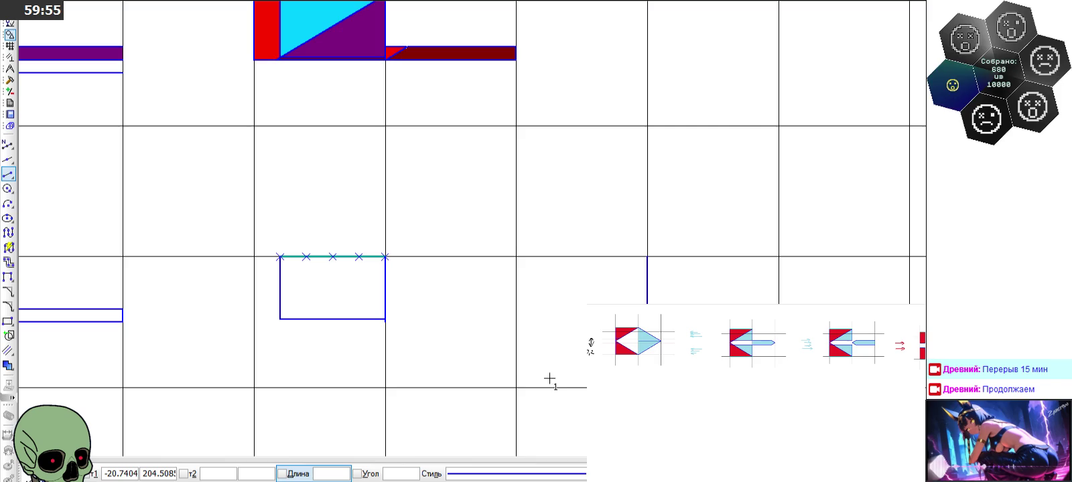
pyautogui.click(333, 474)
pyautogui.write('0,6')
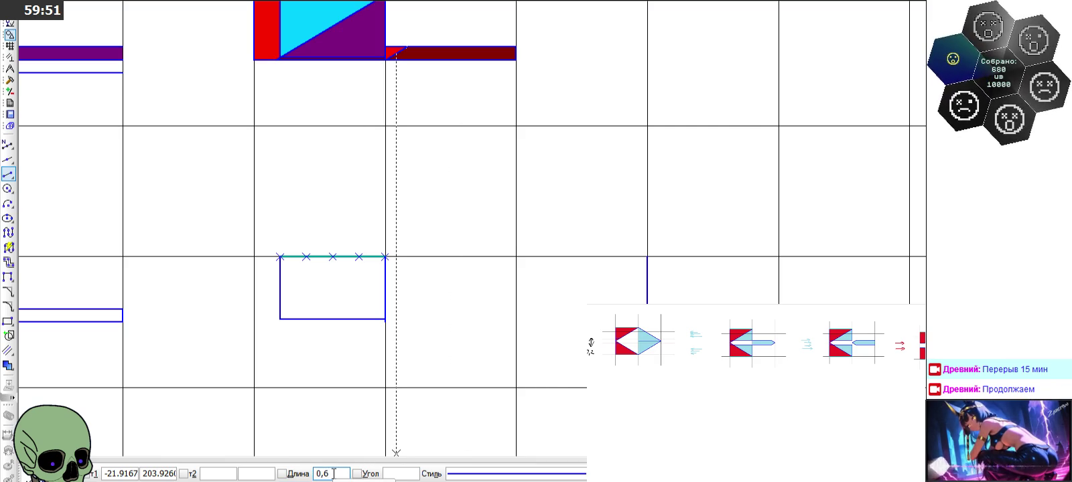
pyautogui.press('Return')
pyautogui.click(648, 261)
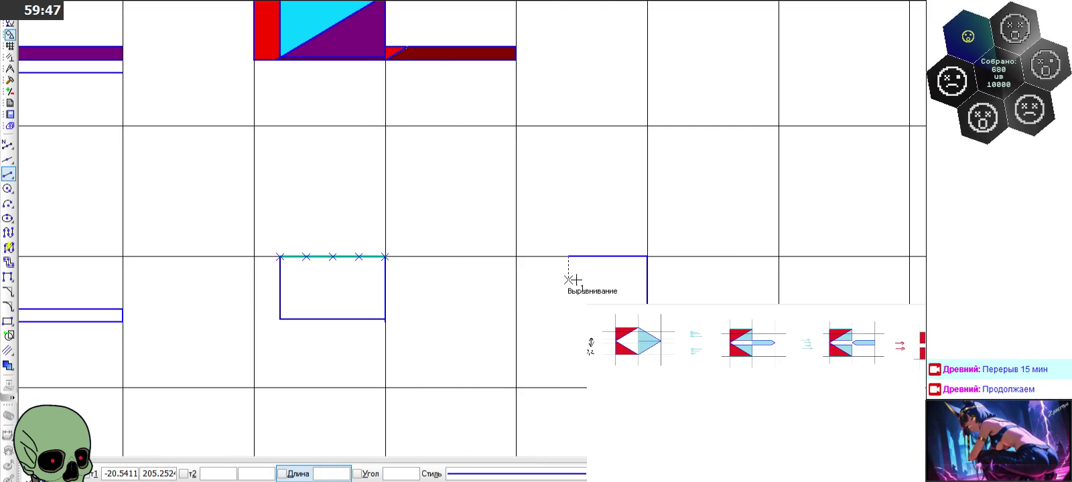
pyautogui.click(568, 304)
pyautogui.click(646, 304)
pyautogui.press('Escape')
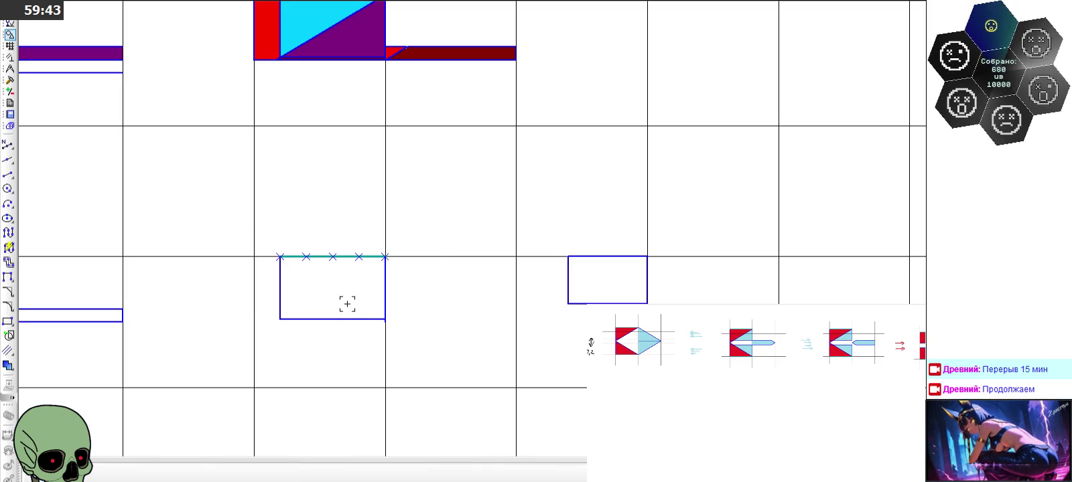
# Make the new rectangle's top edge a thick (Утолщенная) teal line
pyautogui.click(590, 256)
pyautogui.click(689, 213)
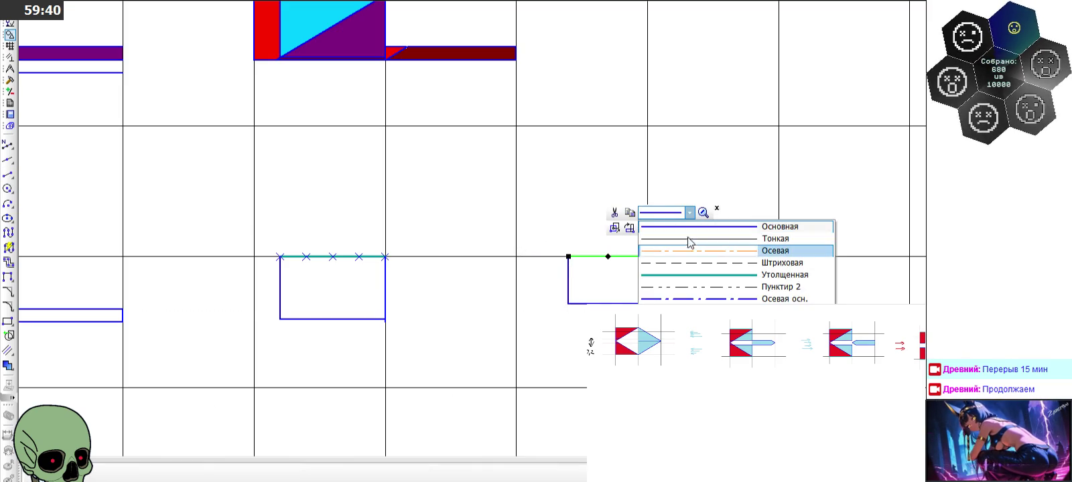
pyautogui.click(703, 280)
pyautogui.press('Escape')
pyautogui.click(8, 144)
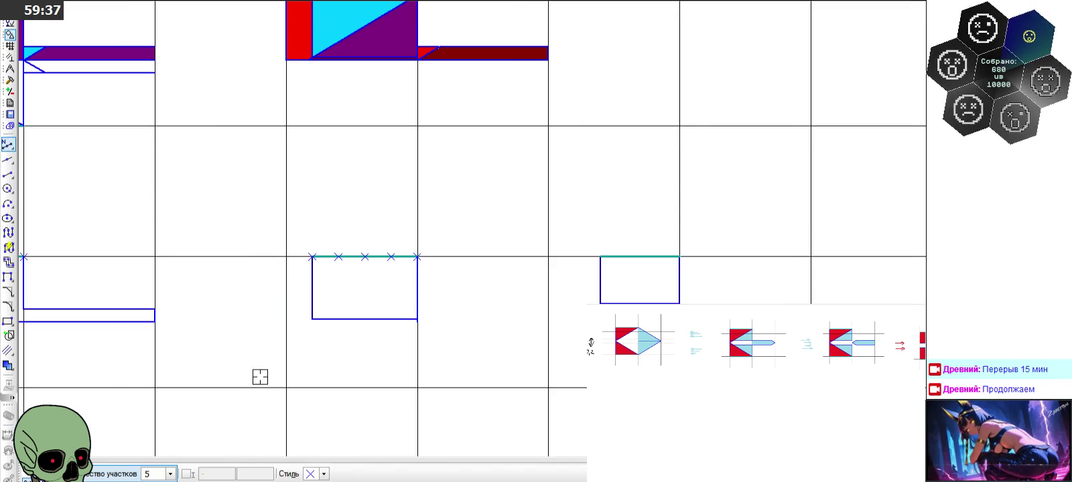